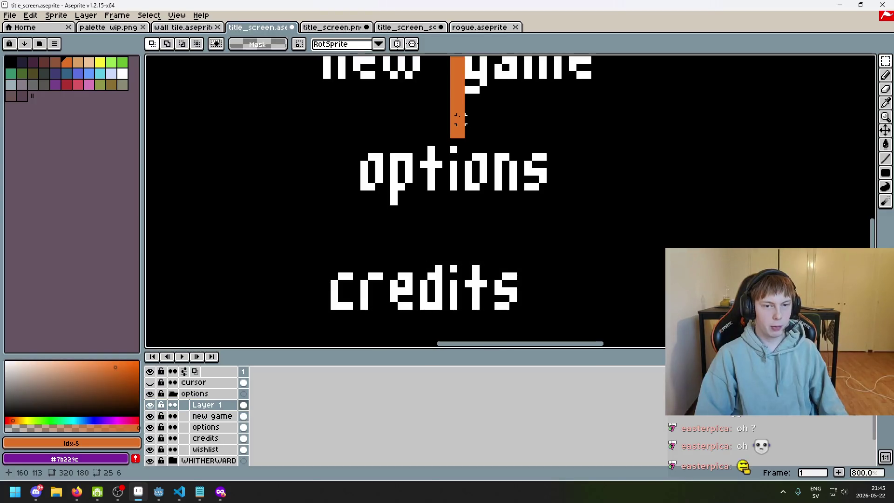
Step: Pick the orange colour and pencil a vertical guide line on Layer 1
key("i")
left_click(459, 125)
key("b")
scroll(457, 267, "down", 2)
mouse_move(456, 266)
left_mouse_down()
mouse_move(458, 339)
mouse_move(458, 327)
left_mouse_up()
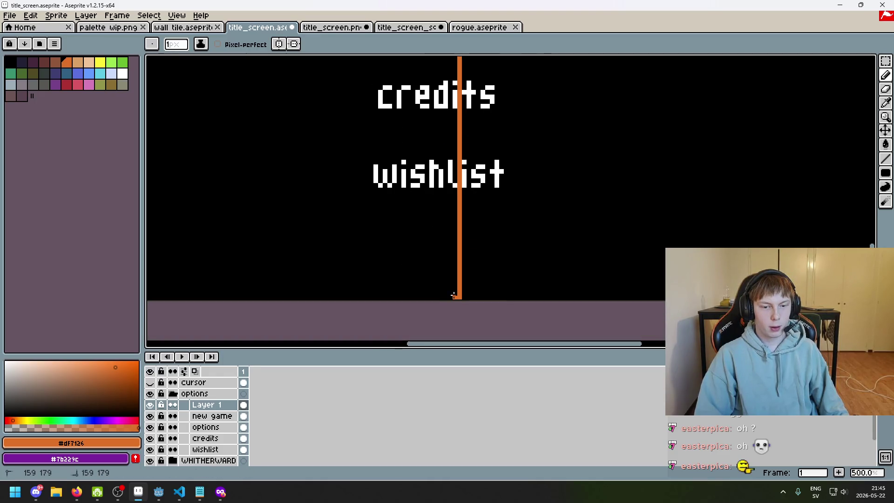
scroll(453, 295, "up", 5)
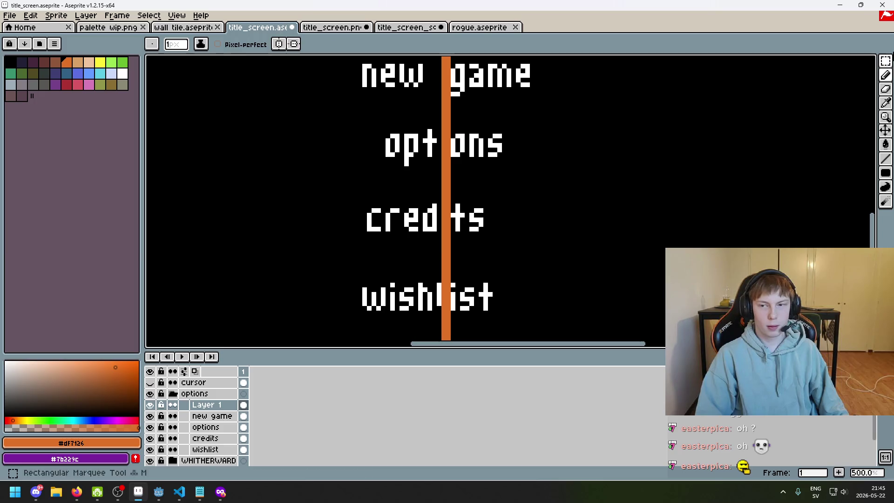
Step: Marquee the credits text and move it right onto the orange guide
left_click(886, 61)
scroll(487, 226, "up", 1)
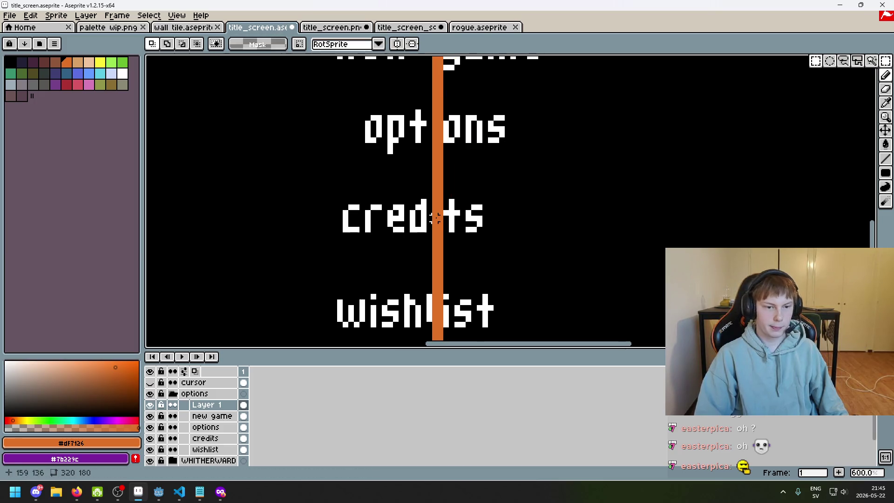
left_click(204, 439)
scroll(343, 219, "up", 3)
left_click_drag(339, 260, 619, 195)
left_click_drag(569, 254, 605, 251)
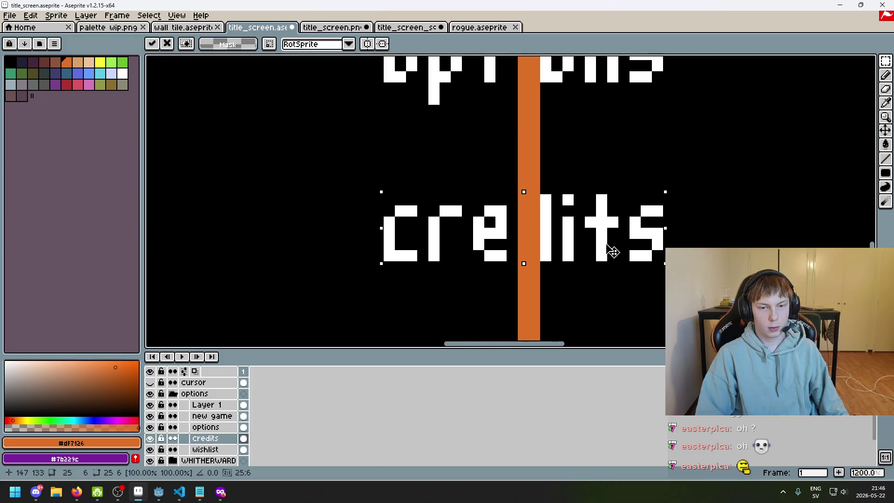
left_click(736, 240)
Step: Select the wishlist text and shift it two pixels right to centre it
scroll(736, 240, "down", 4)
scroll(588, 269, "up", 2)
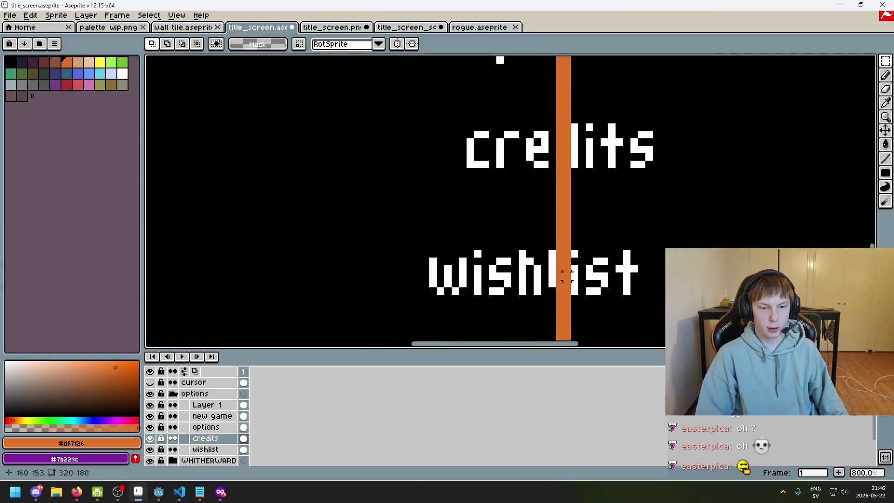
left_click_drag(421, 291, 639, 242)
left_click(621, 288)
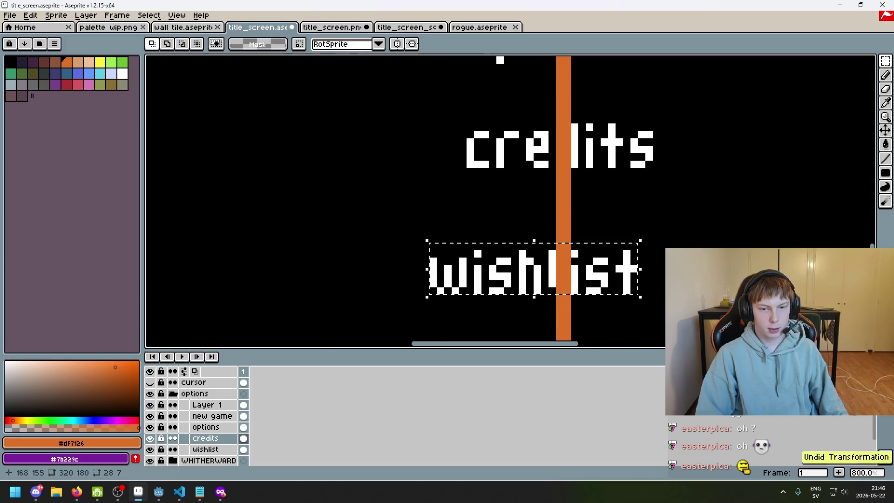
left_click(205, 450)
mouse_move(585, 280)
left_mouse_down()
mouse_move(612, 282)
mouse_move(470, 296)
left_mouse_up()
key("ctrl+d")
Step: Hide Layer 1, the orange guide line layer
scroll(700, 257, "down", 4)
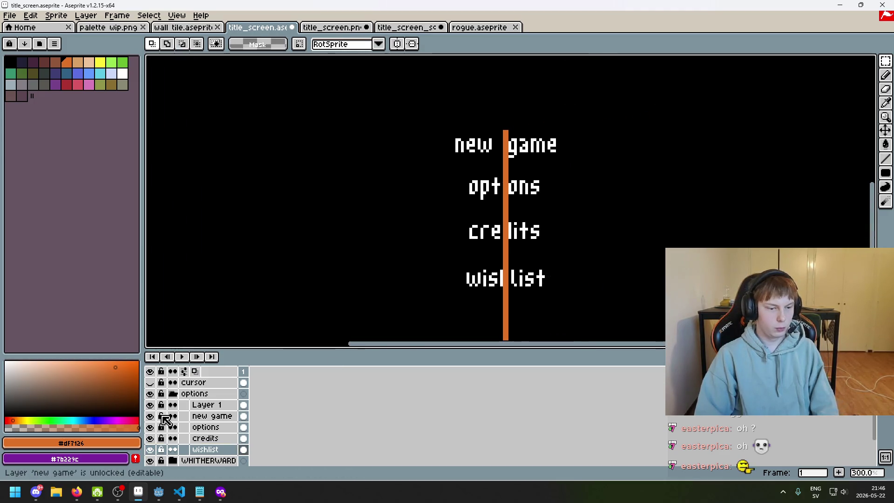
left_click(149, 405)
scroll(470, 261, "down", 2)
scroll(498, 252, "up", 1)
scroll(538, 195, "down", 1)
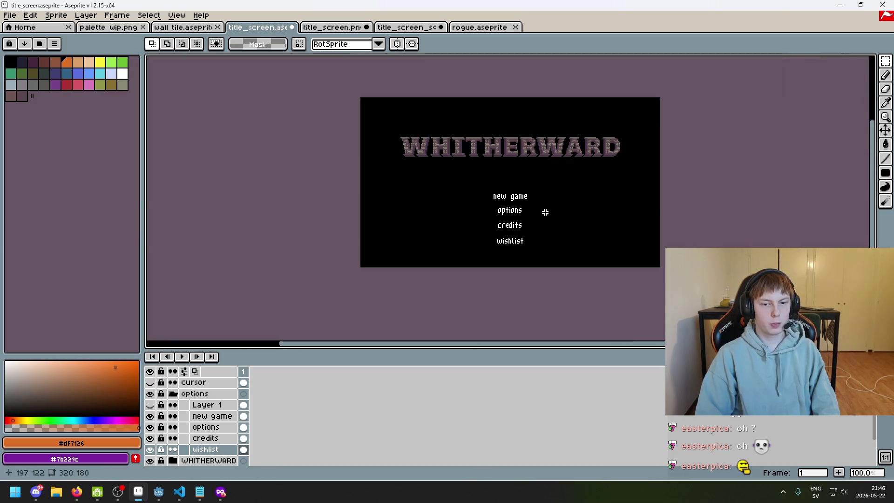
left_click_drag(545, 212, 549, 237)
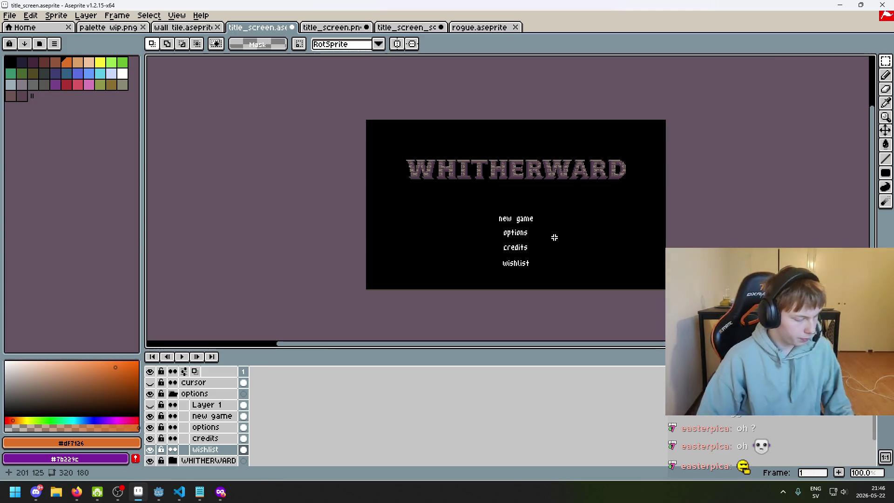
scroll(554, 237, "up", 3)
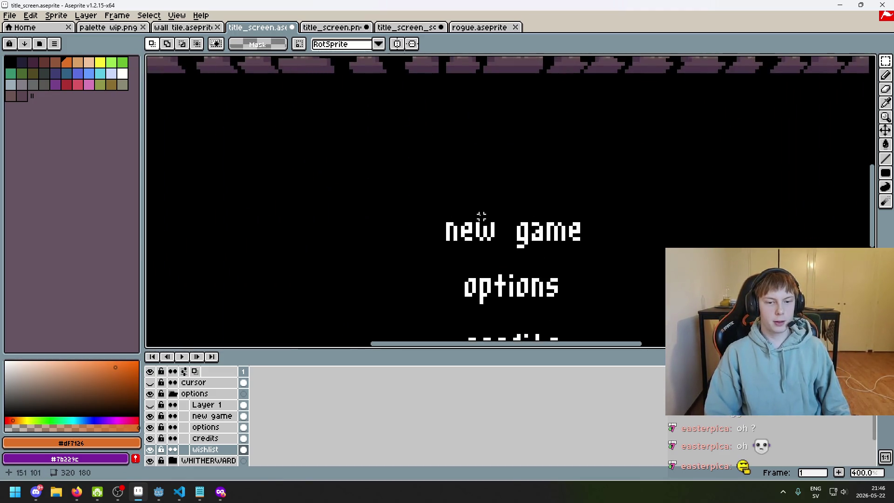
scroll(542, 262, "up", 2)
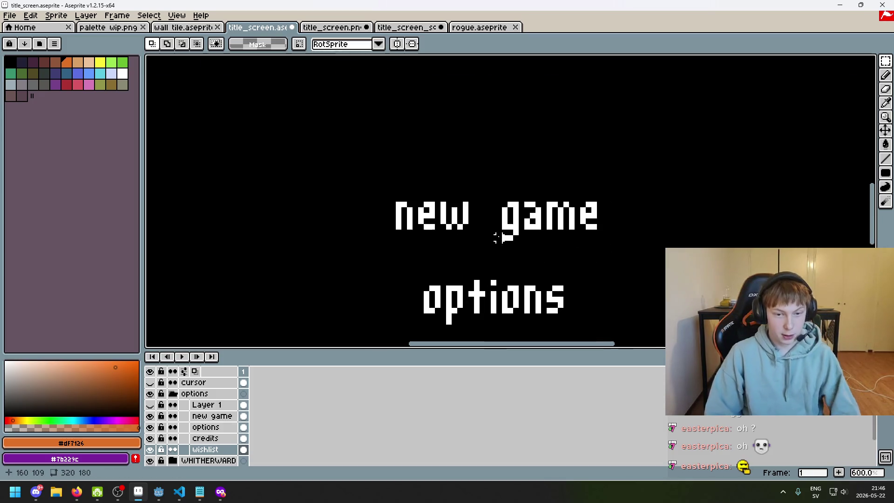
scroll(498, 238, "up", 4)
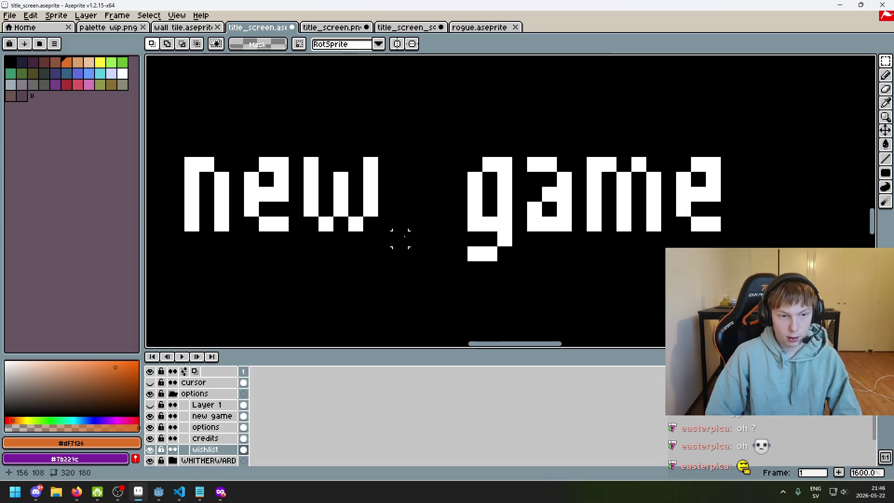
mouse_move(222, 224)
left_mouse_down()
mouse_move(429, 225)
mouse_move(552, 163)
left_mouse_up()
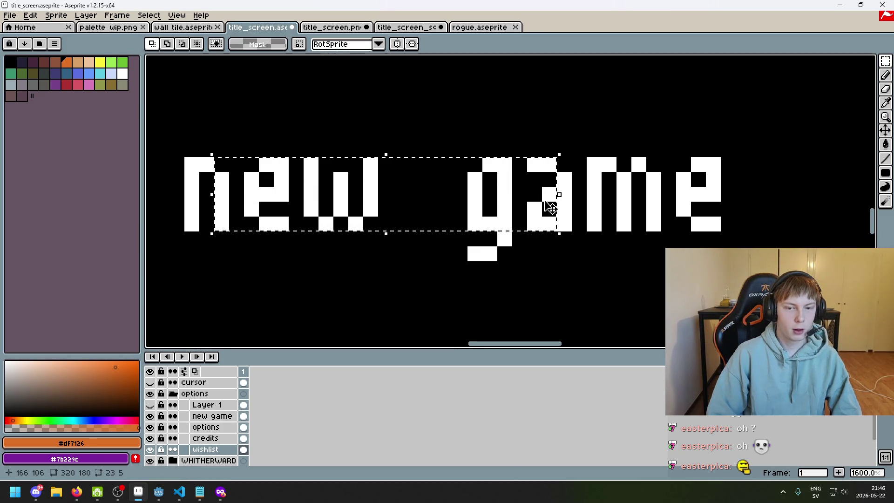
scroll(475, 254, "down", 3)
scroll(438, 237, "up", 2)
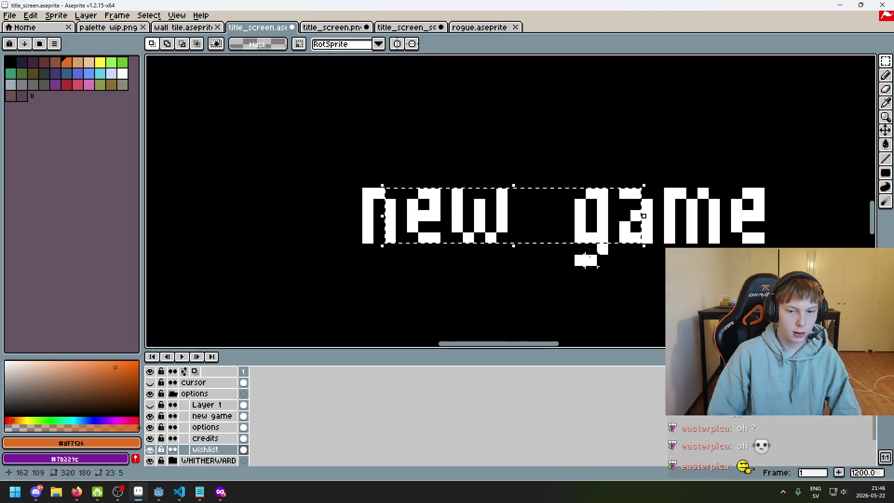
left_click_drag(572, 242, 610, 268)
left_click(625, 260)
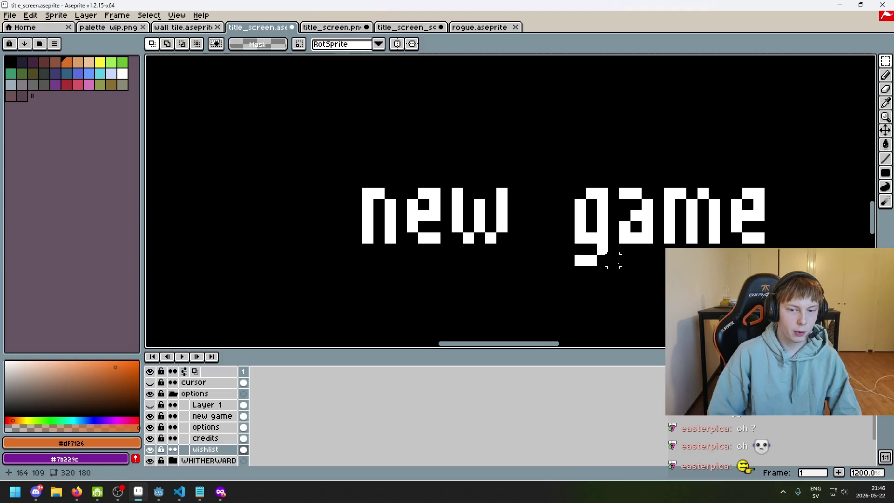
scroll(588, 249, "down", 4)
scroll(605, 280, "up", 4)
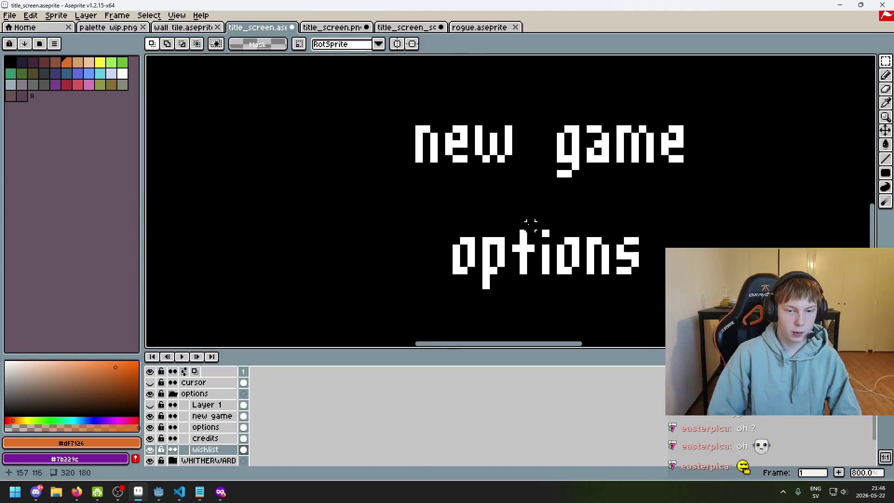
scroll(531, 129, "up", 1)
mouse_move(454, 135)
left_mouse_down()
mouse_move(509, 174)
mouse_move(527, 174)
mouse_move(520, 181)
left_mouse_up()
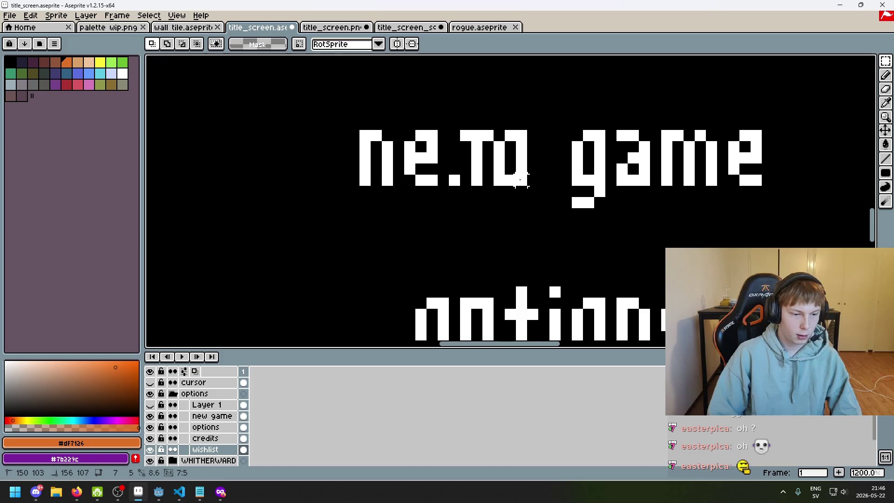
mouse_move(521, 180)
left_mouse_down()
mouse_move(515, 170)
mouse_move(471, 179)
mouse_move(511, 169)
left_mouse_up()
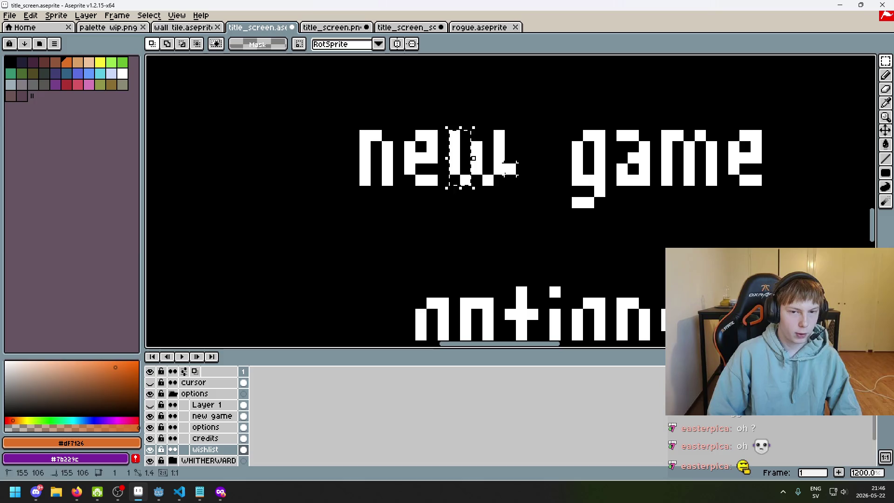
scroll(505, 174, "down", 3)
scroll(442, 227, "up", 4)
left_click_drag(427, 199, 456, 259)
key("ctrl+z")
scroll(461, 233, "down", 3)
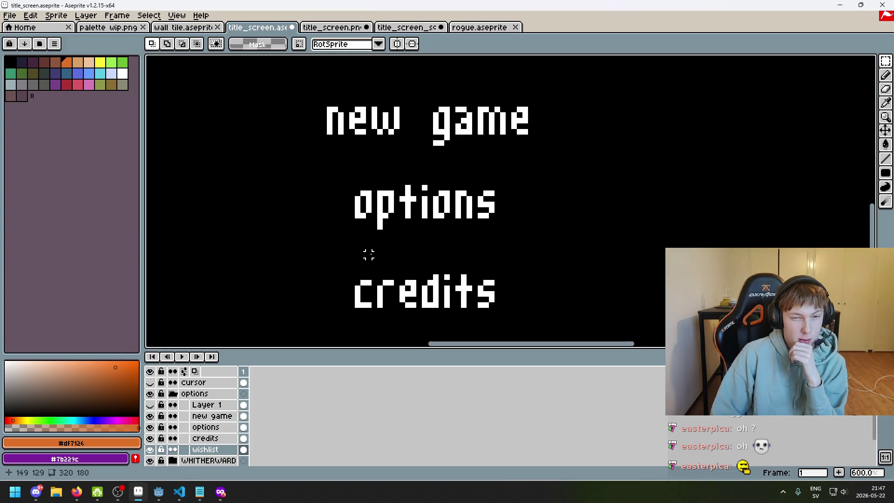
Step: Marquee the new and options words, panning to centre the menu
left_click_drag(368, 254, 372, 286)
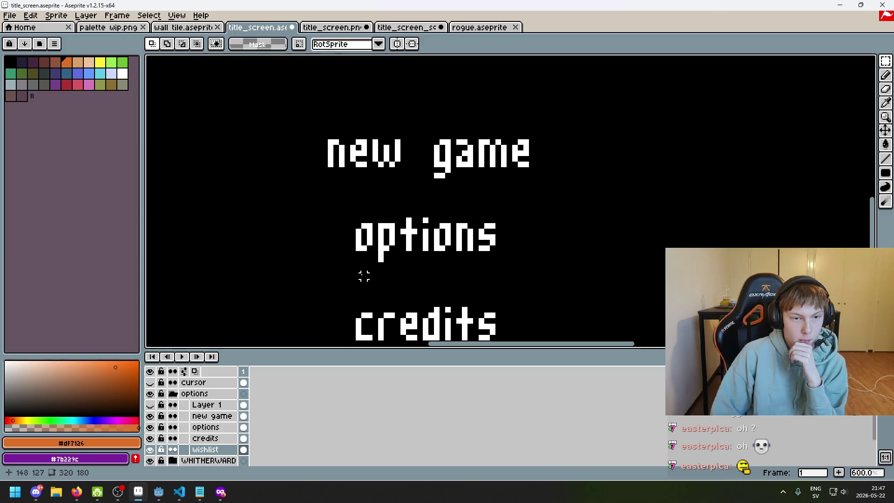
left_click_drag(309, 131, 409, 176)
key("ctrl+d")
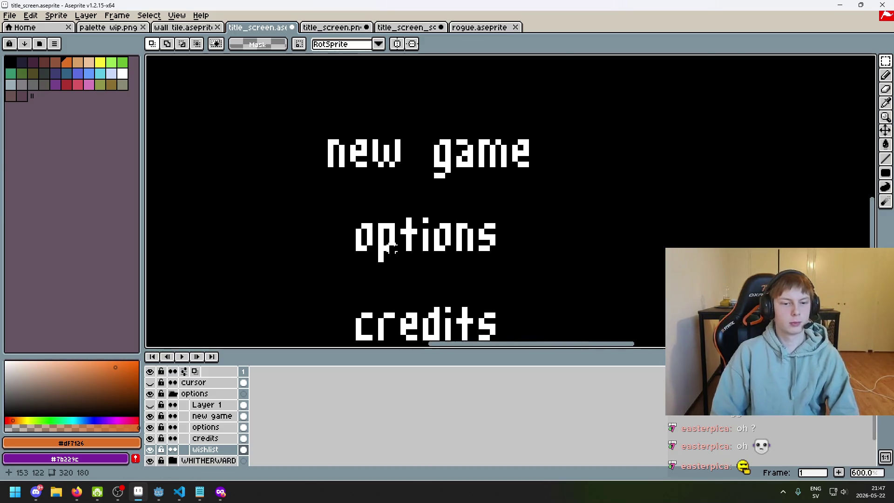
scroll(455, 228, "down", 3)
left_click_drag(456, 228, 460, 210)
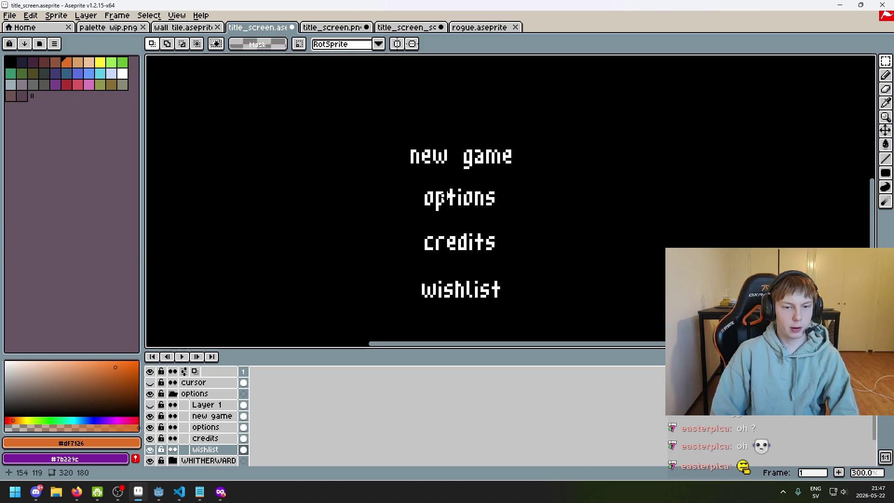
left_click_drag(426, 224, 408, 213)
left_click_drag(394, 168, 512, 204)
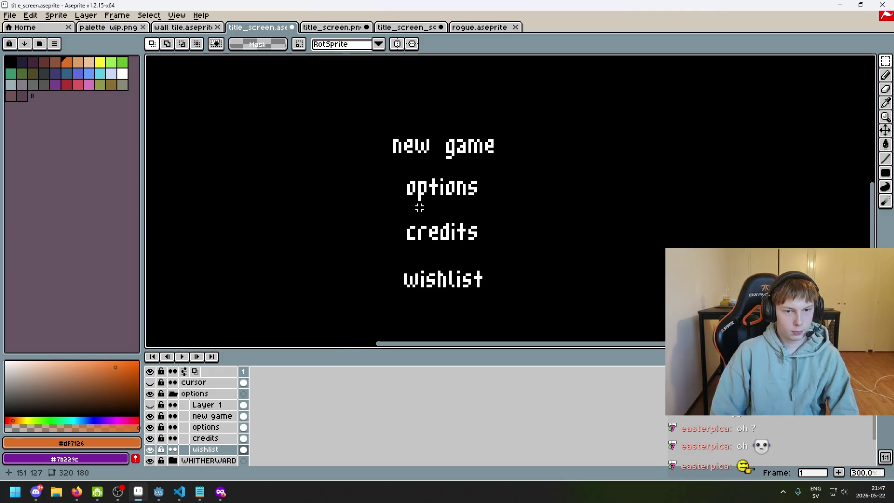
Step: Zoom in and measure the options lettering and the area up to credits
scroll(414, 205, "up", 3)
scroll(414, 205, "down", 3)
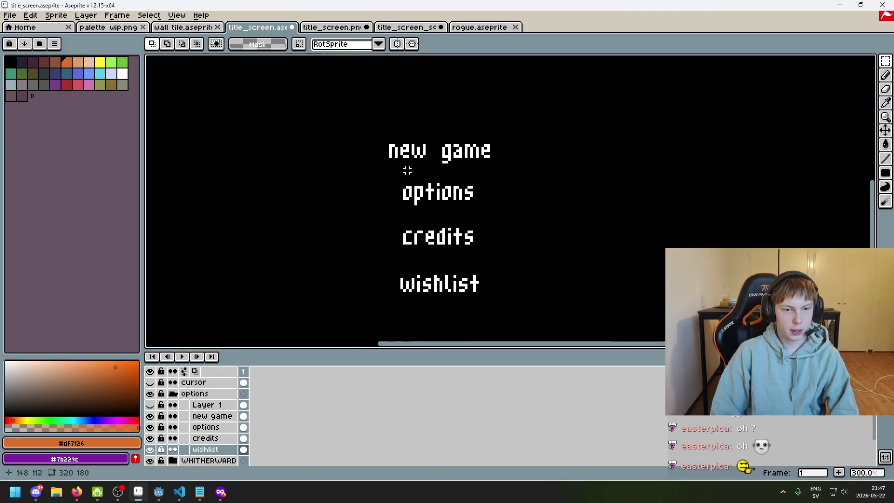
scroll(415, 177, "up", 3)
scroll(404, 187, "up", 1)
mouse_move(394, 226)
left_mouse_down()
mouse_move(426, 154)
mouse_move(478, 186)
mouse_move(484, 122)
mouse_move(456, 122)
left_mouse_up()
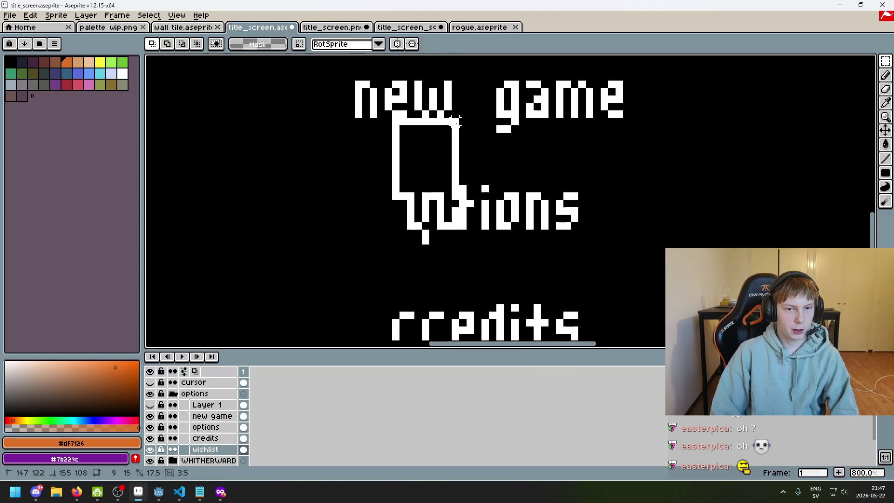
left_click_drag(456, 122, 456, 122)
scroll(461, 199, "down", 2)
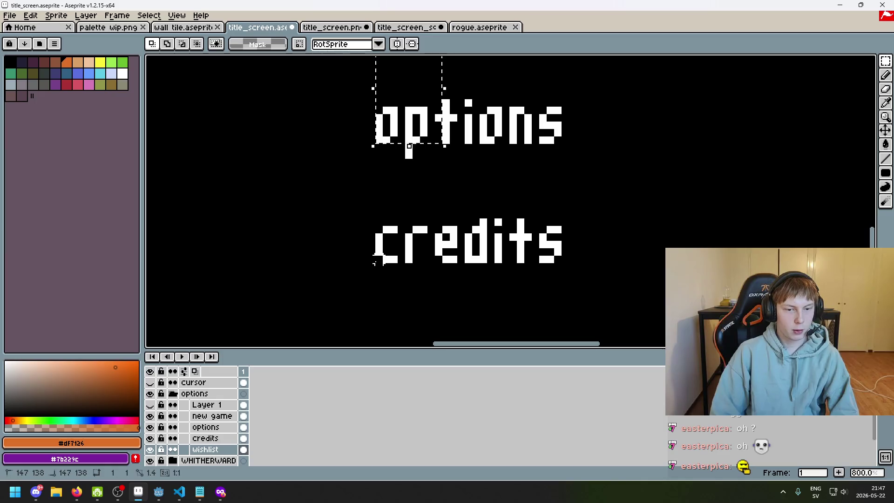
mouse_move(378, 258)
left_mouse_down()
mouse_move(454, 168)
mouse_move(446, 153)
left_mouse_up()
Step: Select the credits text on the credits layer, then clear the selection
left_click_drag(623, 302, 322, 195)
left_click(223, 439)
scroll(658, 279, "down", 1)
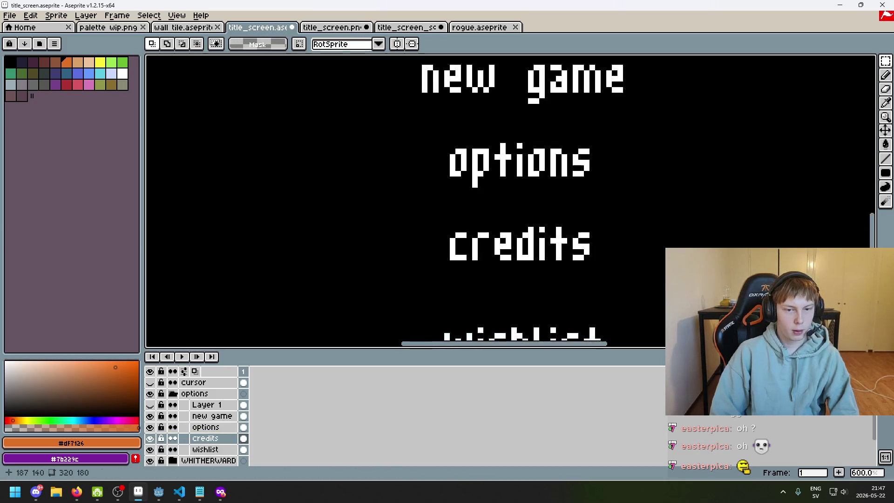
key("ctrl+d")
Step: Select the wishlist text and nudge it upward
left_click_drag(573, 326, 521, 240)
left_click(212, 450)
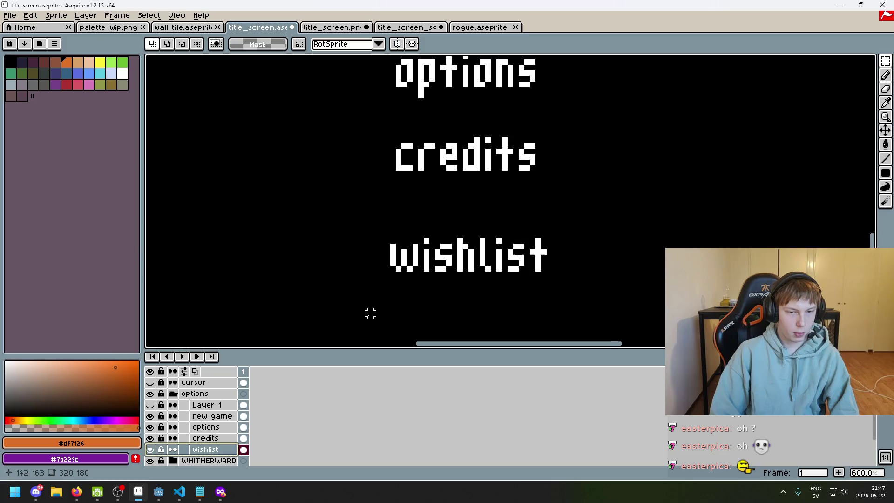
scroll(390, 273, "up", 1)
mouse_move(393, 232)
left_mouse_down()
mouse_move(443, 146)
mouse_move(559, 169)
mouse_move(669, 149)
mouse_move(672, 189)
left_mouse_up()
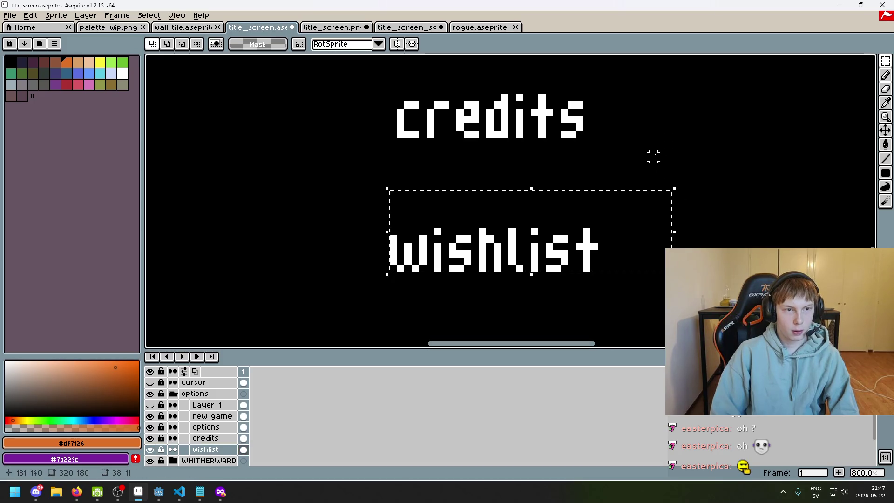
key("Up")
key("Up")
key("Up")
key("ctrl+d")
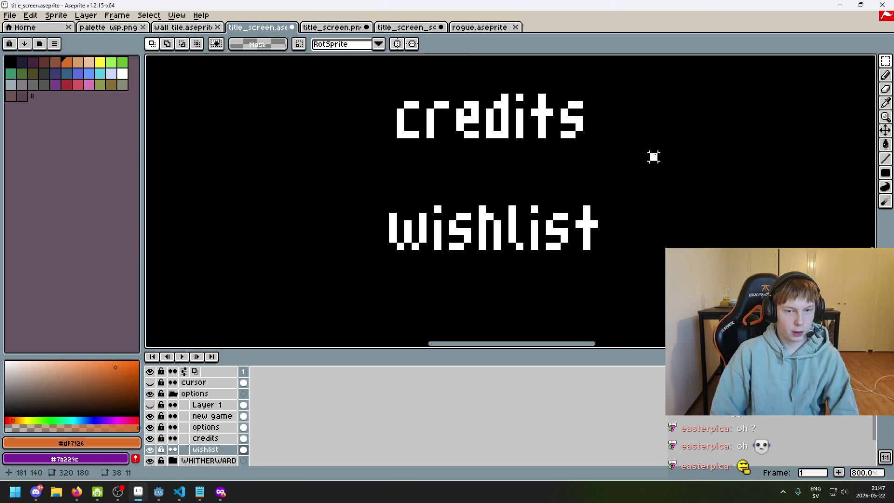
scroll(613, 256, "down", 2)
scroll(457, 205, "up", 4)
Step: Measure the gaps between new game, options, credits and wishlist
mouse_move(452, 208)
left_mouse_down()
mouse_move(484, 124)
mouse_move(508, 91)
left_mouse_up()
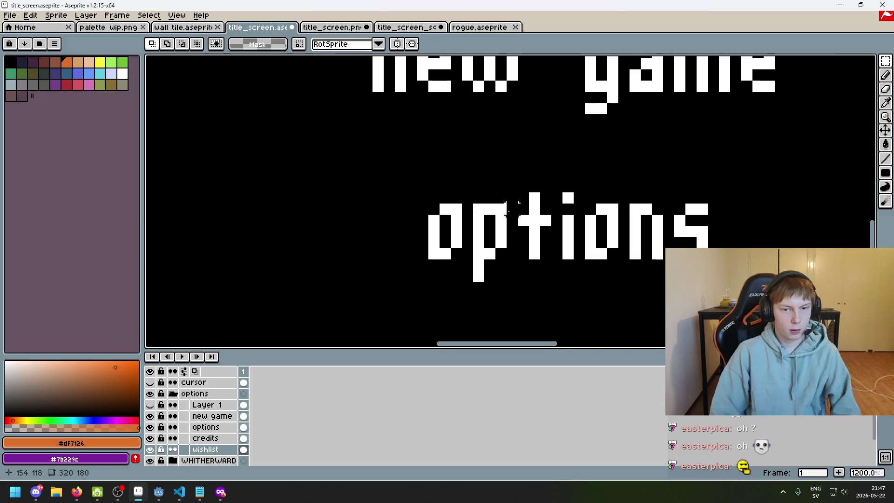
mouse_move(446, 254)
left_mouse_down()
mouse_move(500, 98)
mouse_move(507, 105)
left_mouse_up()
scroll(574, 178, "down", 5)
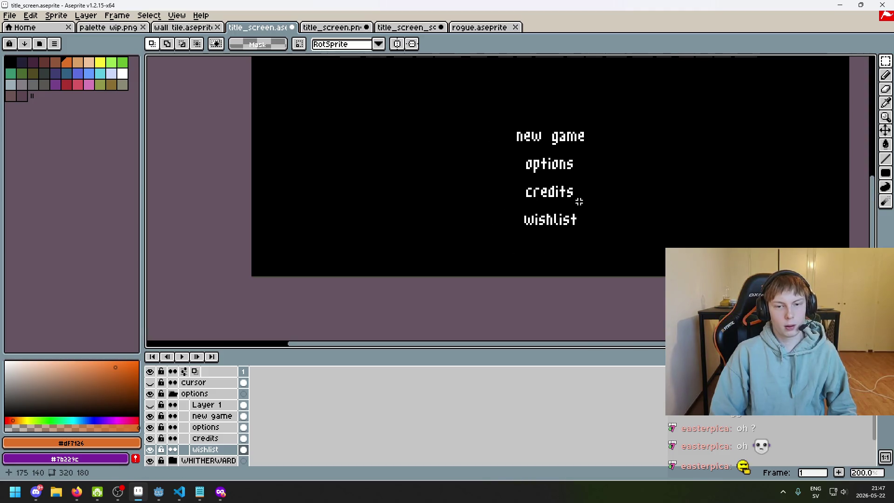
scroll(558, 212, "up", 2)
left_click_drag(500, 181, 524, 129)
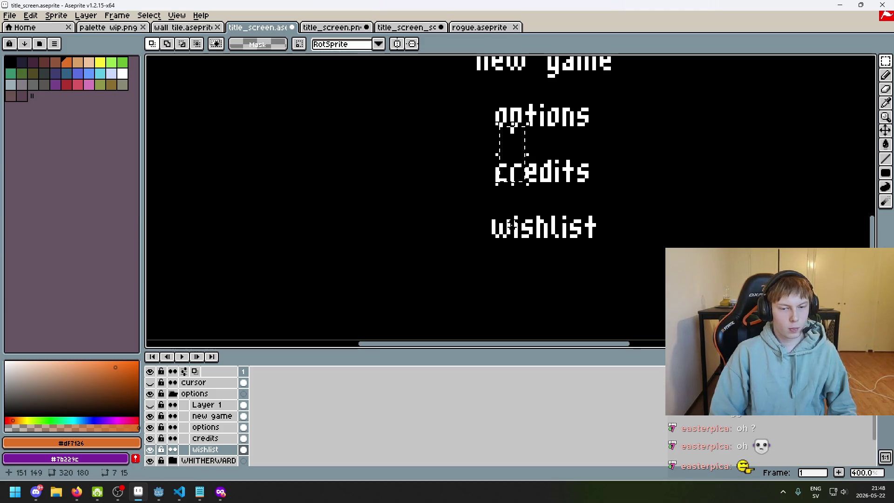
left_click_drag(496, 237, 518, 183)
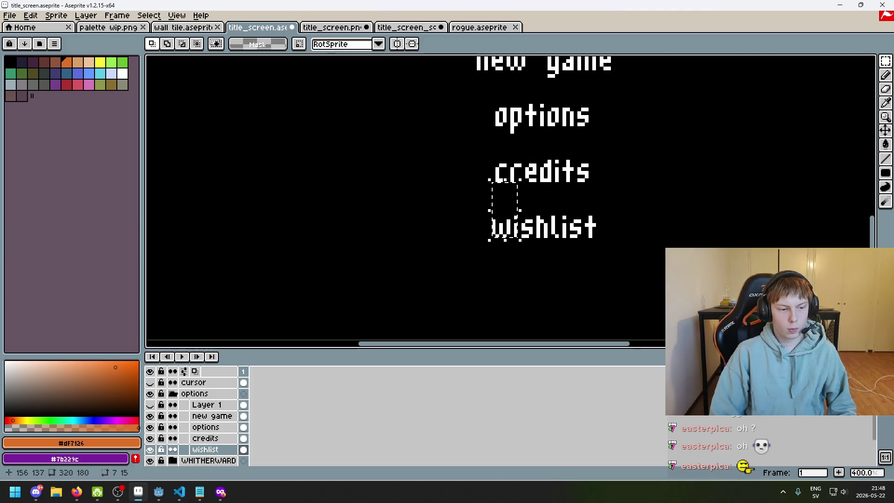
scroll(596, 231, "down", 3)
scroll(518, 235, "up", 1)
scroll(511, 271, "down", 1)
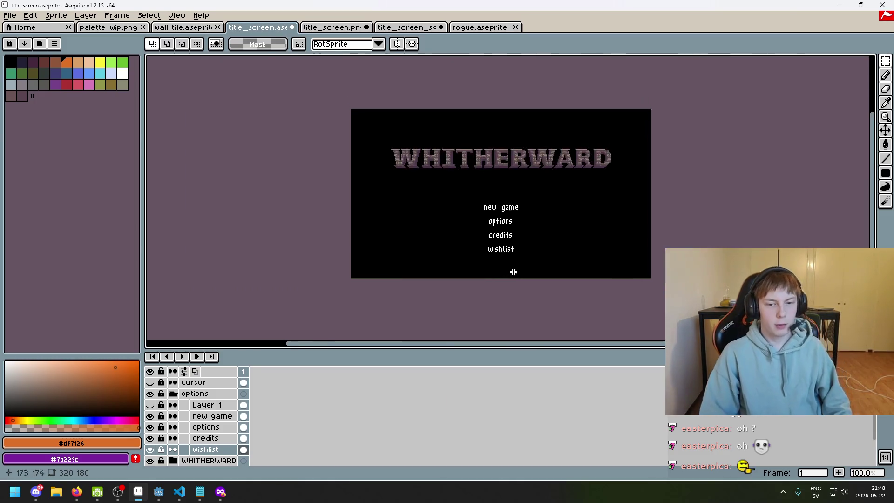
Step: Zoom in on the menu and measure the space between options and credits
scroll(561, 301, "up", 1)
mouse_move(573, 281)
left_mouse_down()
mouse_move(558, 314)
mouse_move(557, 305)
mouse_move(531, 318)
mouse_move(514, 295)
left_mouse_up()
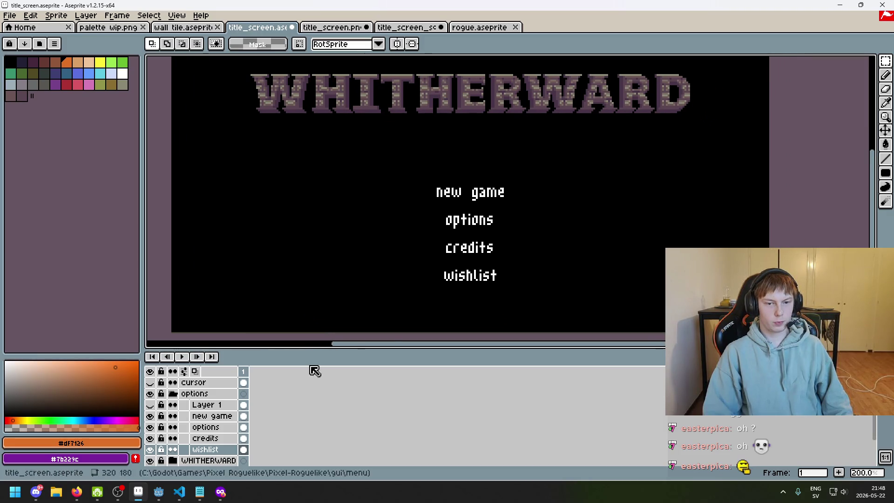
scroll(373, 285, "up", 1)
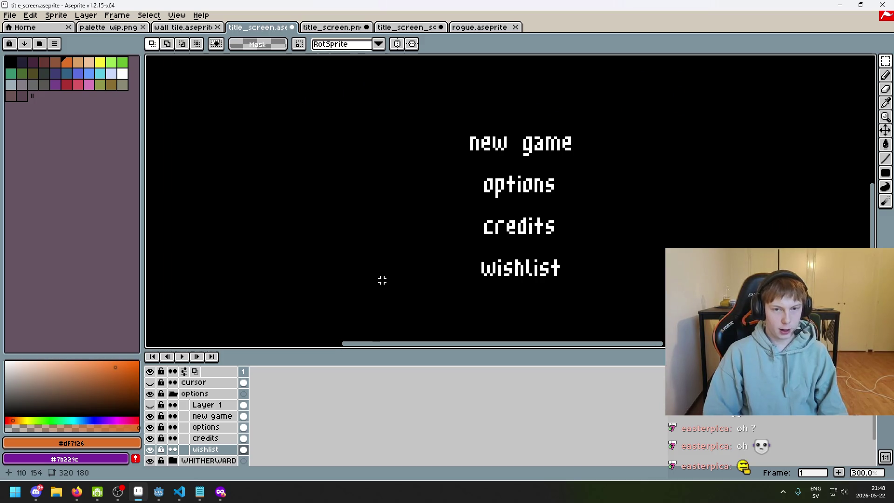
scroll(479, 202, "up", 4)
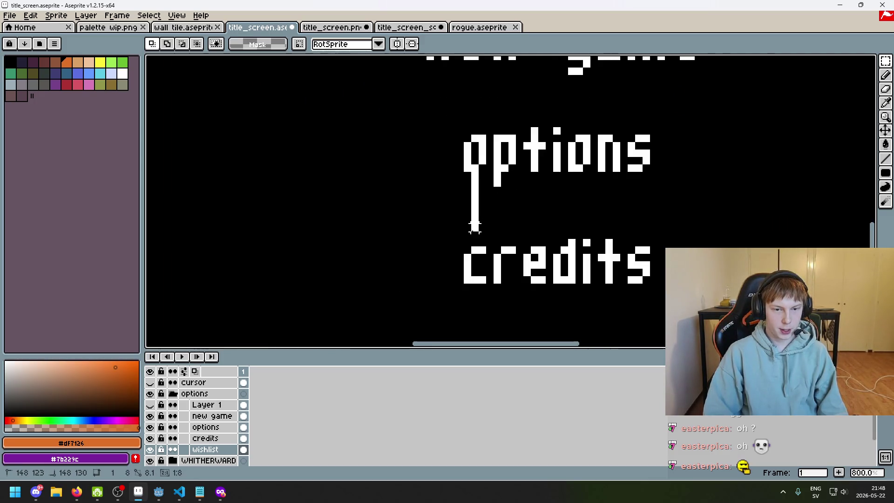
left_click_drag(475, 242, 484, 243)
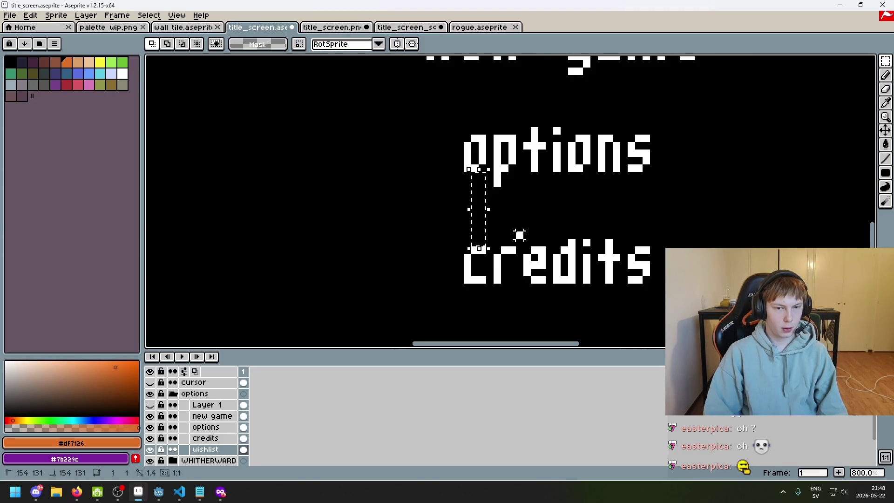
left_click(520, 235)
scroll(519, 234, "down", 3)
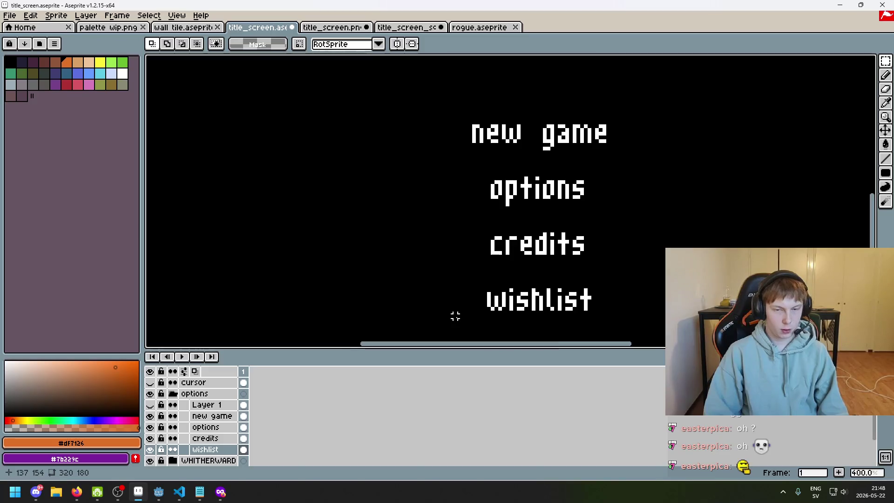
Step: Preview the whole WHITHERWARD title screen full-screen with F8
key("F8")
key("F8")
scroll(442, 321, "down", 1)
key("F8")
key("F8")
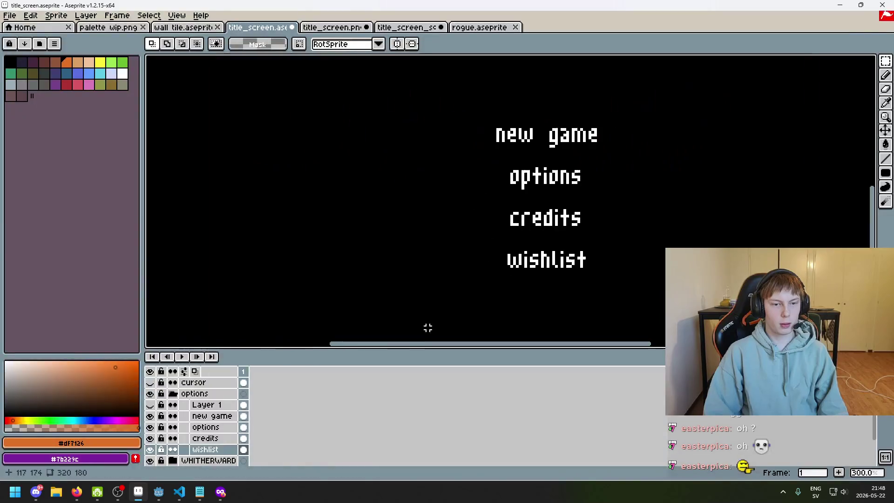
key("F8")
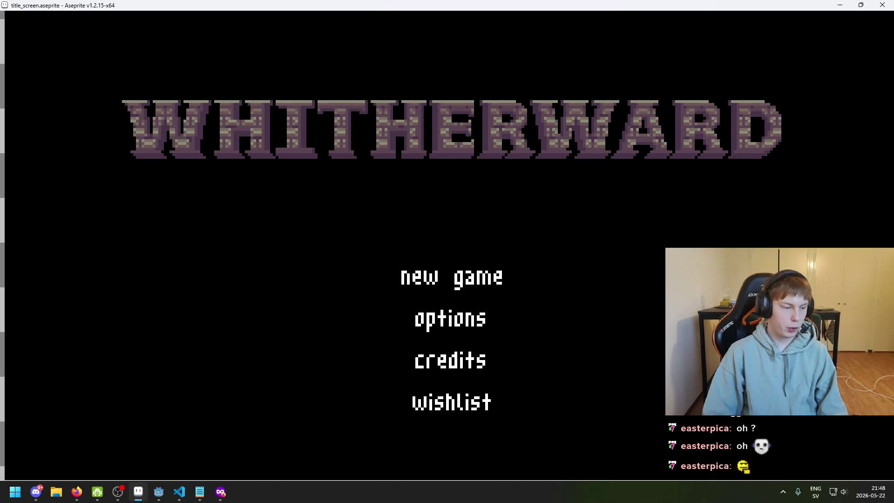
Step: Exit the preview and duplicate the collapsed options group
key("Escape")
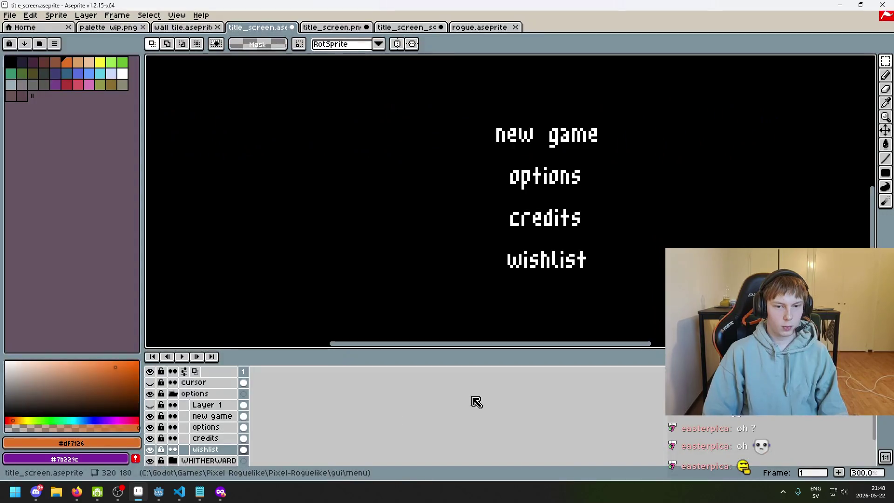
left_click(210, 393)
left_click(172, 393)
right_click(186, 393)
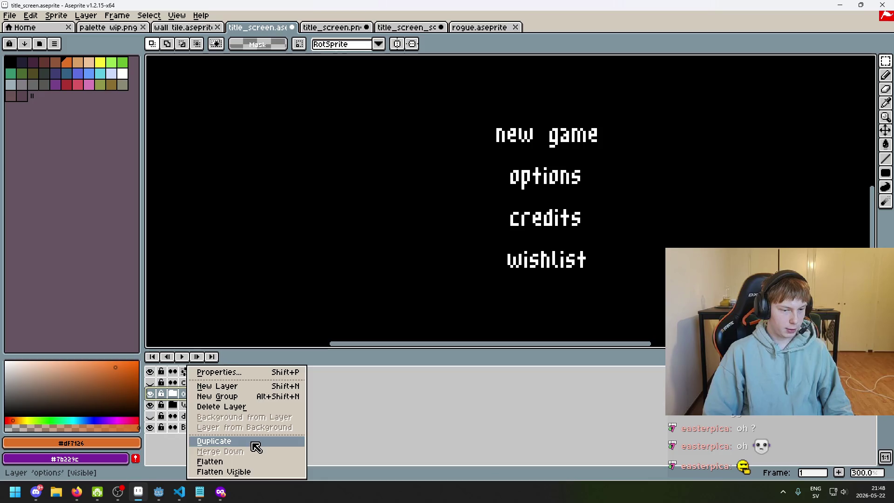
left_click(252, 440)
Step: Rename the original group options10 and the copy options9
double_click(211, 405)
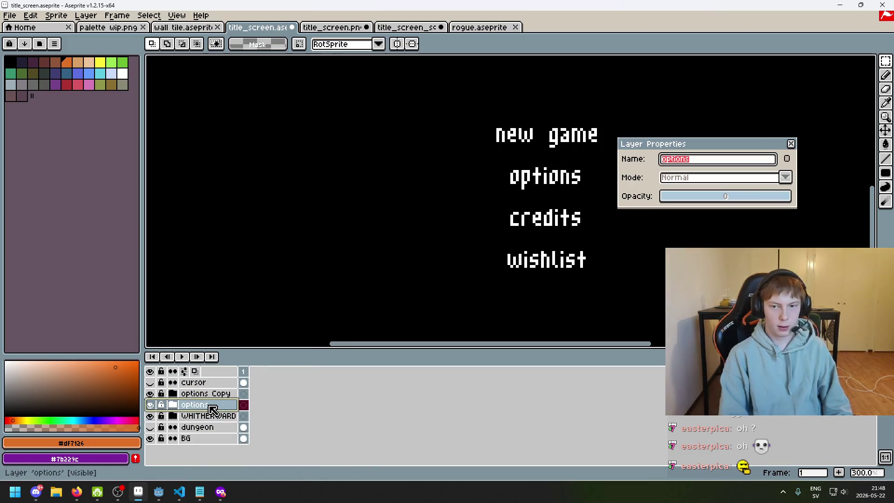
key("End")
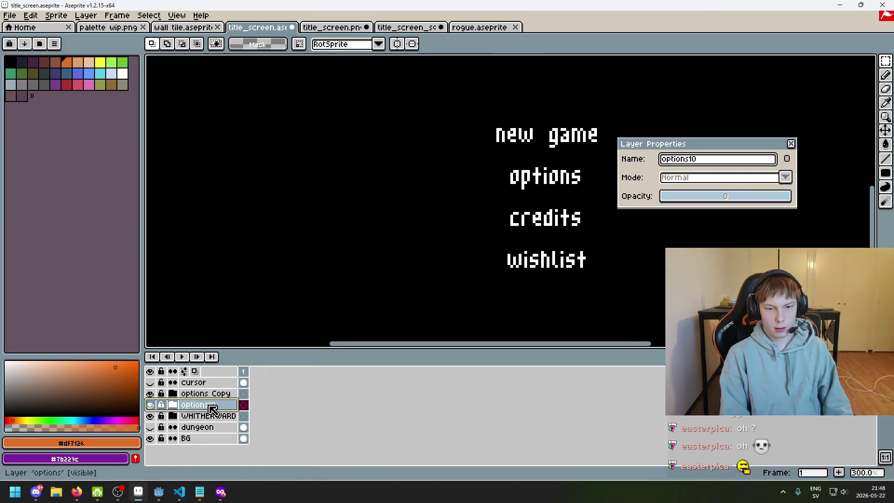
key("Return")
double_click(206, 393)
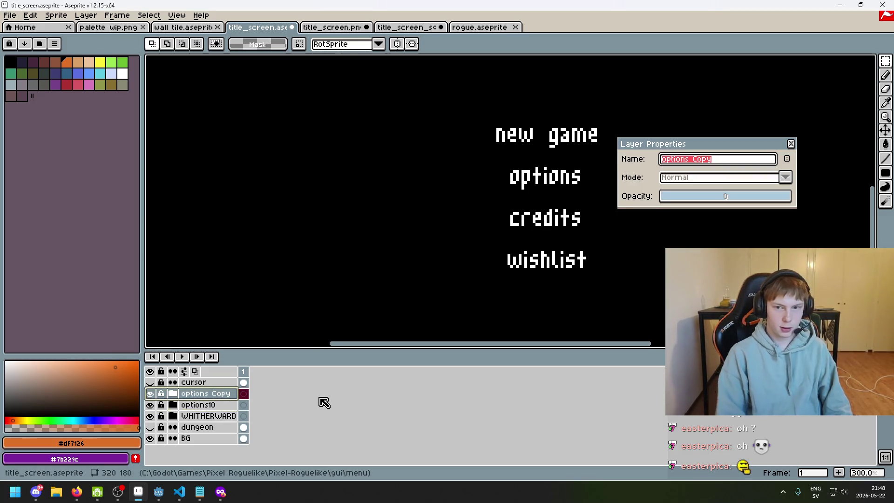
type("9")
key("Return")
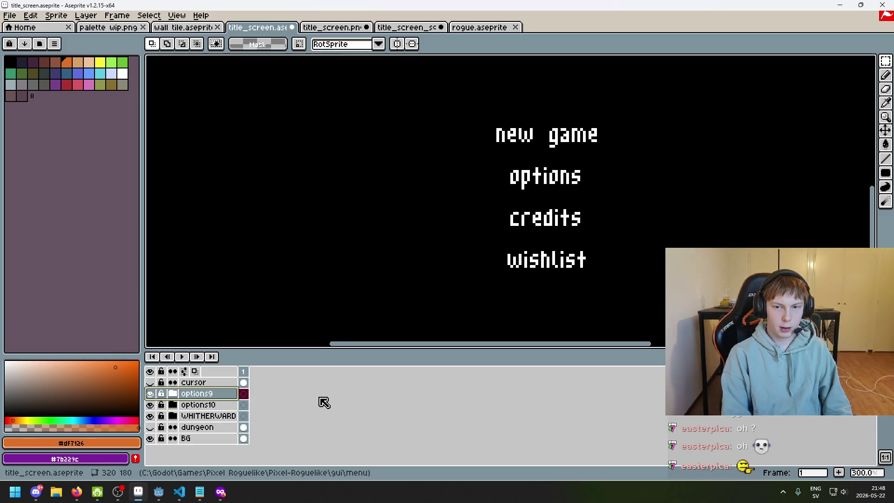
Step: Delete the hidden Layer 1 from the options9 group
left_click(174, 393)
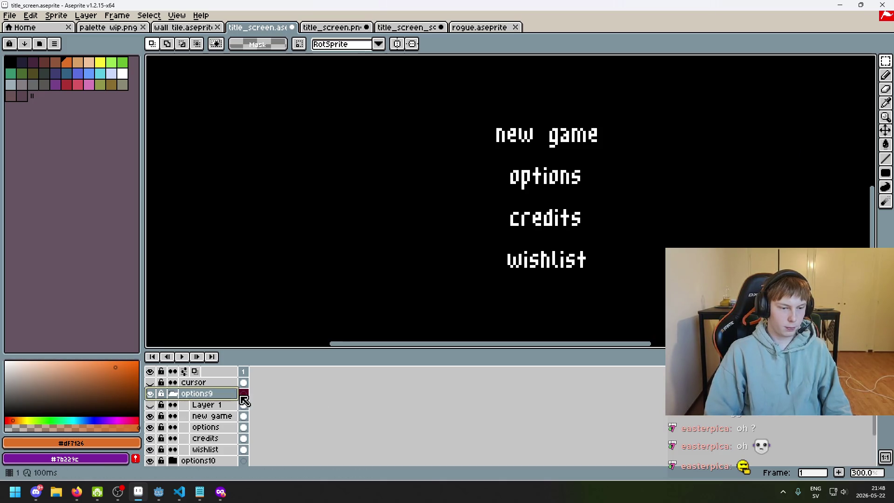
left_click(215, 406)
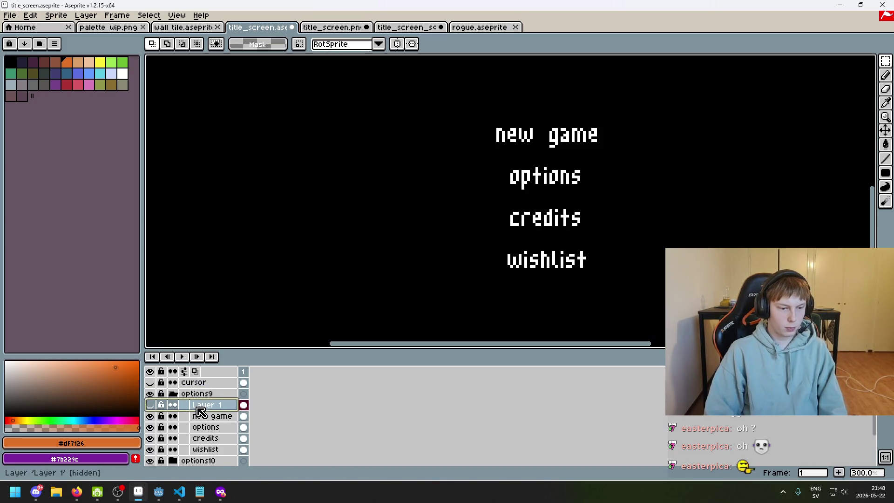
key("Delete")
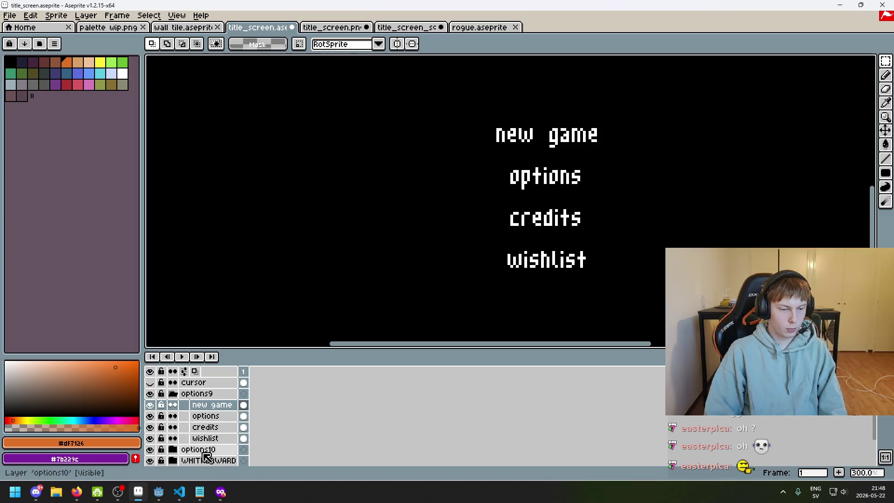
Step: Move Layer 1 out of options10 above options9 and rename it center
left_click(207, 450)
left_click(173, 449)
left_click(215, 461)
mouse_move(214, 463)
left_mouse_down()
mouse_move(205, 467)
mouse_move(199, 393)
left_mouse_up()
double_click(199, 393)
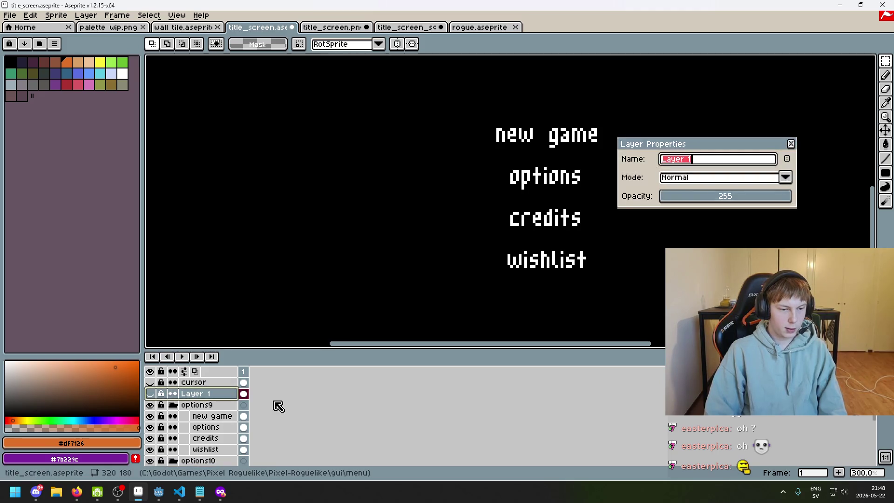
type("center")
key("Return")
left_click(180, 405)
Step: Expand options9 and marquee the new game text on its layer
left_click(173, 405)
left_click(173, 405)
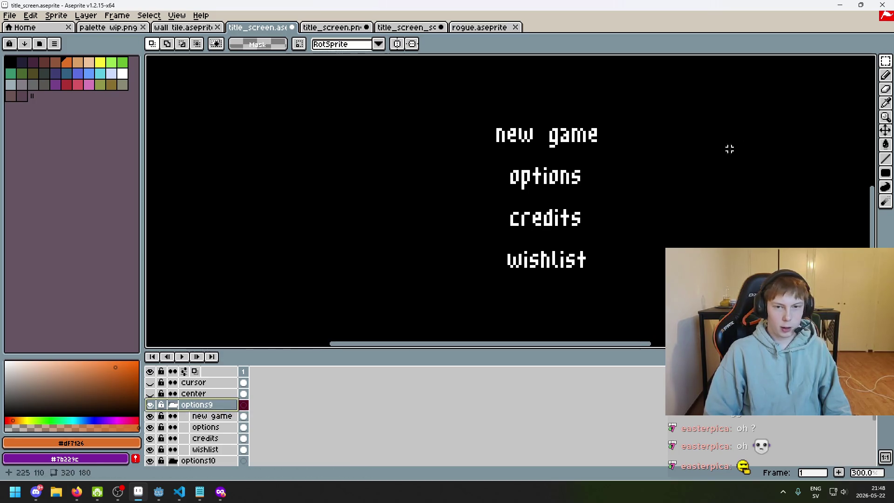
left_click(223, 415)
left_click_drag(454, 110, 665, 160)
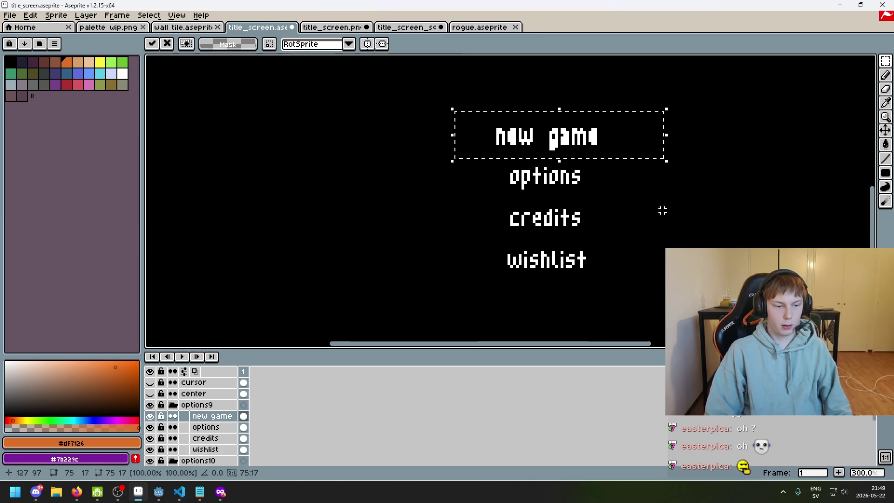
left_click(173, 461)
scroll(159, 433, "down", 2)
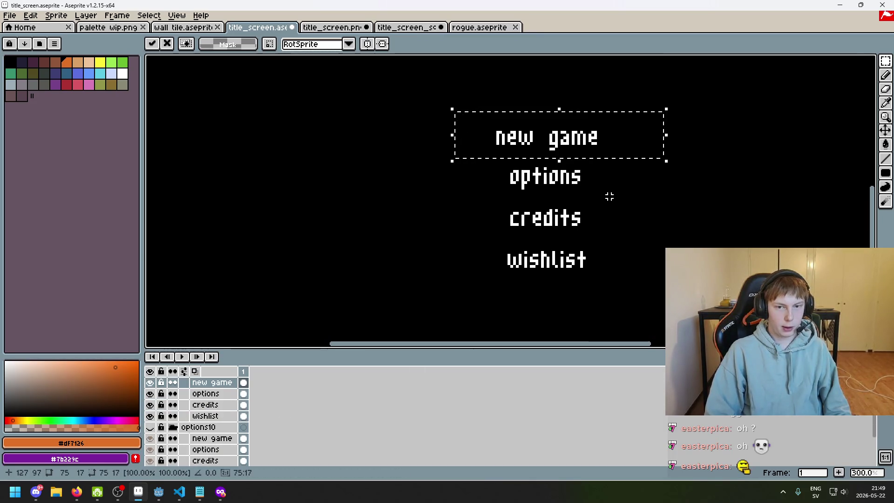
left_click(546, 177)
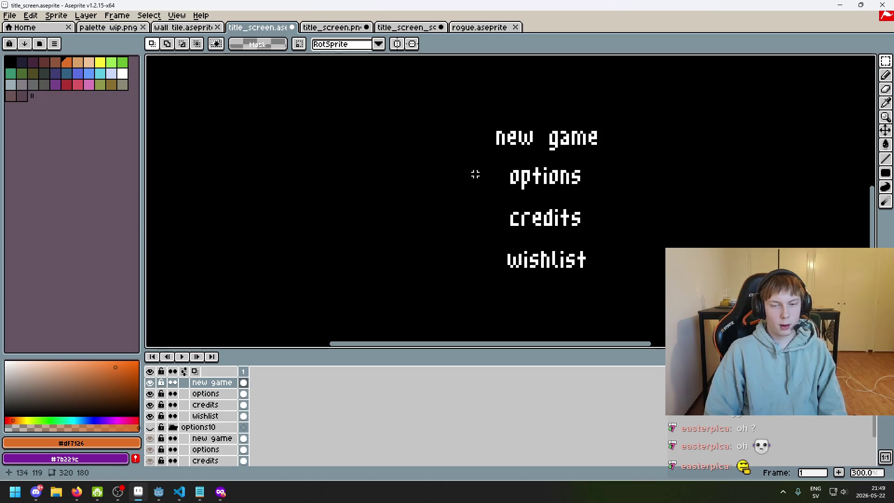
Step: Retry selecting new game, undoing a selection that also caught options
left_click_drag(445, 109, 679, 201)
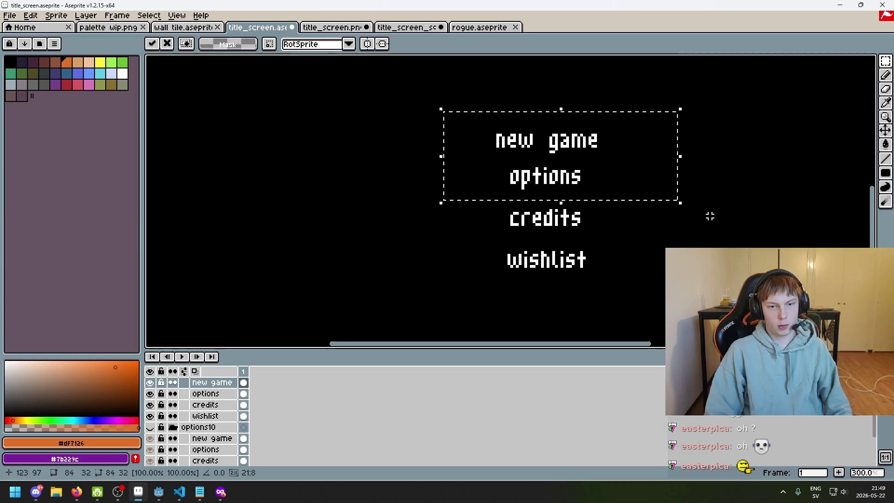
key("ctrl+z")
key("ctrl+z")
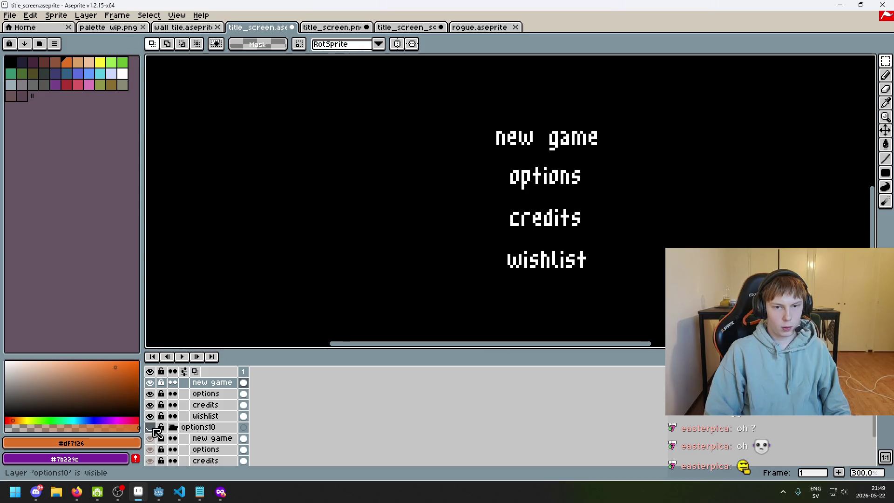
left_click_drag(473, 148, 693, 96)
left_click(704, 154)
left_click_drag(680, 161, 385, 78)
left_click(570, 250)
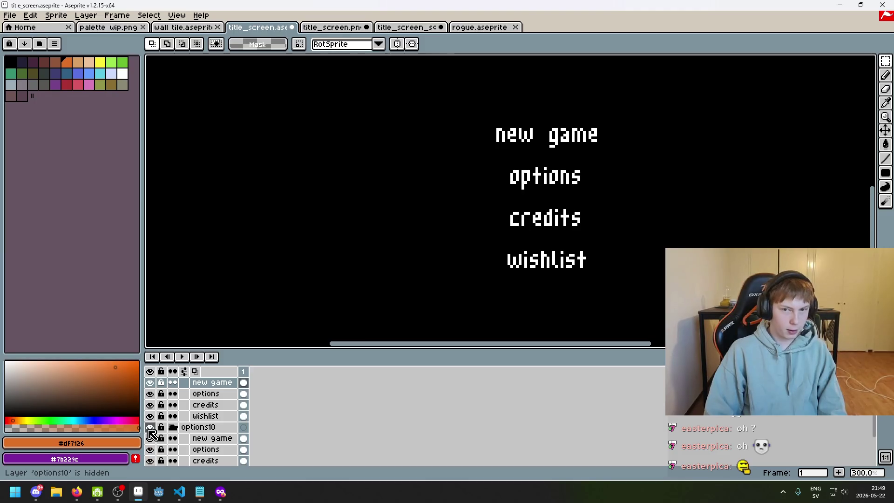
Step: Reselect the new game text, nudge it into even spacing above options, and commit
left_click(207, 416)
left_click(212, 382)
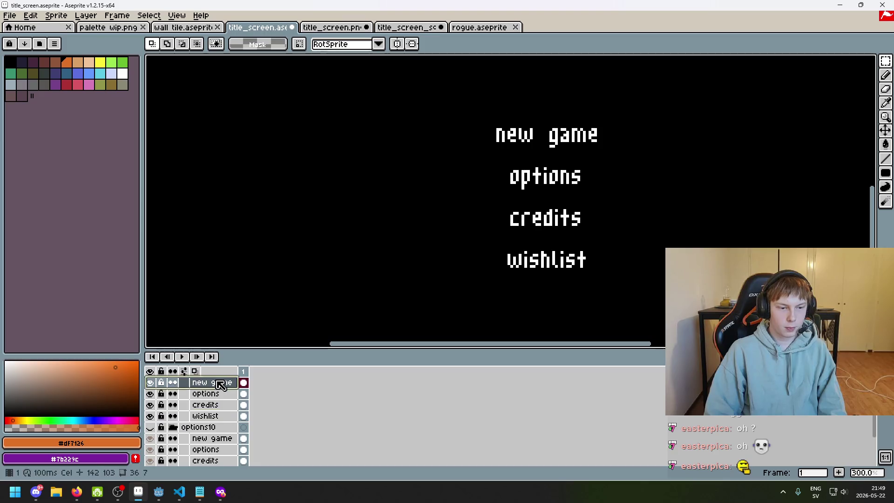
left_click_drag(592, 213, 517, 227)
left_click_drag(389, 118, 597, 171)
left_click_drag(375, 104, 616, 167)
key("Down")
key("Down")
key("Up")
key("Up")
key("Up")
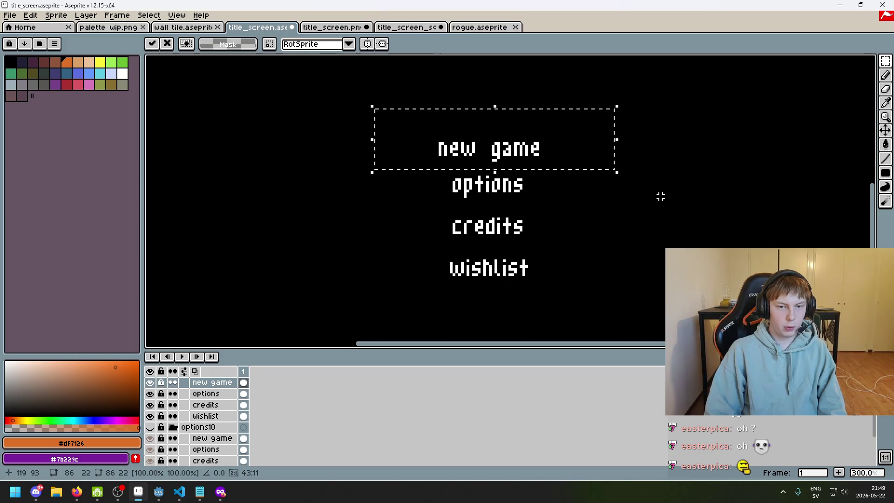
key("Return")
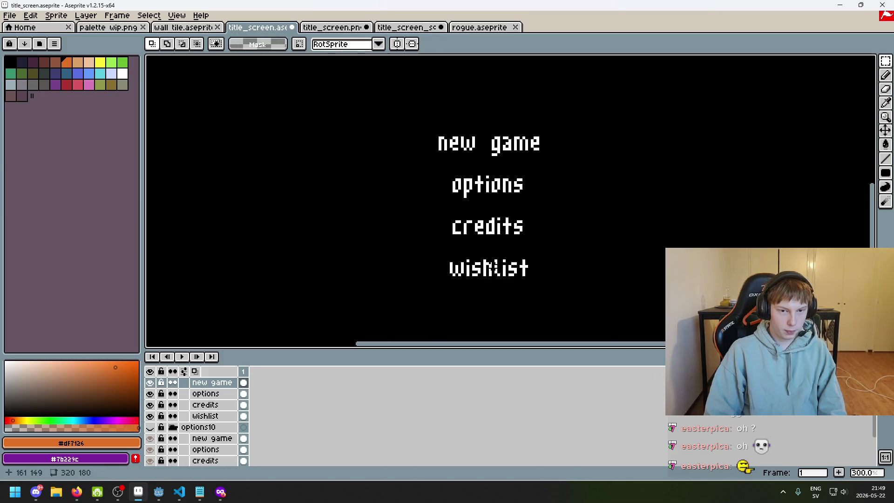
Step: Select the new game, options and credits layers and test a one-pixel nudge
mouse_move(209, 405)
left_mouse_down()
mouse_move(221, 395)
mouse_move(214, 383)
left_mouse_up()
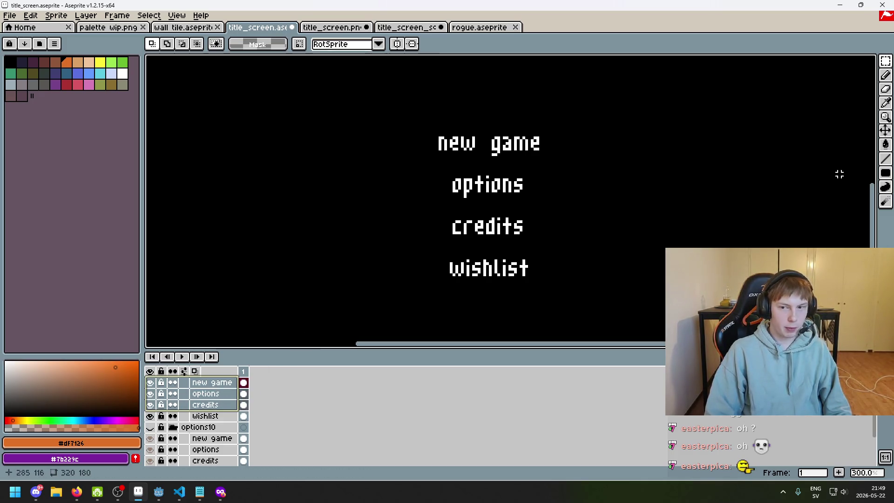
left_click_drag(378, 98, 619, 239)
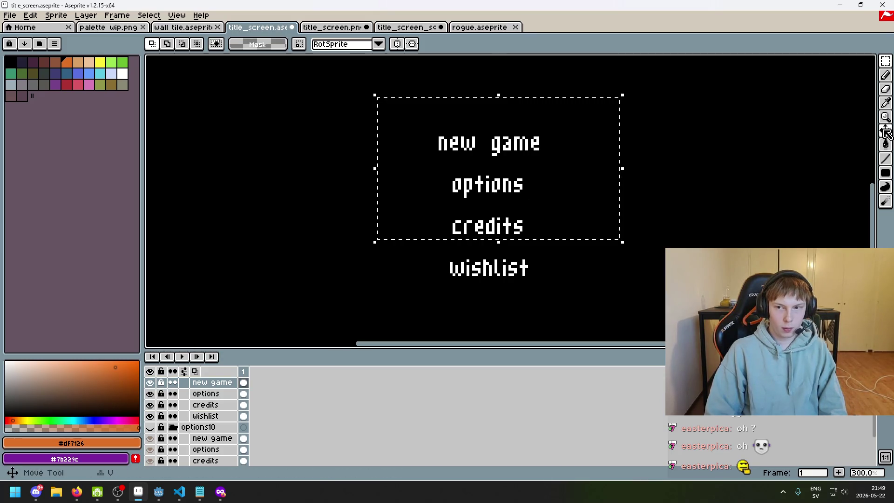
key("Down")
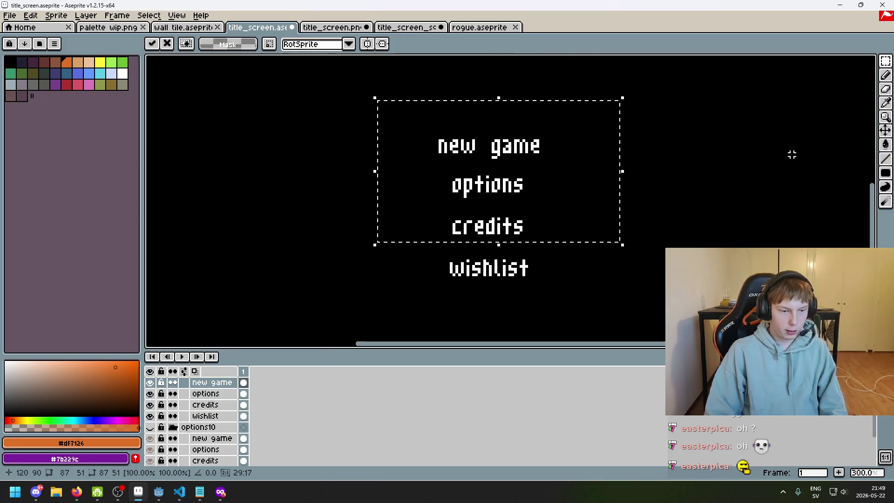
key("Up")
key("ctrl+d")
Step: Move the new game, options and credits lines down together with the Move tool
mouse_move(219, 404)
left_mouse_down()
mouse_move(228, 403)
mouse_move(219, 383)
left_mouse_up()
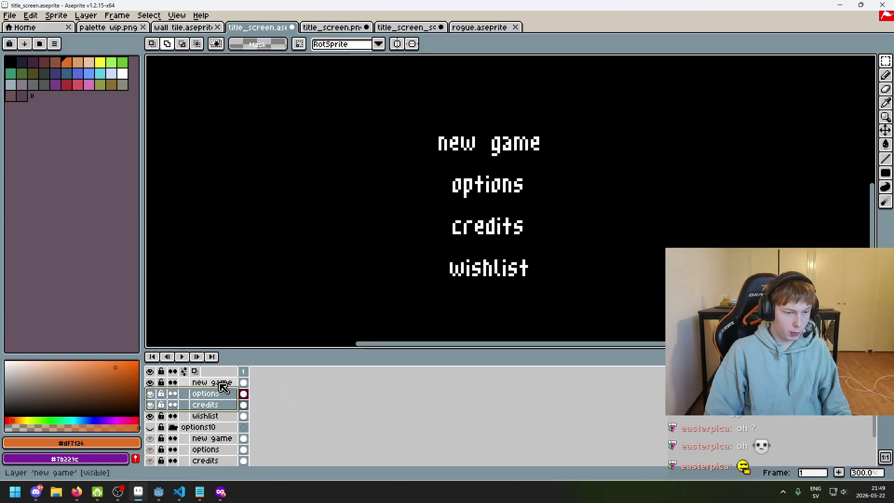
scroll(429, 253, "down", 1)
key("v")
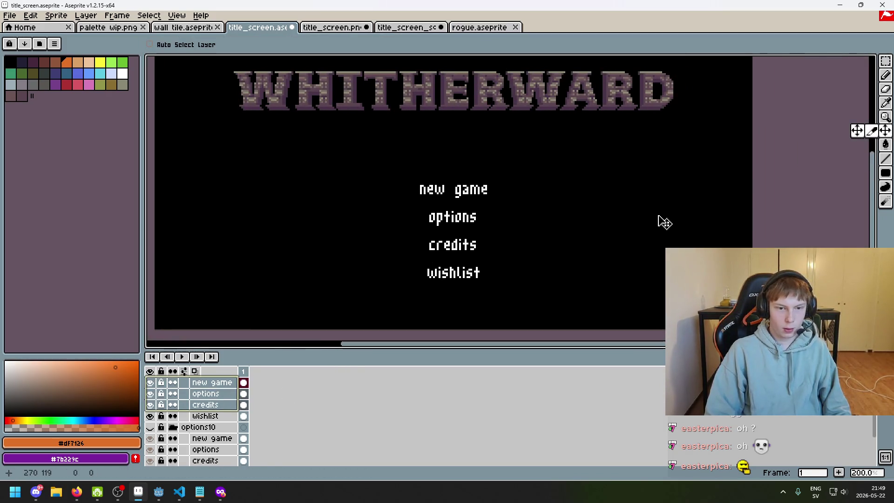
left_click_drag(659, 216, 659, 218)
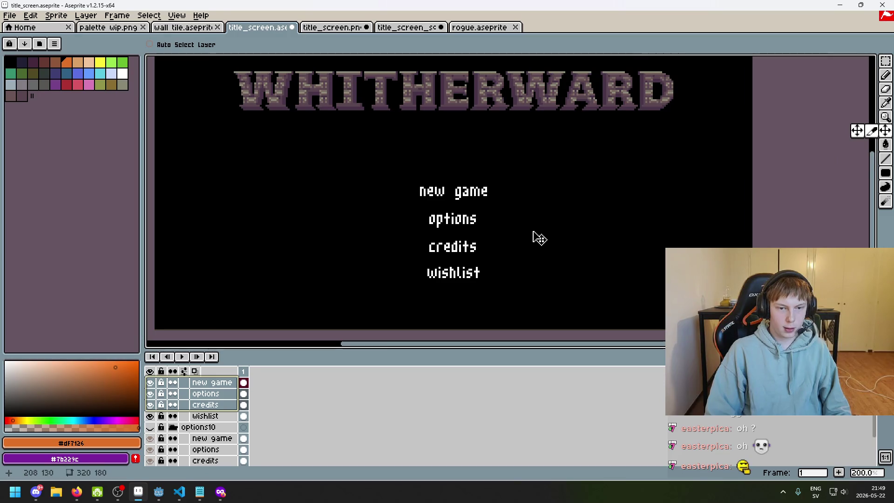
scroll(545, 240, "up", 1)
key("ctrl+z")
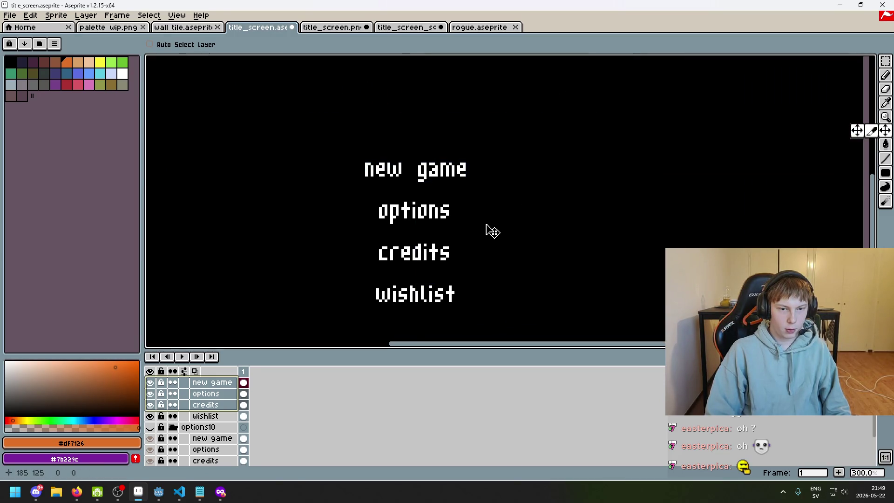
left_click_drag(487, 228, 486, 231)
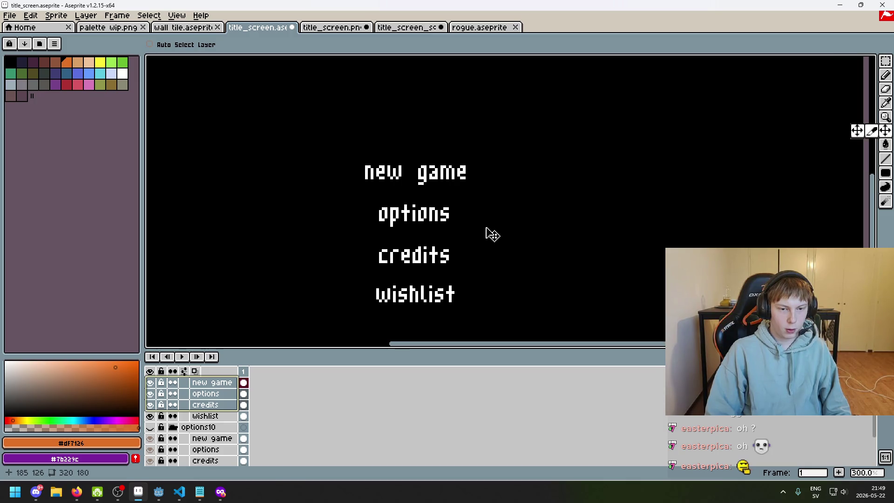
Step: Nudge new game and options down one pixel, then new game one more
left_click(212, 383)
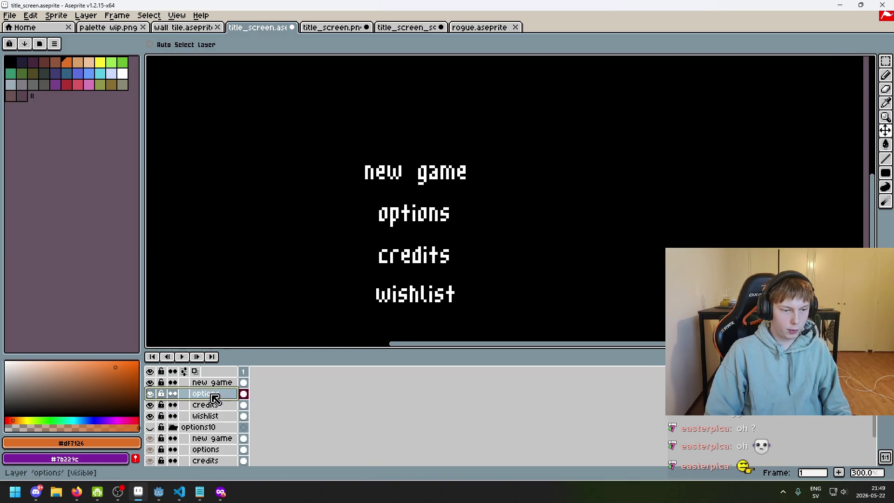
left_click(212, 393, "shift")
key("Down")
key("Down")
left_click(219, 383)
left_click_drag(366, 148, 394, 151)
Step: Measure the credits–wishlist and options–credits gaps with the rectangular marquee
key("m")
scroll(378, 289, "up", 3)
left_click_drag(368, 283, 379, 236)
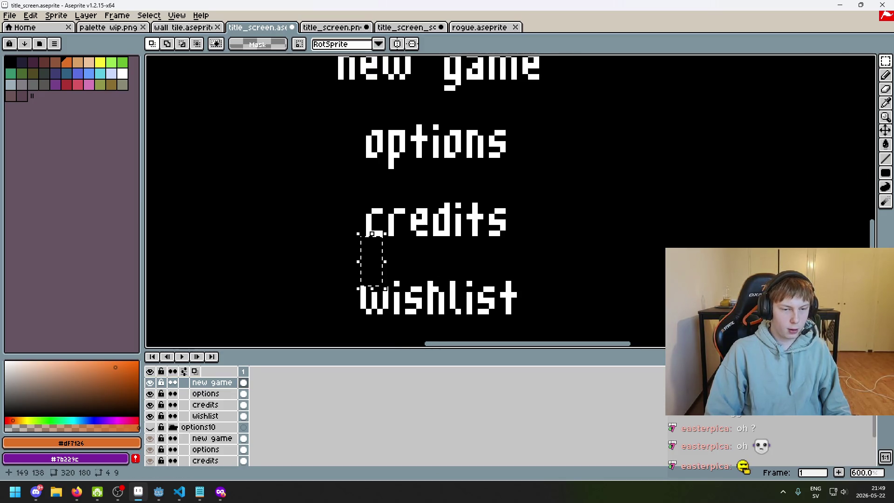
mouse_move(368, 202)
left_mouse_down()
mouse_move(379, 157)
mouse_move(390, 154)
left_mouse_up()
scroll(385, 178, "up", 2)
key("ctrl+z")
scroll(461, 154, "down", 4)
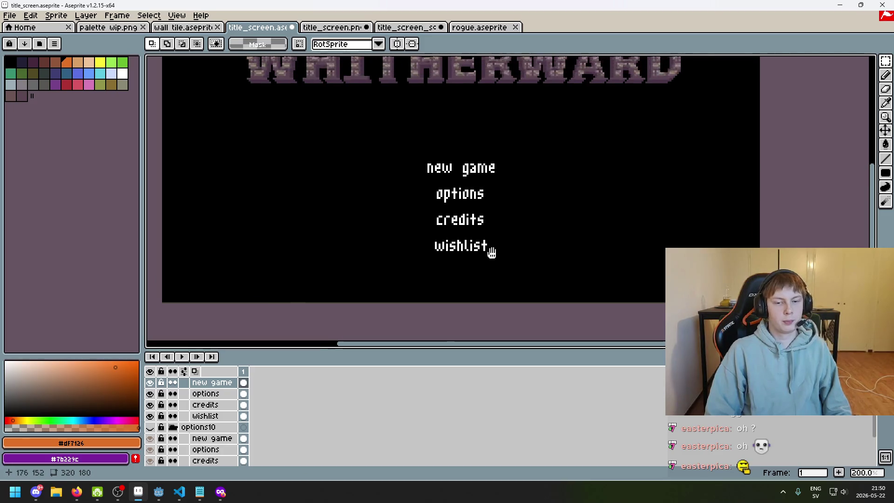
scroll(495, 279, "down", 1)
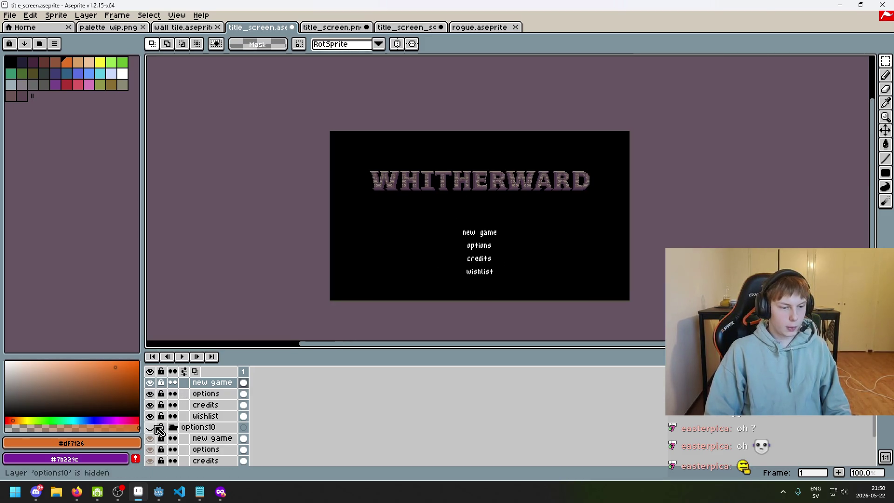
Step: Collapse the options10 group and show the WHITHERWARD title screen full-screen without editor panels
left_click(173, 427)
scroll(376, 292, "up", 2)
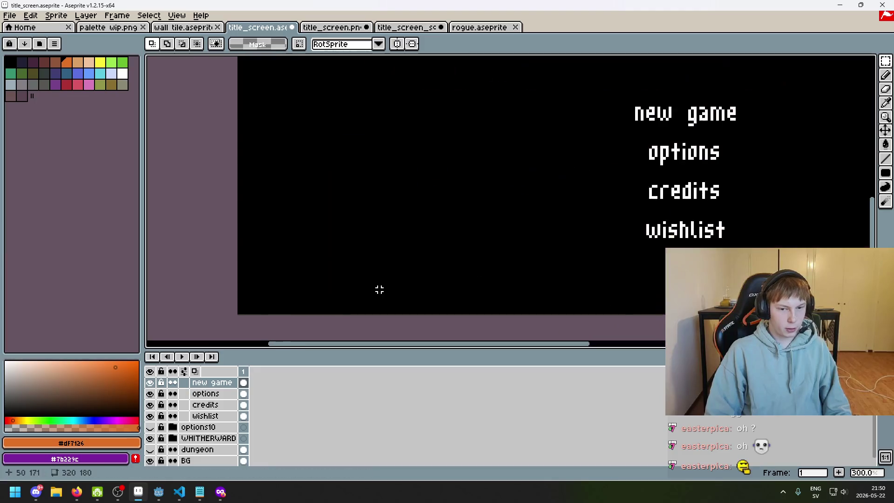
left_click_drag(377, 292, 270, 339)
scroll(273, 323, "down", 1)
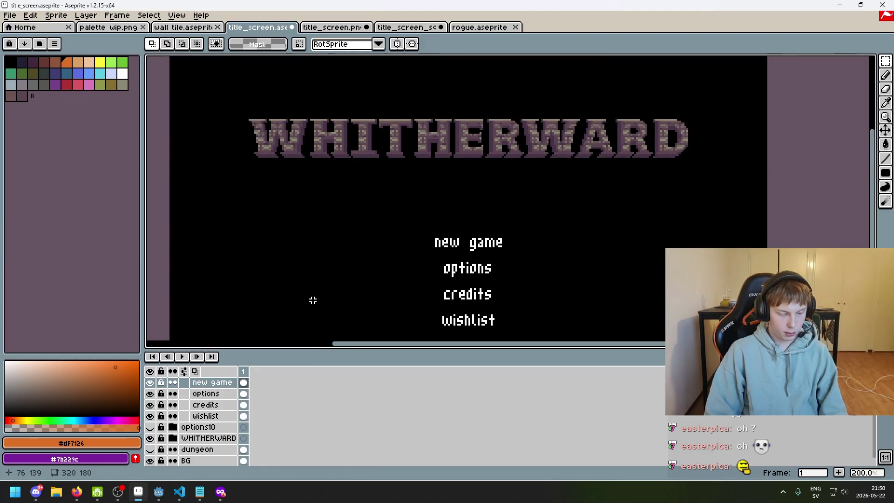
key("F8")
key("Escape")
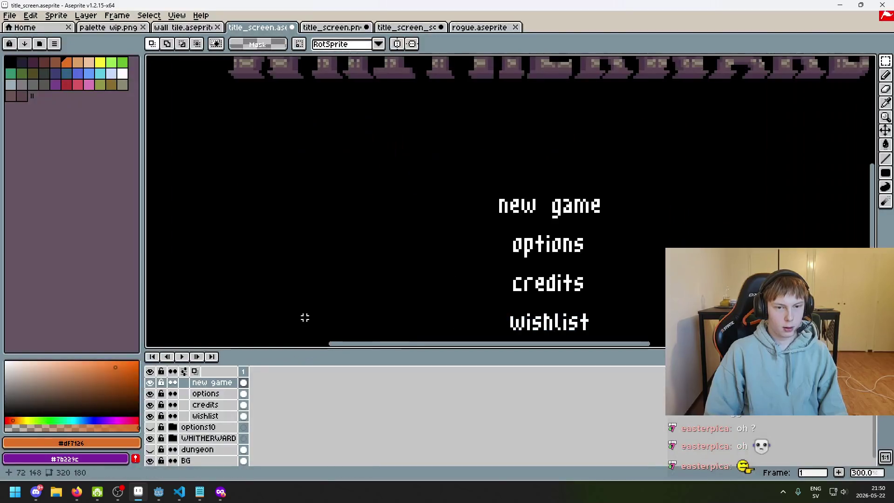
key("ctrl+f")
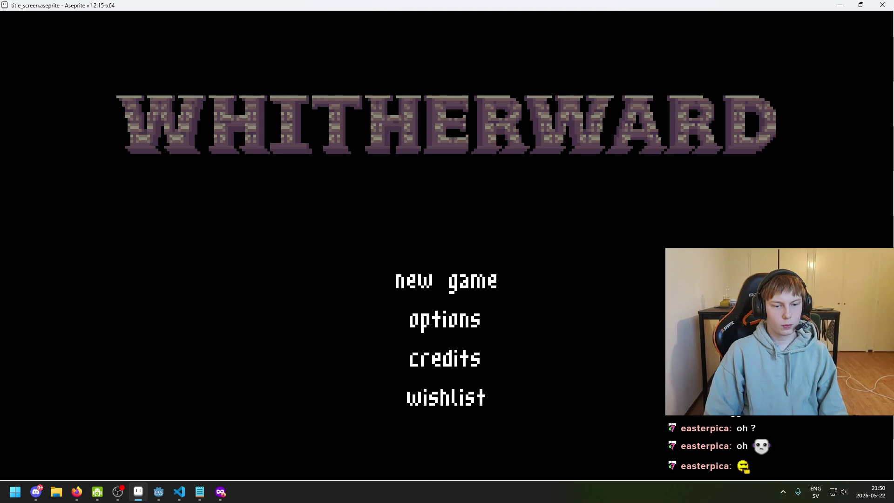
Step: Collapse options9 and compare the options9 and options10 menu text in full-screen preview
key("Escape")
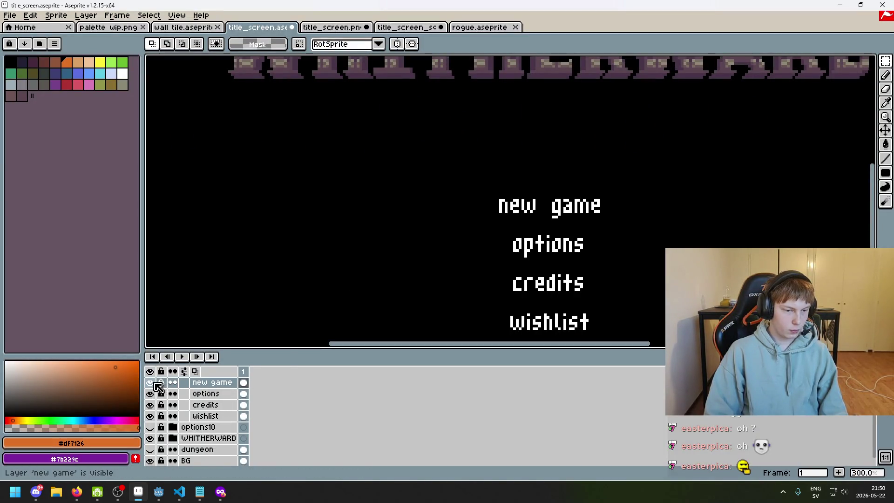
scroll(159, 387, "up", 1)
left_click(186, 383)
left_click(173, 383)
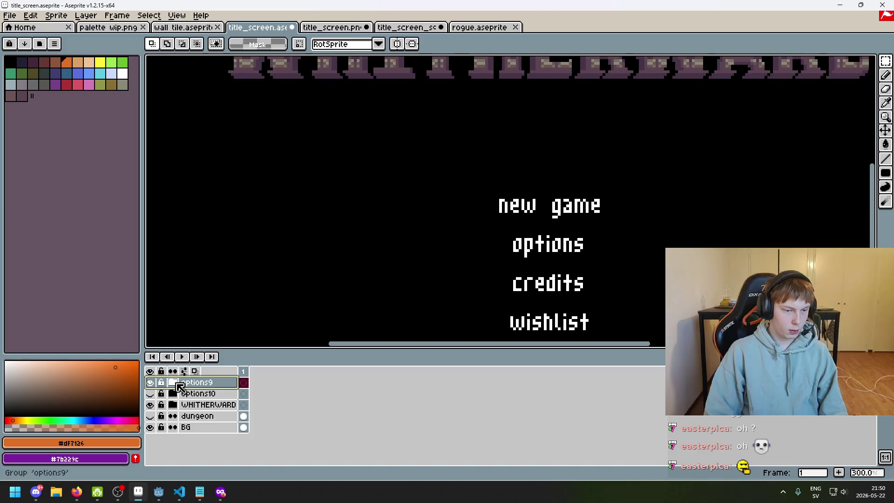
left_click(149, 382)
left_click(150, 393)
key("F8")
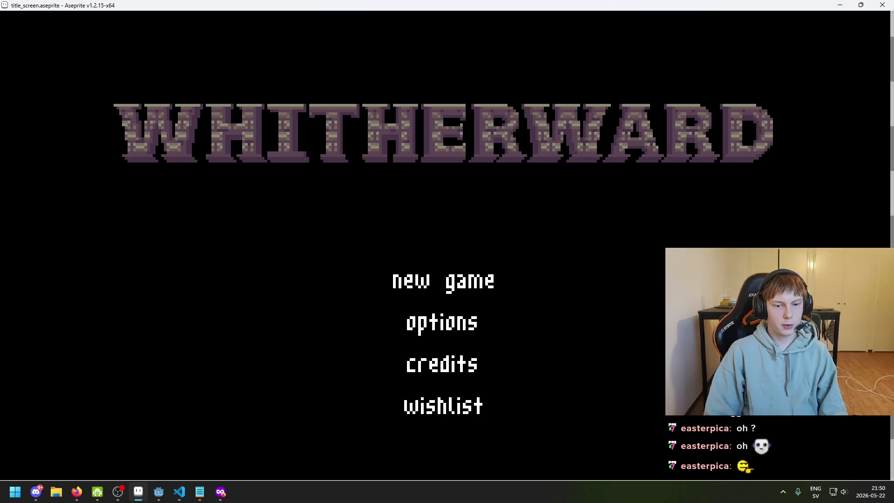
key("Escape")
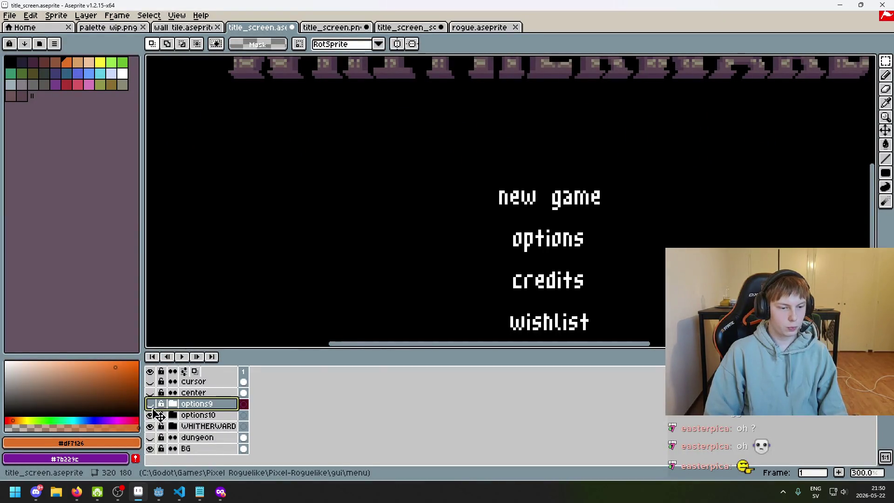
left_click(150, 404)
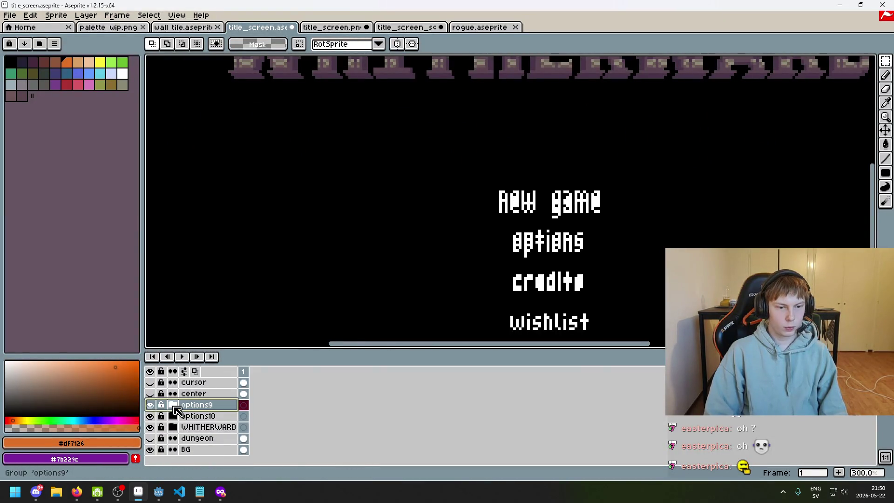
Step: Shift the options9 menu text up two pixels with the Move tool
key("v")
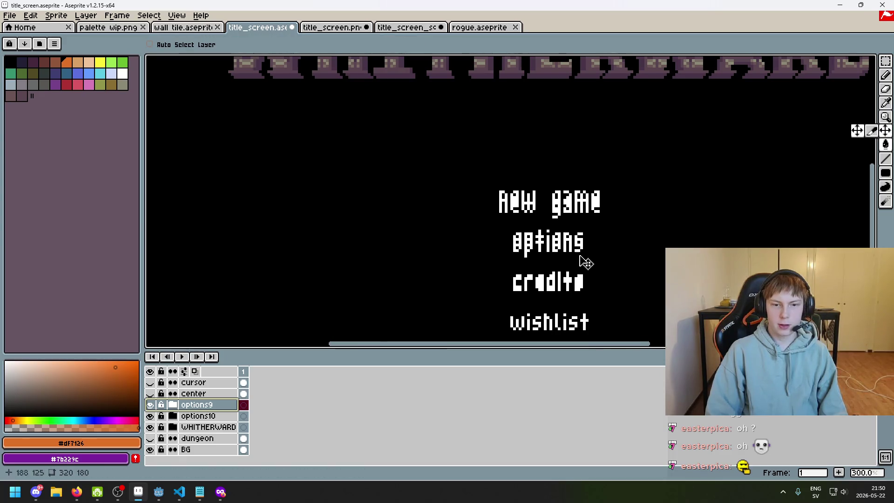
scroll(564, 217, "up", 2)
left_click_drag(563, 215, 564, 203)
scroll(567, 204, "down", 2)
scroll(590, 210, "down", 1)
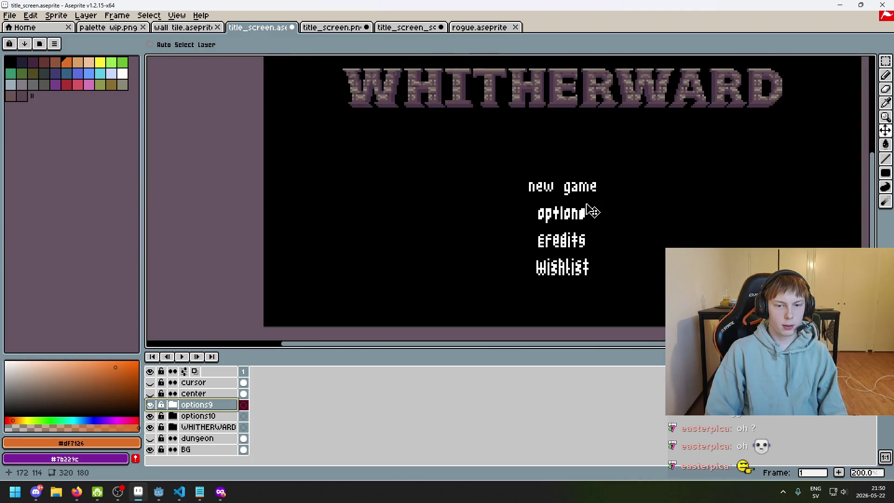
left_click_drag(443, 261, 334, 288)
Step: Hide options10 and review the title screen several times in full-screen preview
left_click(150, 416)
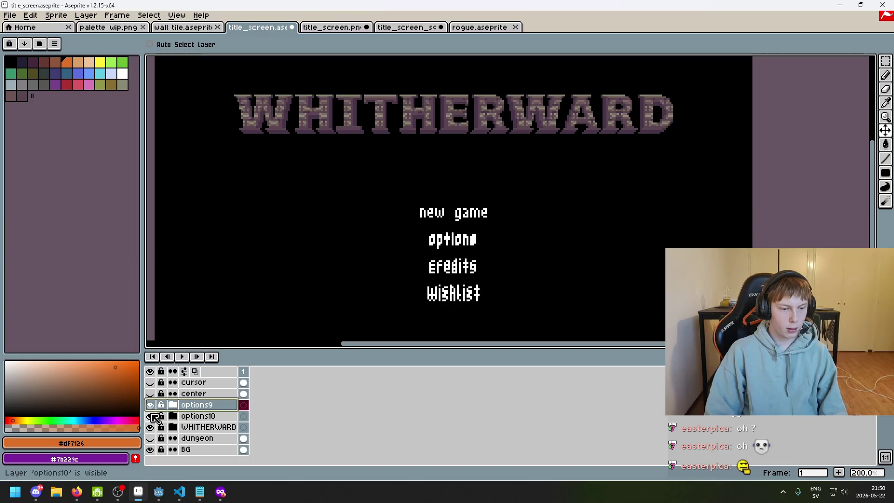
key("F8")
key("F8")
key("F8")
scroll(305, 345, "up", 3)
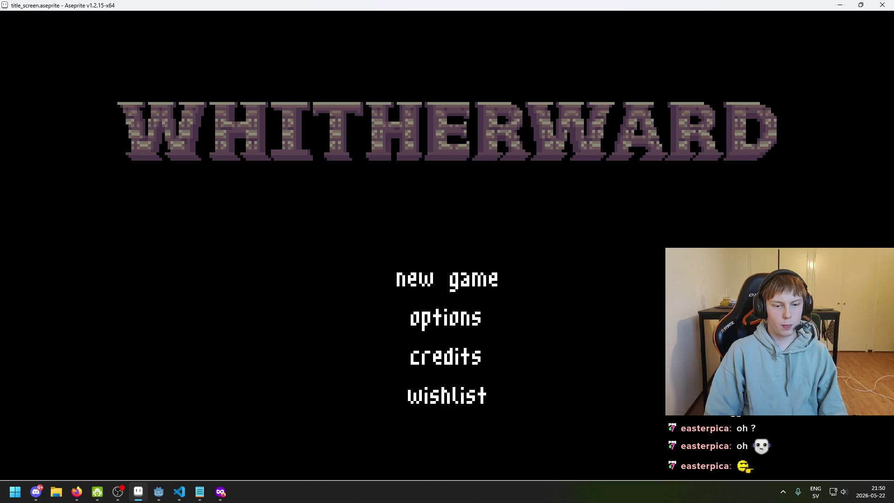
key("F8")
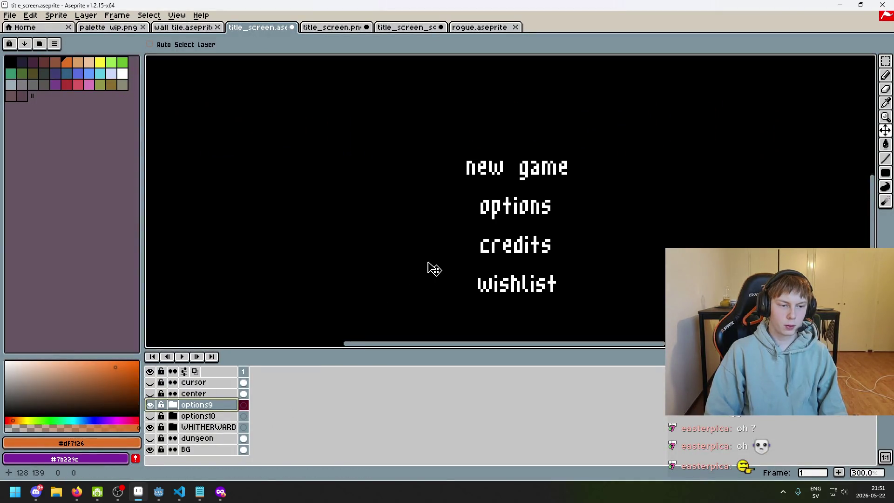
key("F8")
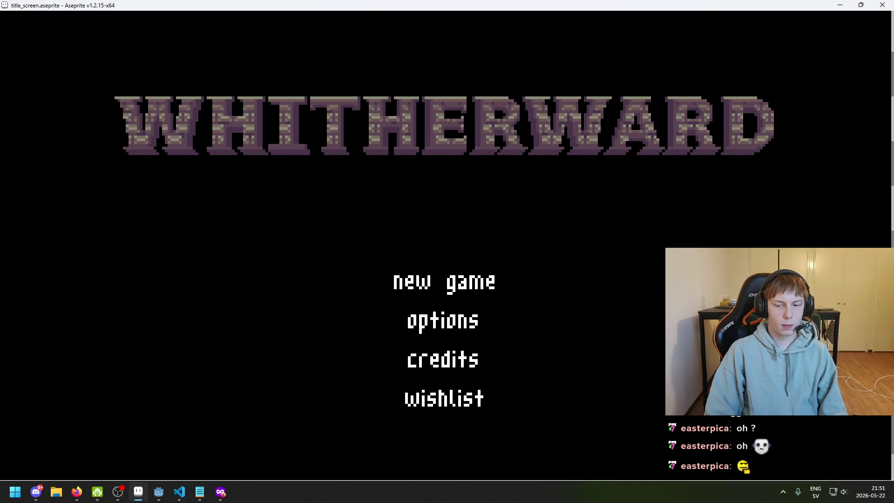
key("F8")
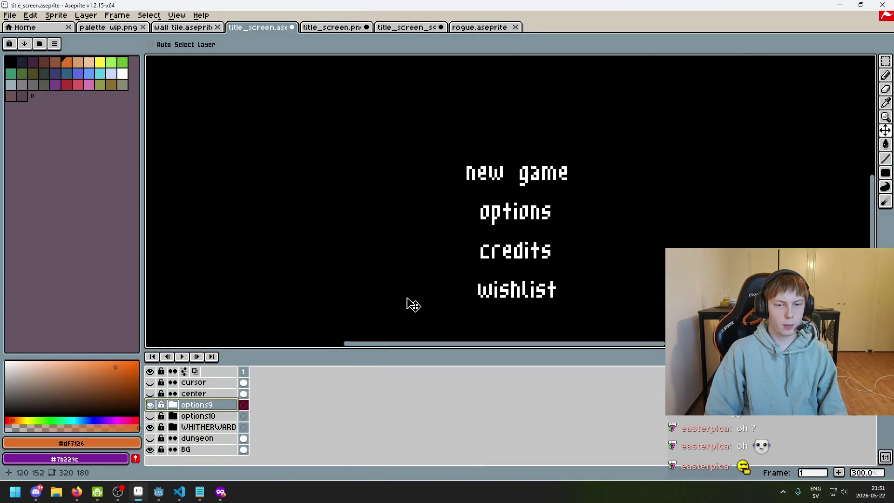
key("F8")
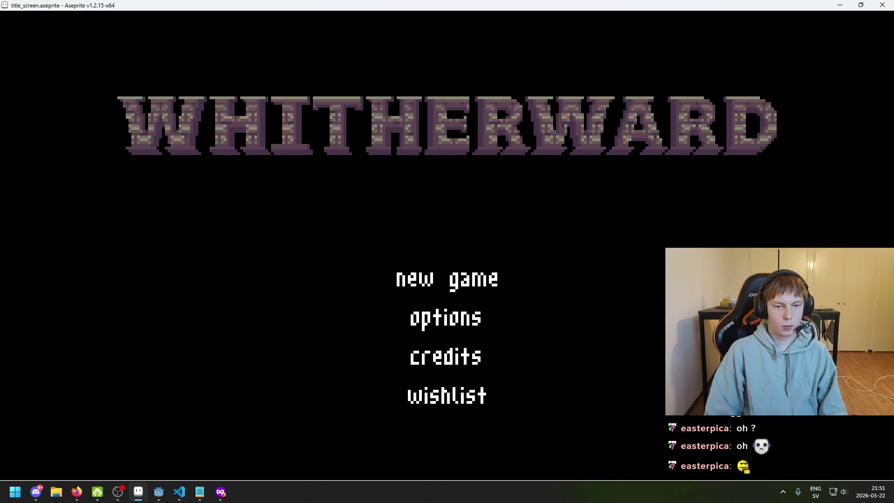
left_click(345, 410)
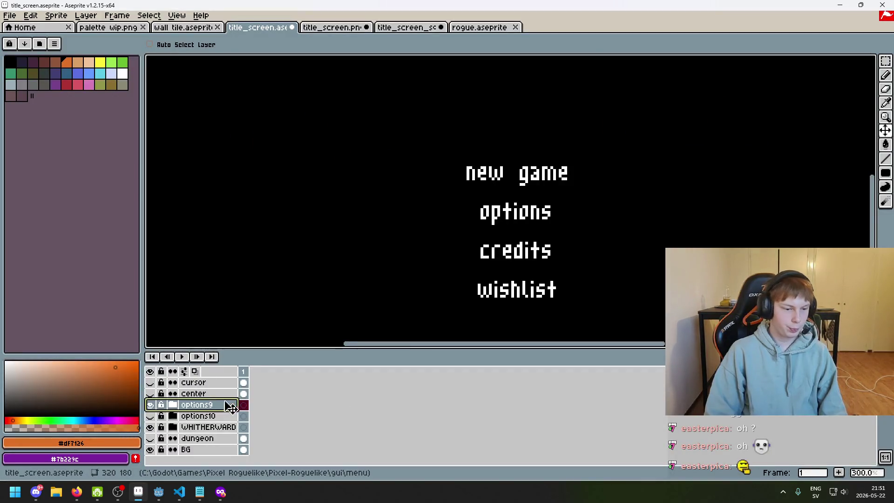
Step: Move the options10 menu text down two pixels and preview it with options9 hidden
left_click(150, 416)
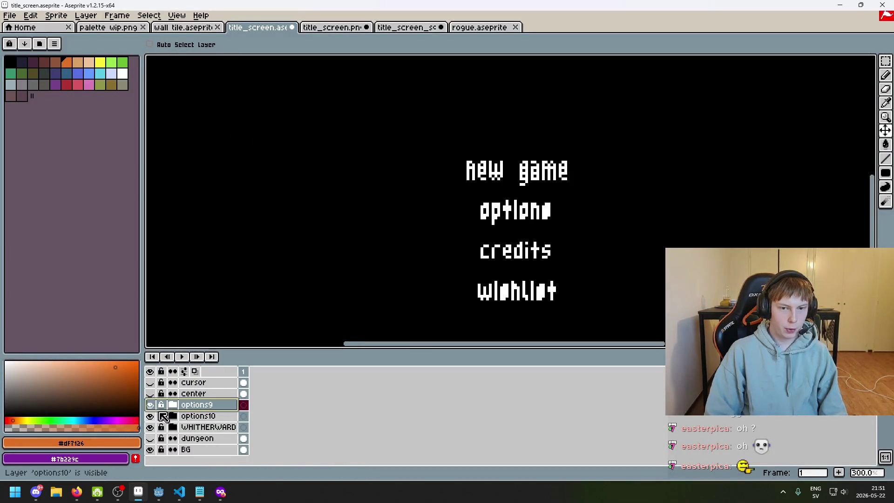
left_click(196, 416)
left_click_drag(432, 267, 433, 273)
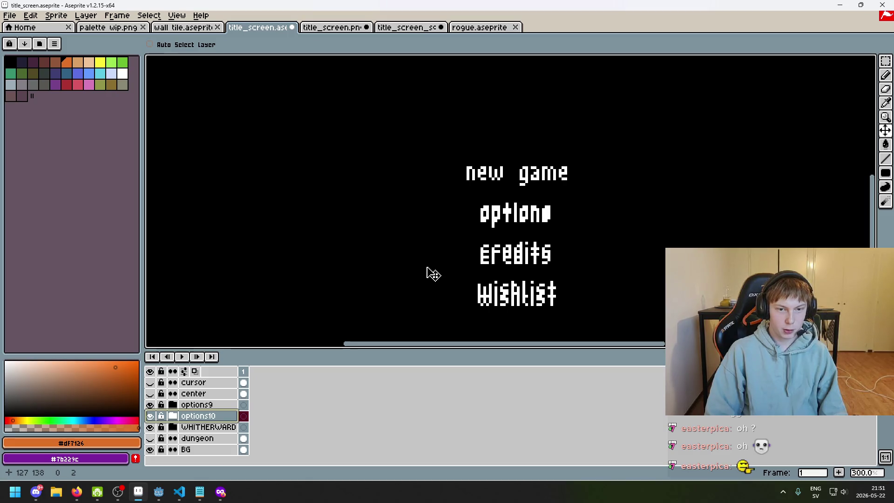
left_click(151, 405)
key("F8")
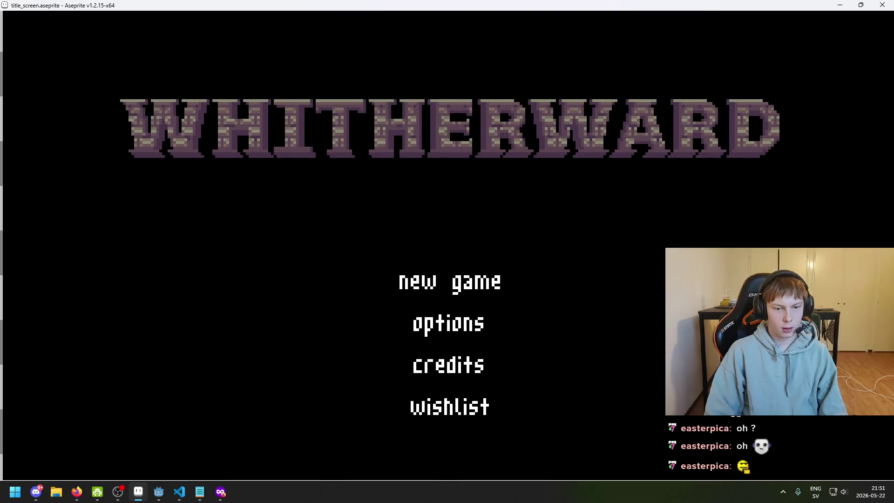
key("Escape")
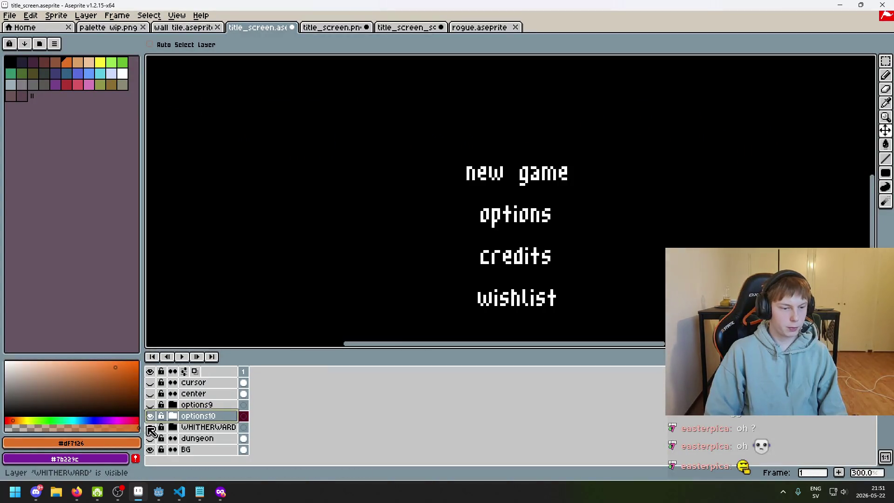
Step: Recheck the menu in full-screen preview, then delete the options10 layer
left_click(150, 416)
left_click(150, 416)
key("F8")
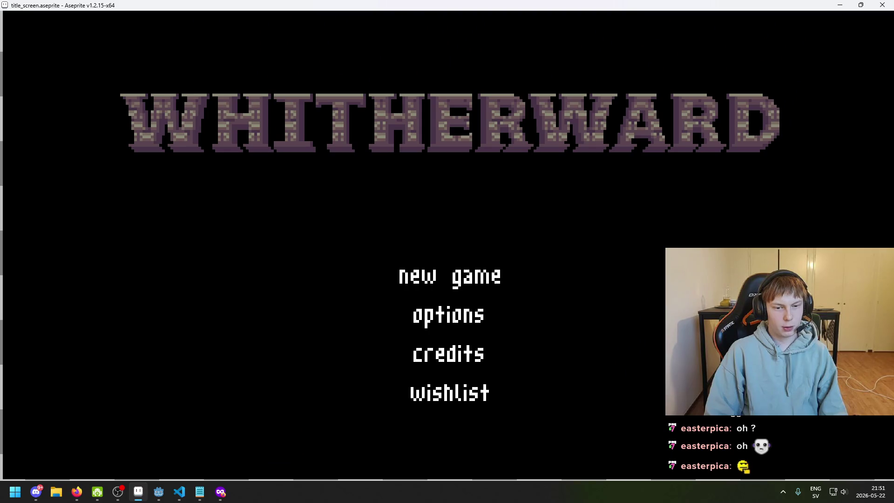
key("Escape")
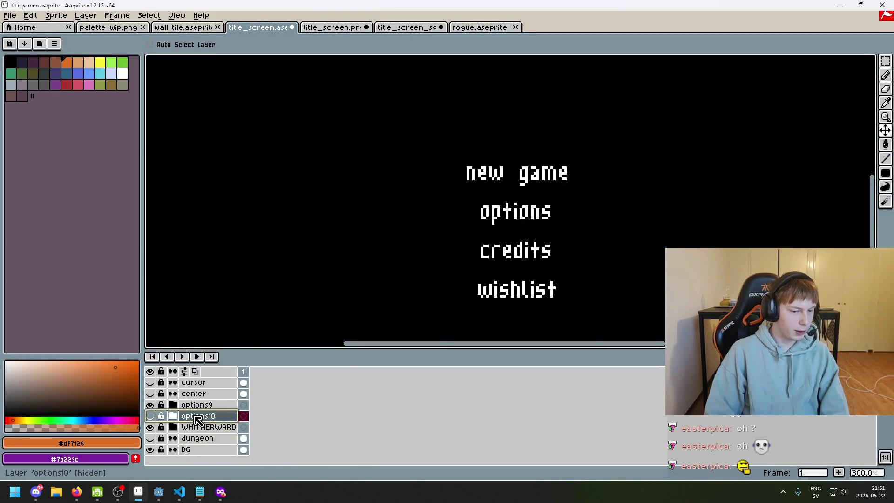
key("Delete")
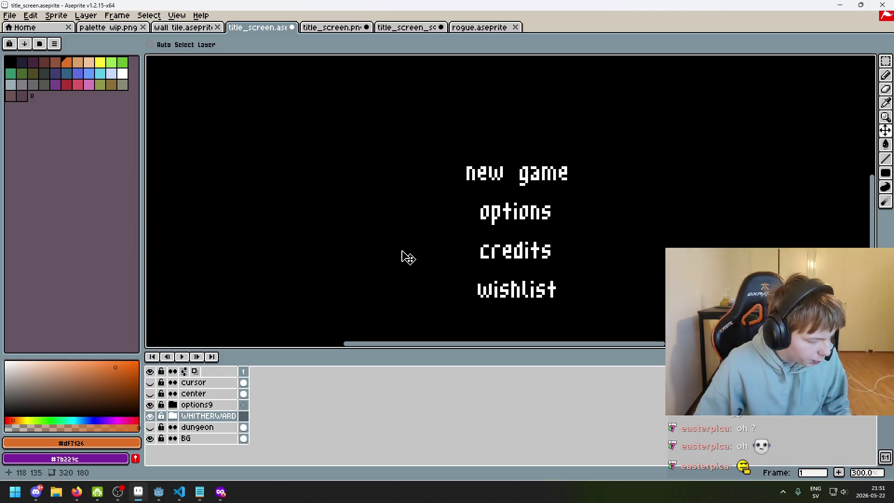
Step: Drag the wishlist layer's text lower beneath credits and check the spacing in full-screen preview
left_click(173, 404)
left_click(205, 450)
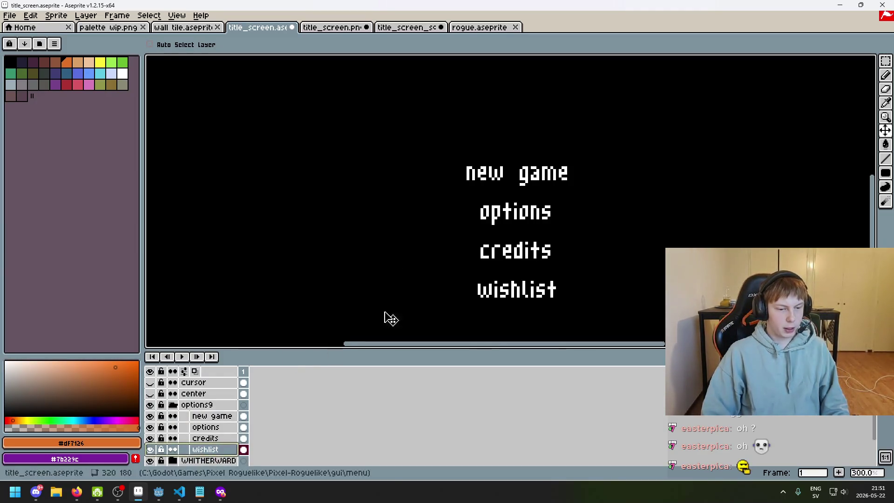
scroll(357, 334, "down", 1)
scroll(466, 258, "down", 2)
scroll(494, 261, "up", 1)
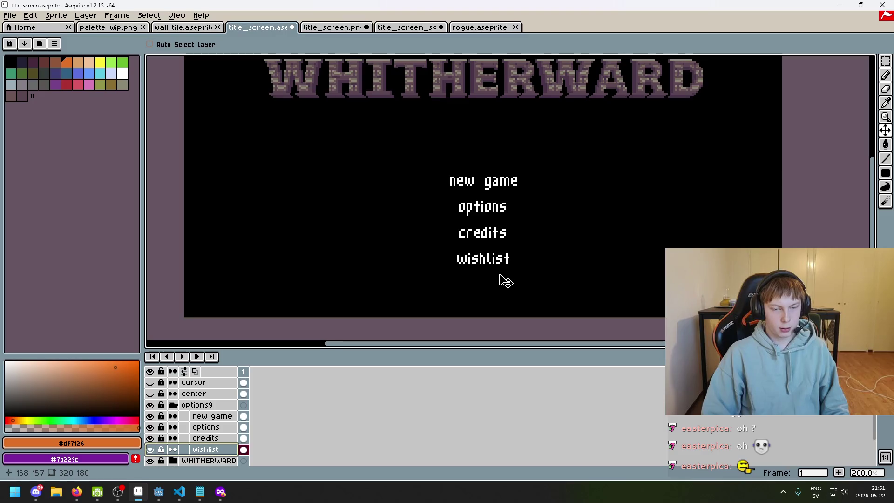
left_click_drag(499, 275, 500, 308)
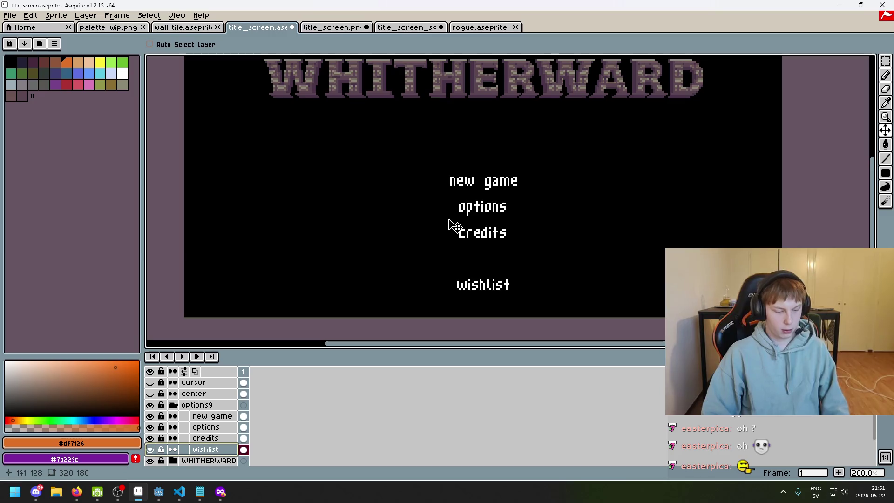
scroll(441, 257, "up", 1)
key("F8")
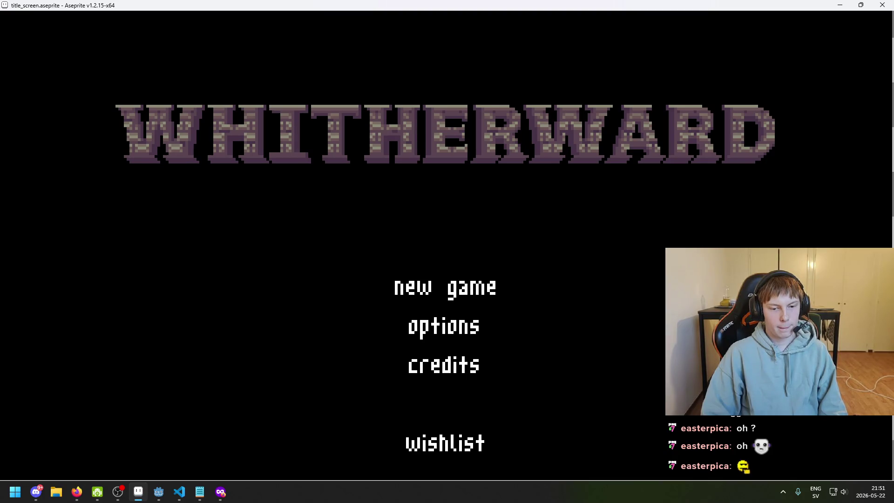
left_click(376, 396)
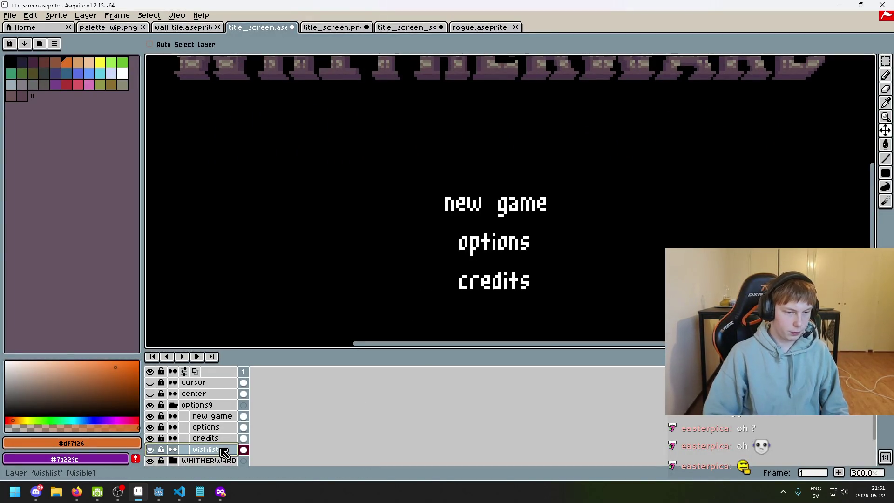
Step: Open and dismiss the wishlist layer properties and the Insert Text dialog without changes
scroll(480, 208, "down", 1)
scroll(480, 208, "down", 1)
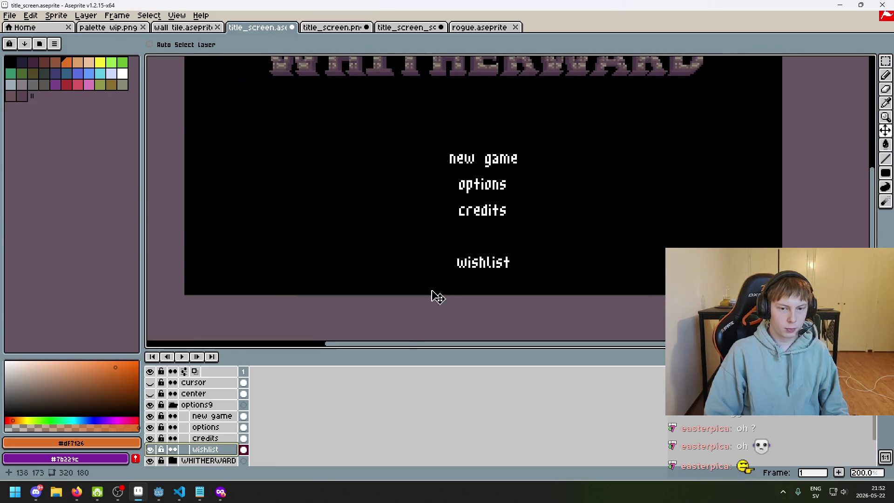
double_click(215, 449)
key("Escape")
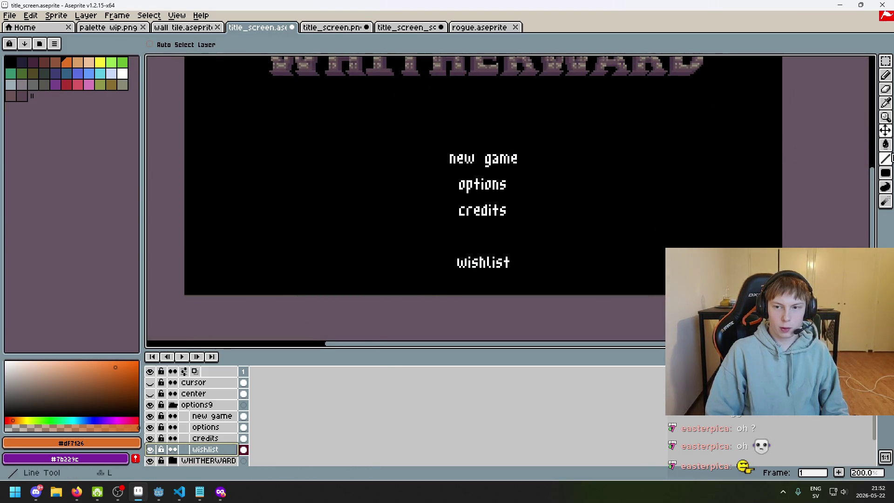
left_click(885, 75)
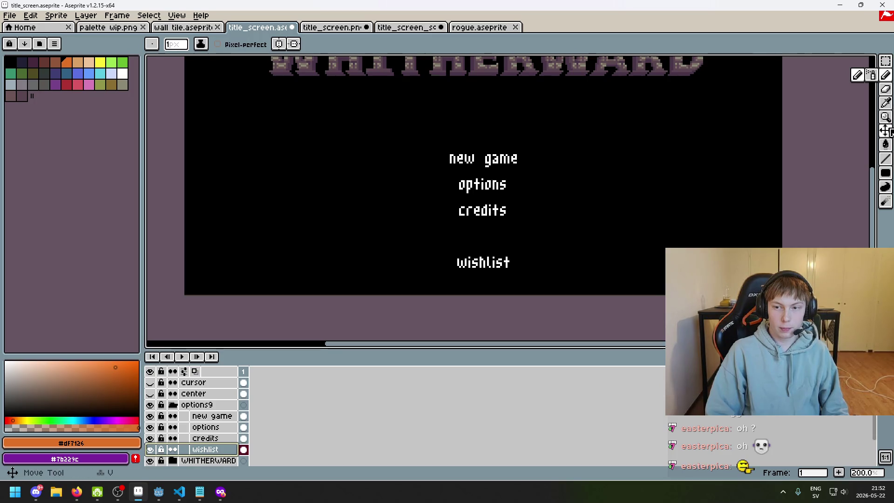
key("t")
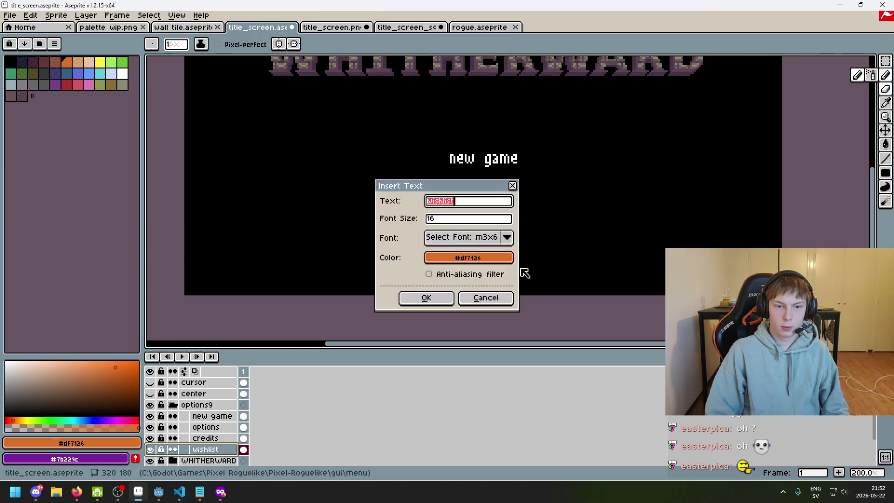
key("Escape")
key("t")
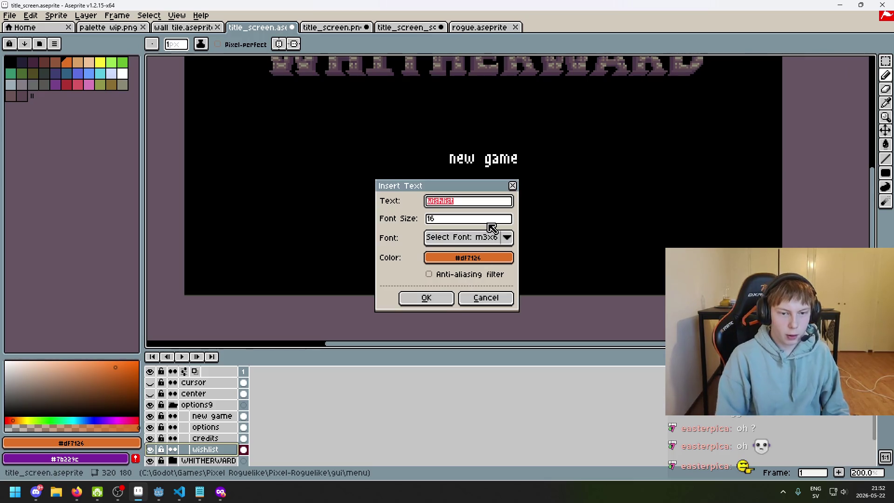
type(" on")
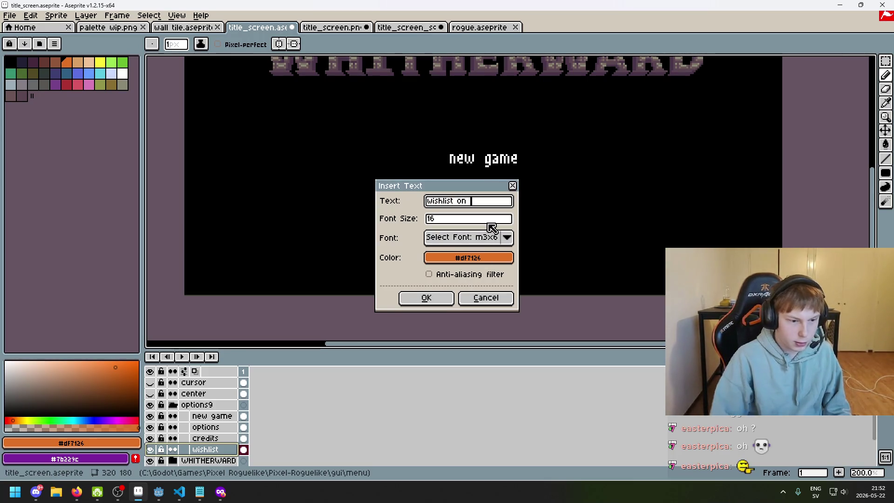
key("Escape")
Step: Add a new layer above wishlist and name it 'wishlist on steam'
right_click(205, 450)
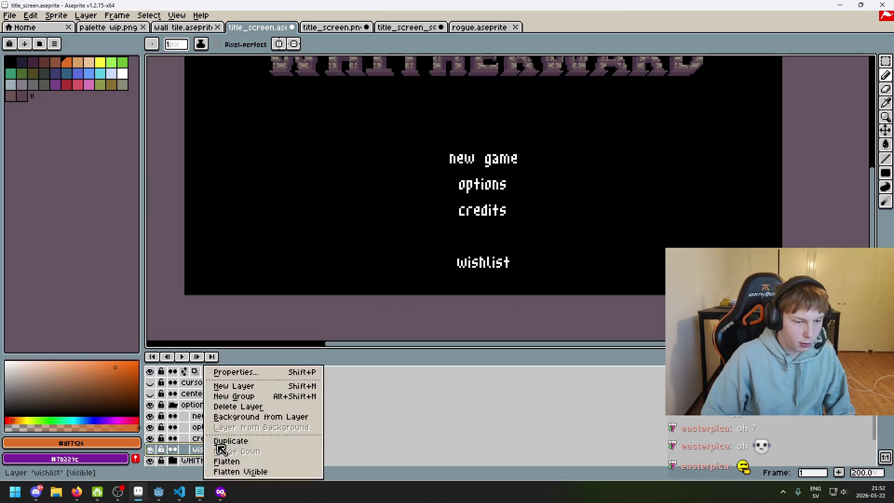
left_click(263, 386)
double_click(219, 449)
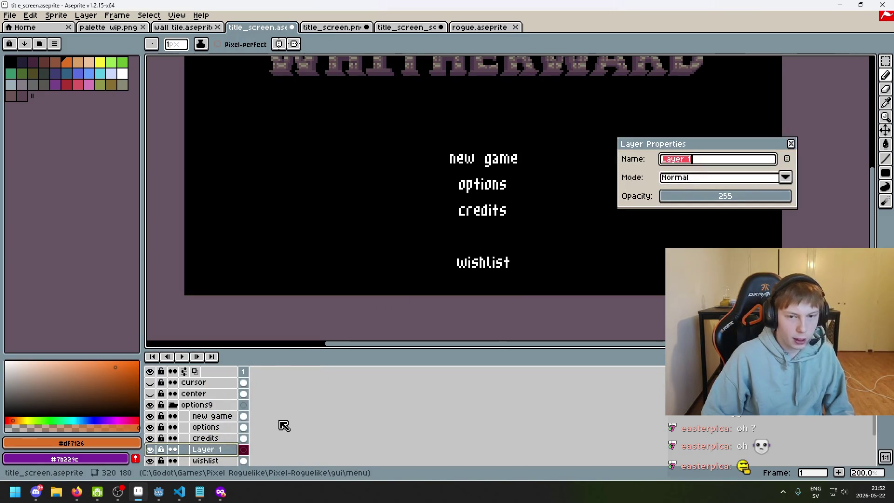
type("wishlist on steam'")
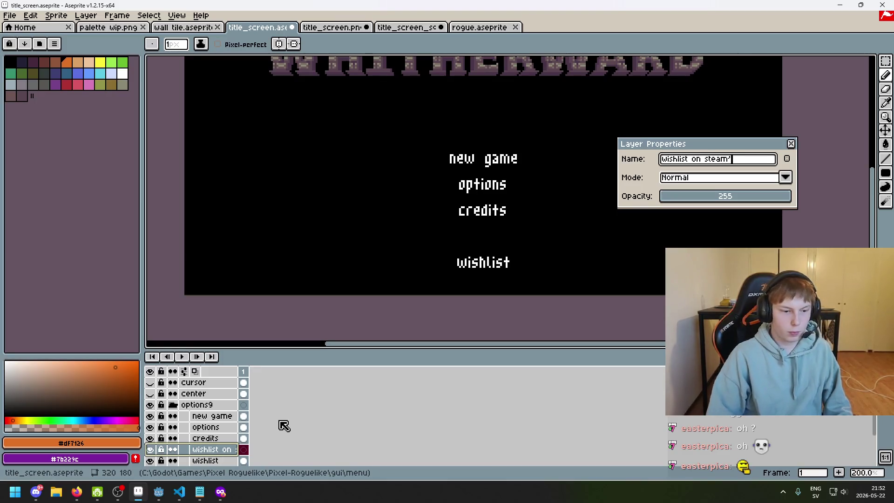
key("Return")
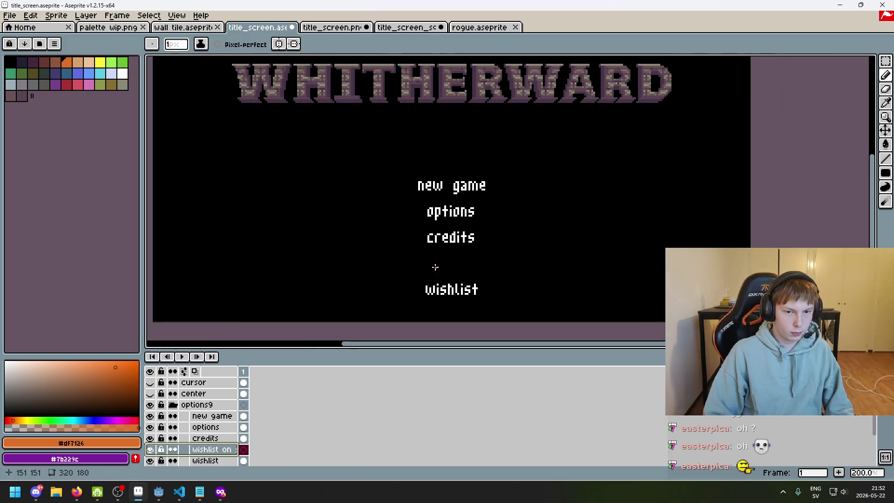
Step: Insert 'wishlist on steam' text, show the center guide line, then discard this first placement
key("t")
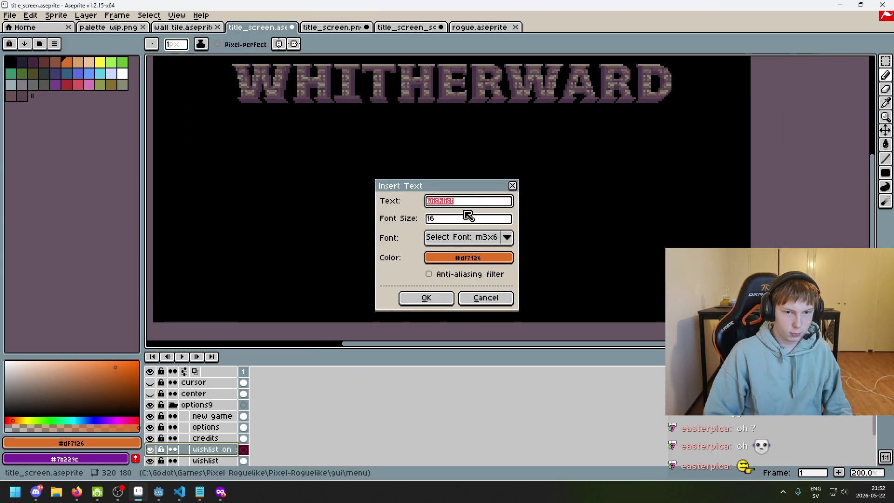
left_click(474, 202)
type("on steam")
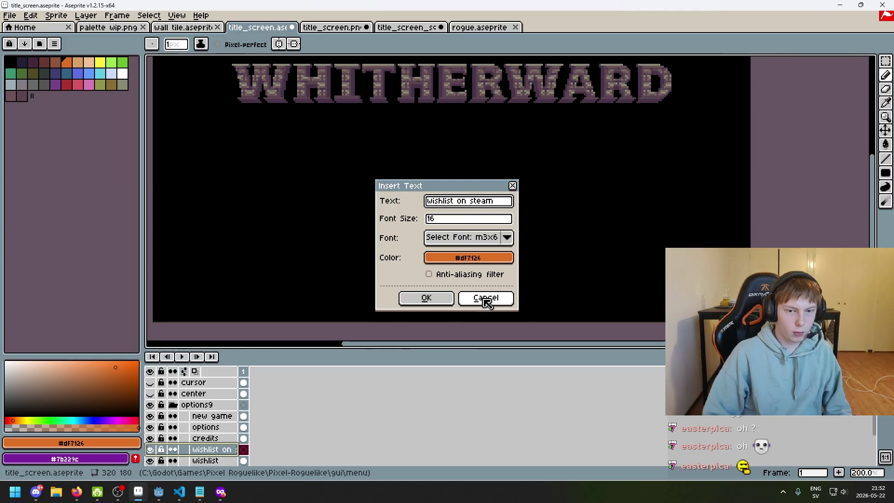
left_click(426, 298)
mouse_move(484, 200)
left_mouse_down()
mouse_move(493, 298)
mouse_move(472, 299)
left_mouse_up()
scroll(487, 298, "up", 2)
left_click(149, 393)
scroll(448, 297, "up", 1)
key("Left")
key("Left")
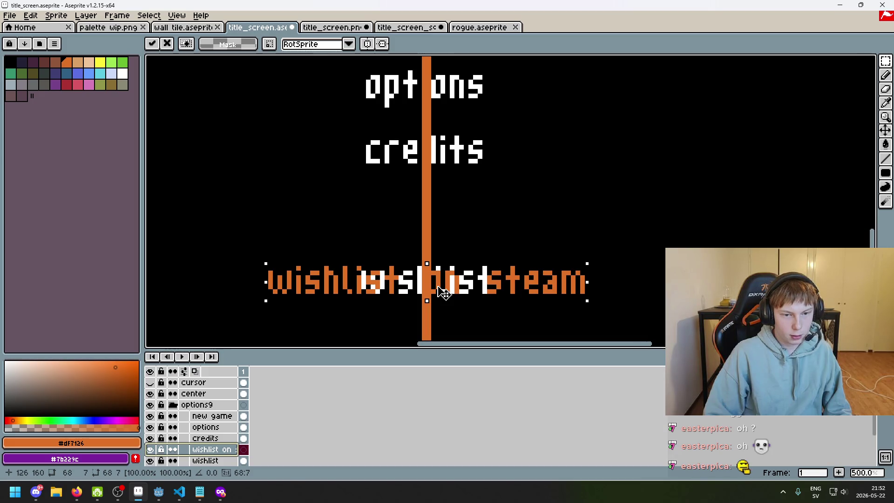
key("Escape")
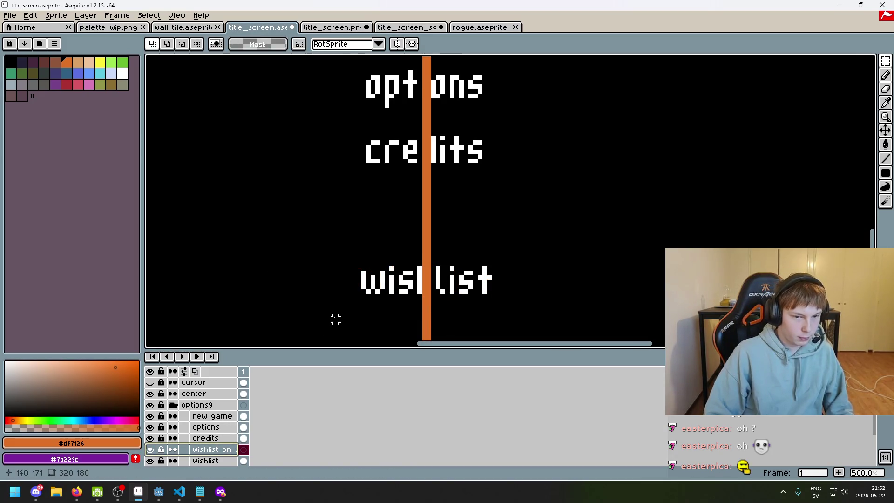
key("ctrl+z")
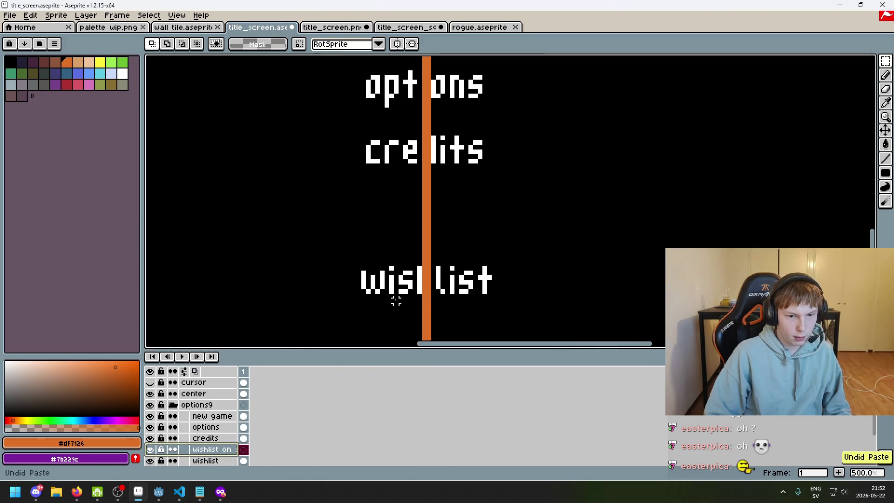
Step: Re-insert the text and shift it one pixel right, then cancel it and deselect
key("t")
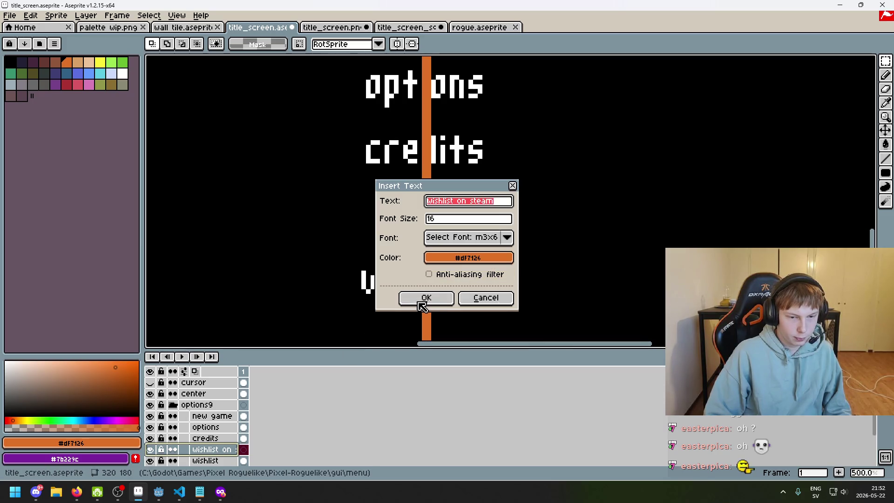
left_click(426, 298)
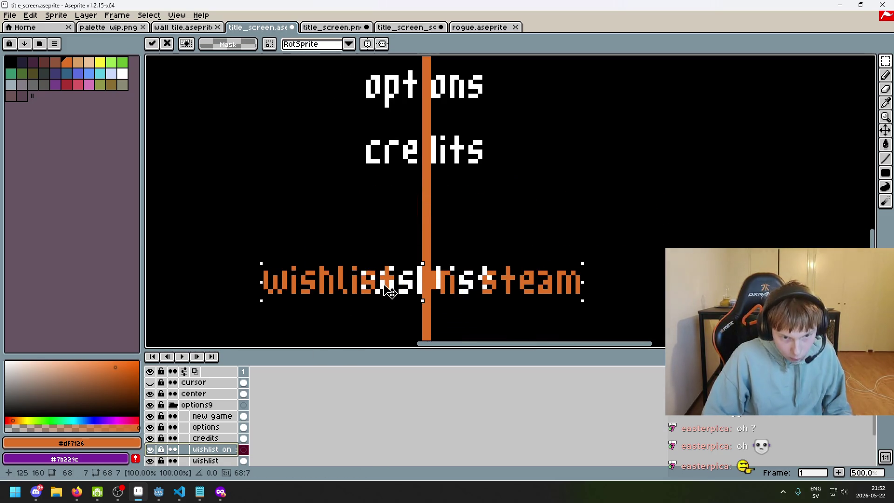
left_click_drag(386, 293, 391, 292)
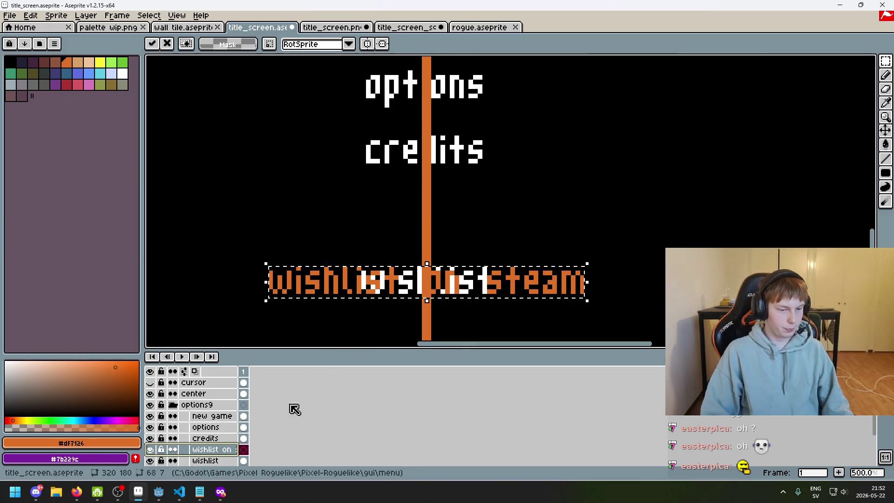
key("Escape")
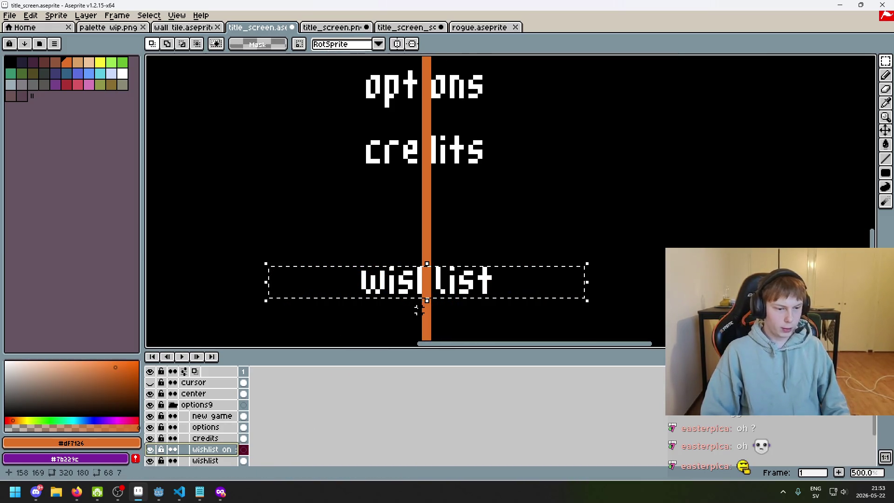
key("ctrl+d")
Step: Commit 'wishlist on steam' centred on the wishlist row, hide the old wishlist, and pick white
key("t")
left_click(416, 301)
left_click_drag(468, 195, 389, 279)
left_click(886, 61)
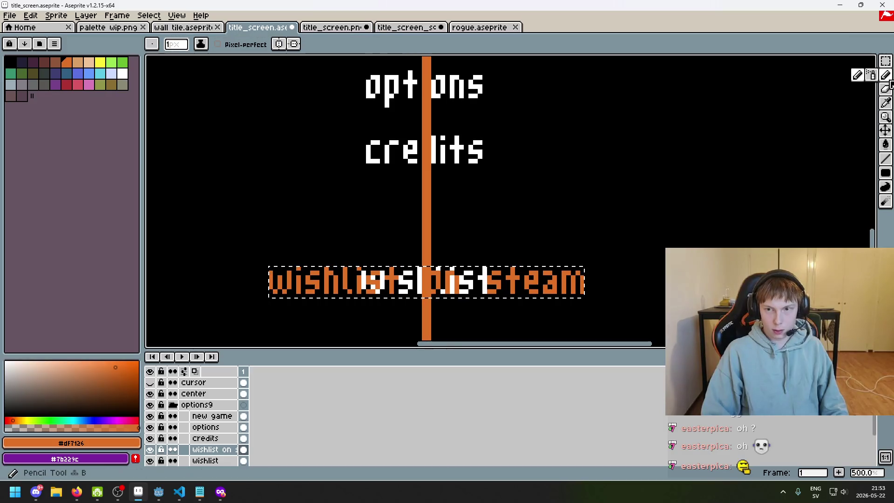
left_click(750, 166)
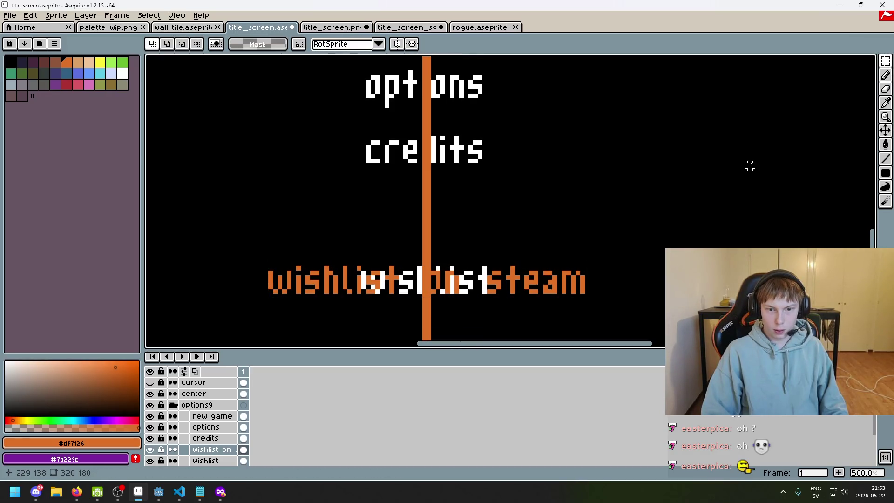
left_click(150, 461)
key("i")
left_click(378, 158)
key("g")
left_click(289, 291)
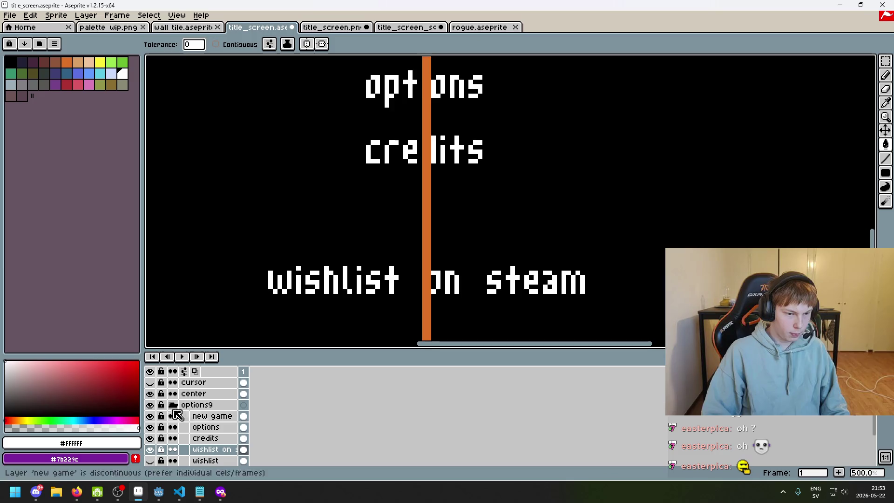
left_click(150, 394)
scroll(379, 255, "down", 3)
scroll(485, 256, "up", 1)
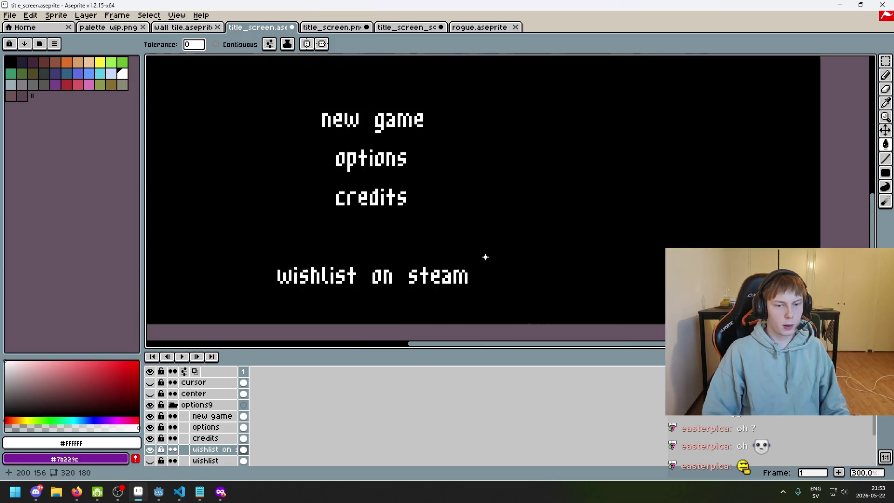
scroll(524, 275, "down", 2)
scroll(524, 275, "up", 1)
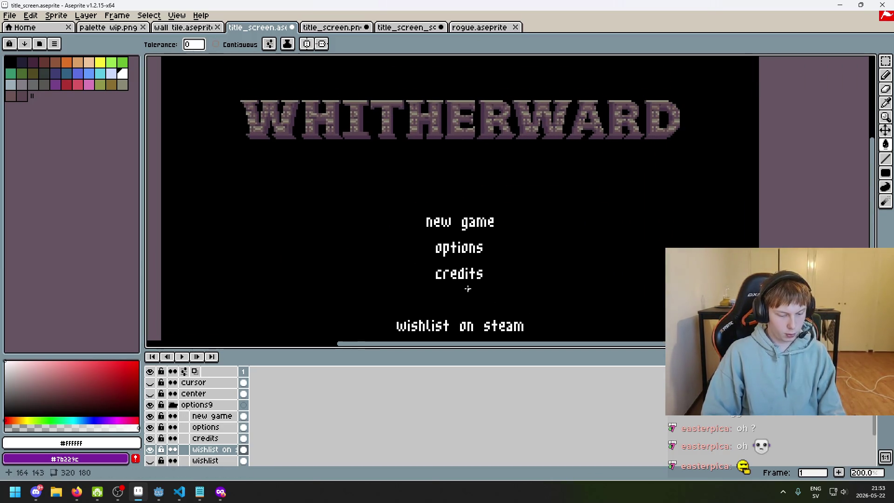
key("F8")
key("Escape")
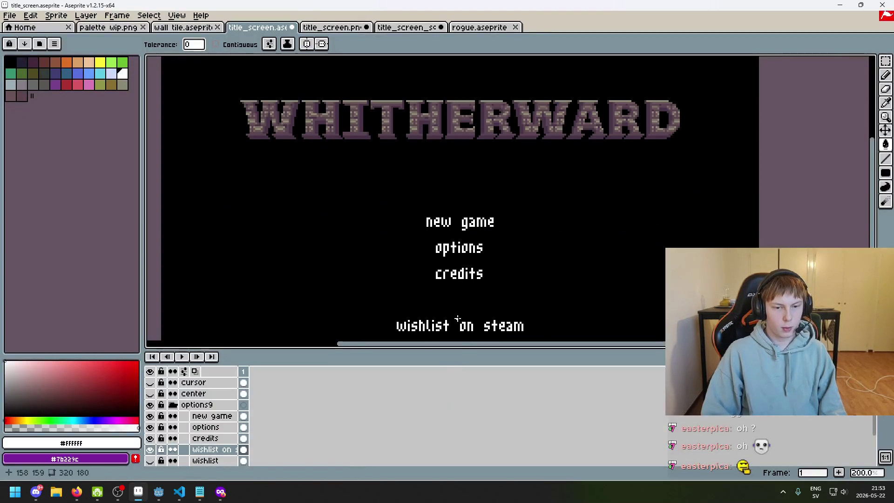
key("F8")
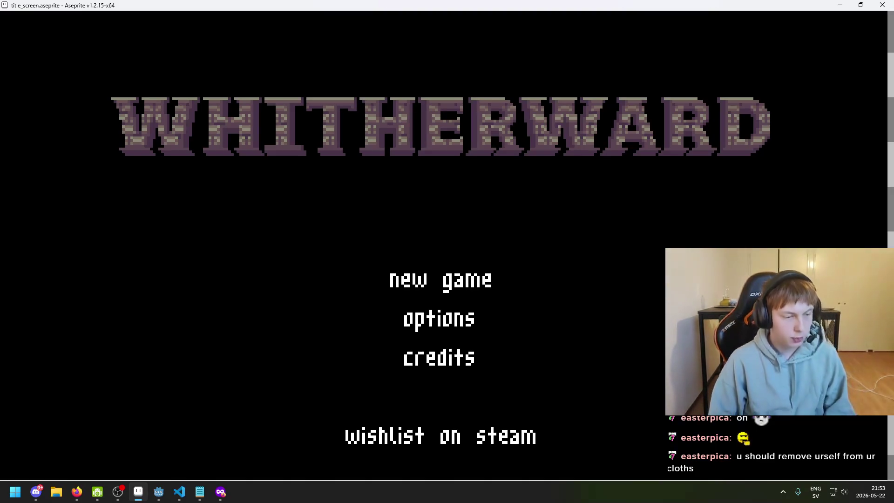
key("Escape")
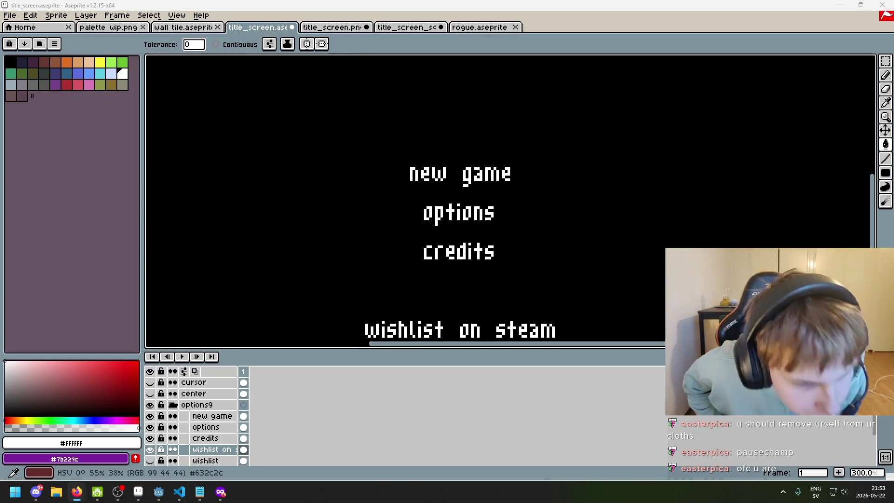
scroll(460, 189, "down", 1)
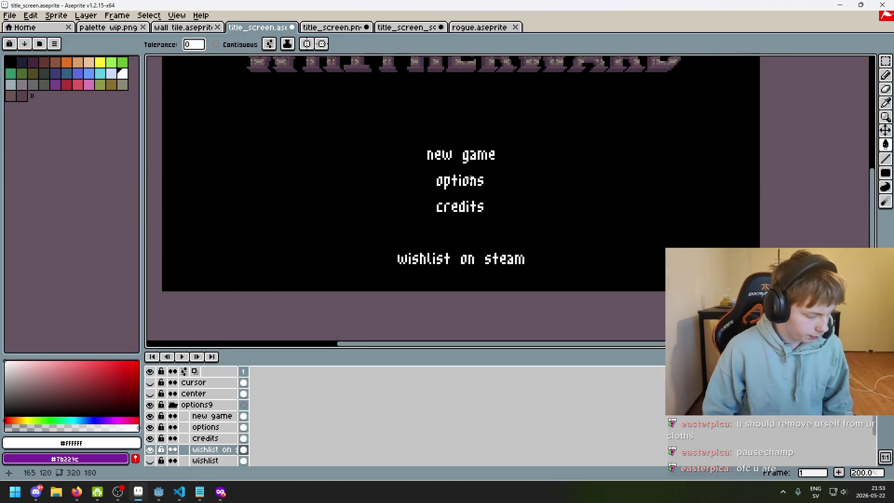
scroll(470, 179, "up", 1)
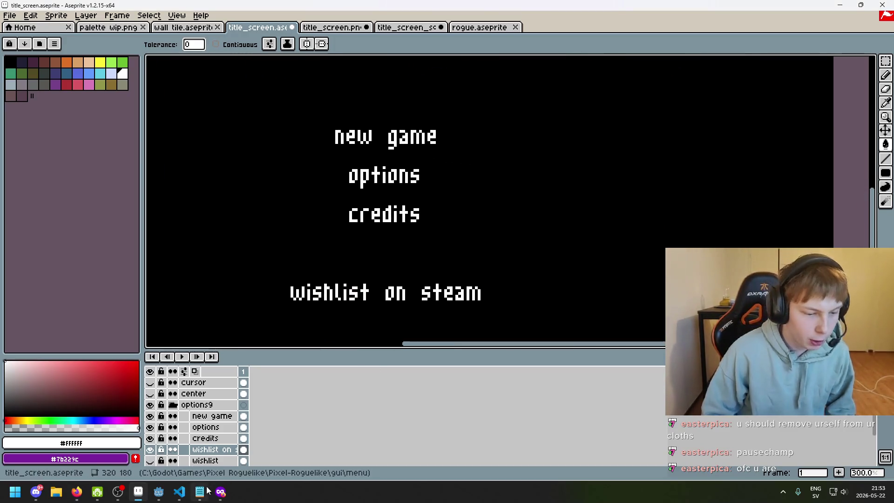
Step: Search Google Images for 'steam logo' in a new private tab and un-maximize the Firefox window
mouse_move(222, 493)
left_click(308, 437)
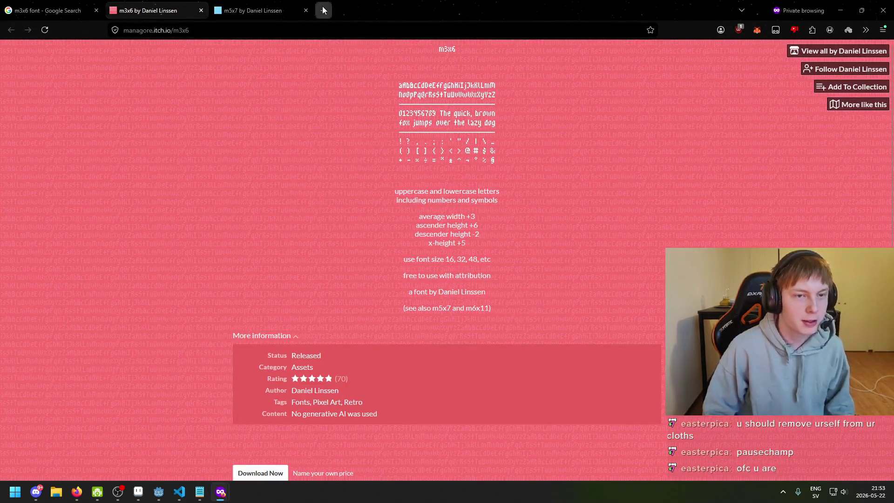
left_click(323, 10)
type("s")
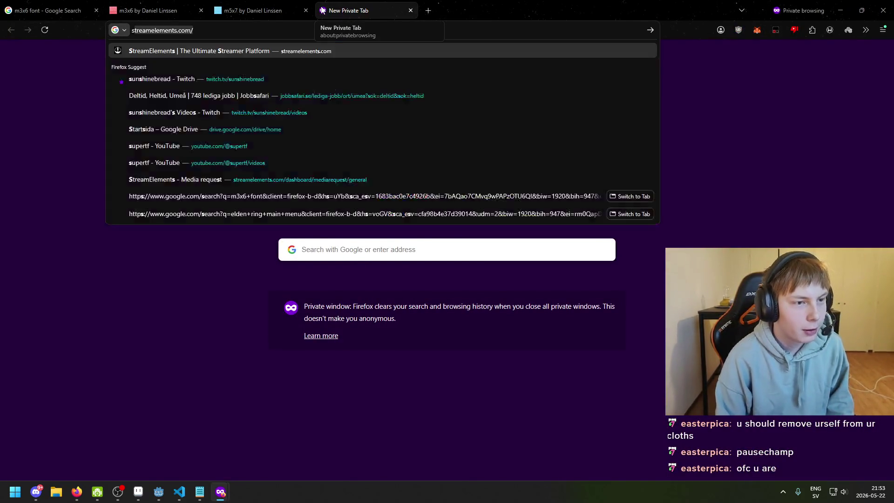
type("t")
key("BackSpace")
type("steam logo")
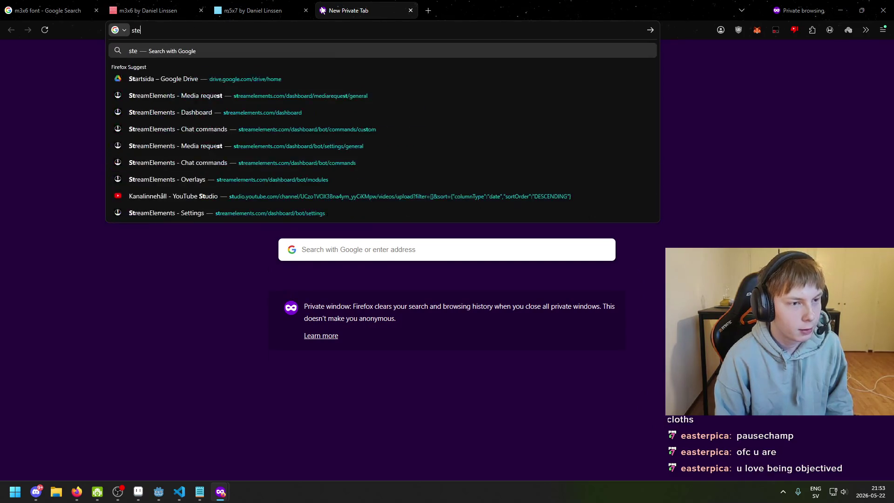
key("Return")
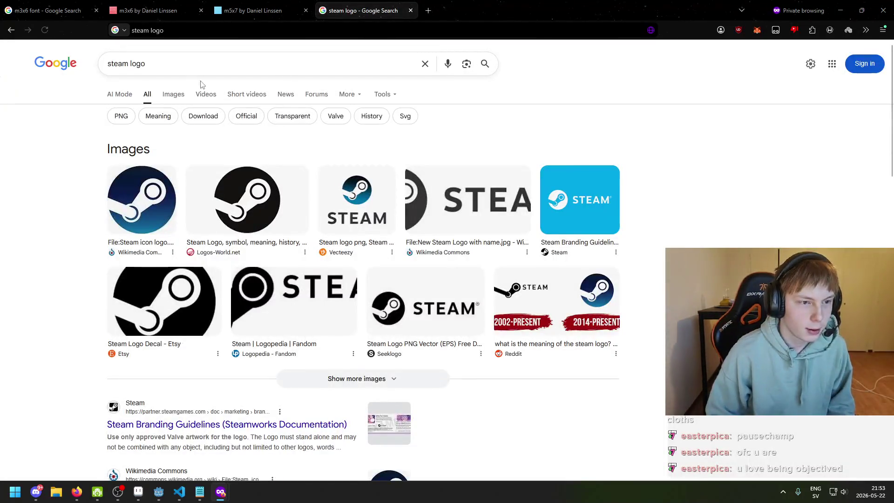
left_click(173, 94)
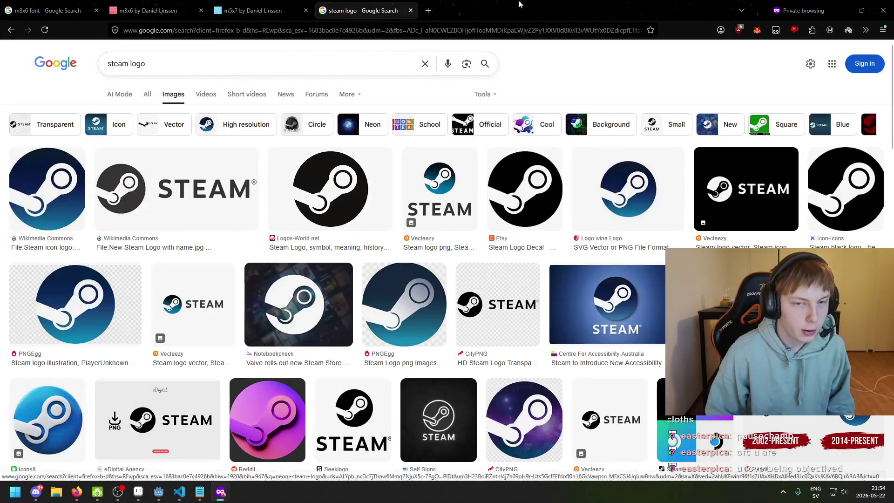
mouse_move(521, 6)
left_mouse_down()
mouse_move(223, 122)
mouse_move(238, 96)
left_mouse_up()
scroll(481, 223, "up", 1)
key("alt+Tab")
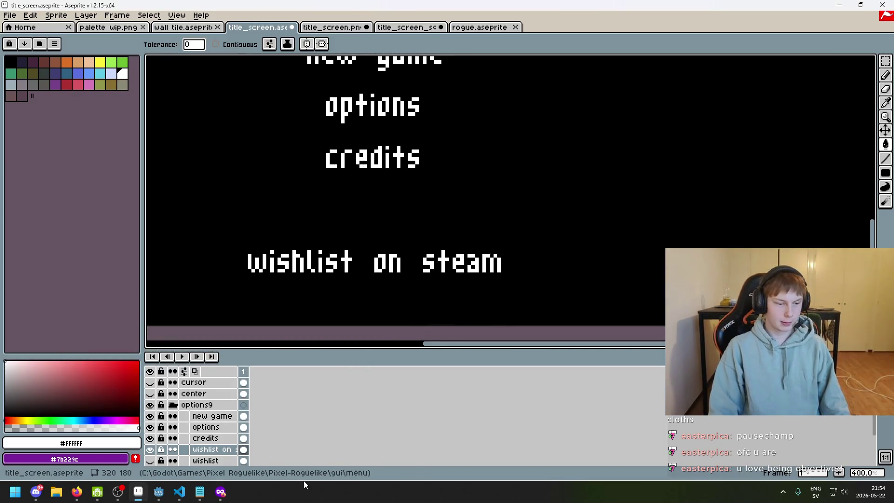
Step: Undo an accidental white fill, then pencil the ring's bottom and right side after 'steam'
scroll(591, 214, "up", 2)
key("i")
key("w")
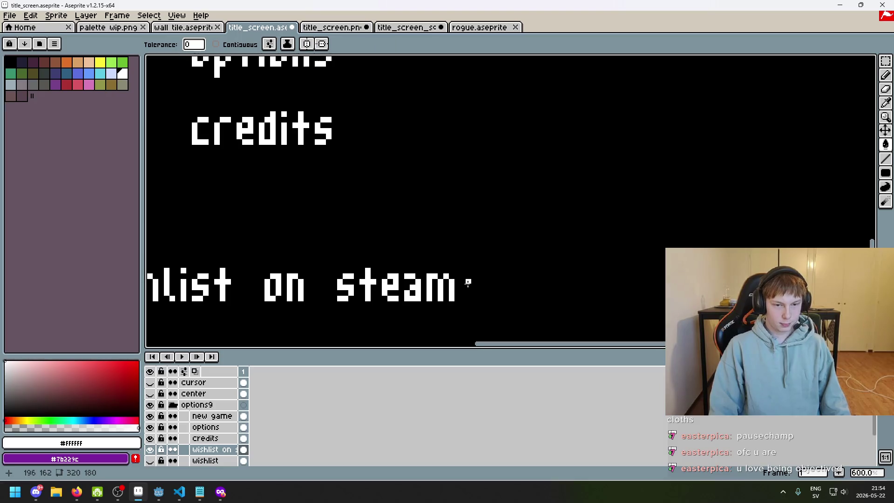
scroll(451, 280, "up", 3)
left_click(456, 304)
key("ctrl+z")
key("b")
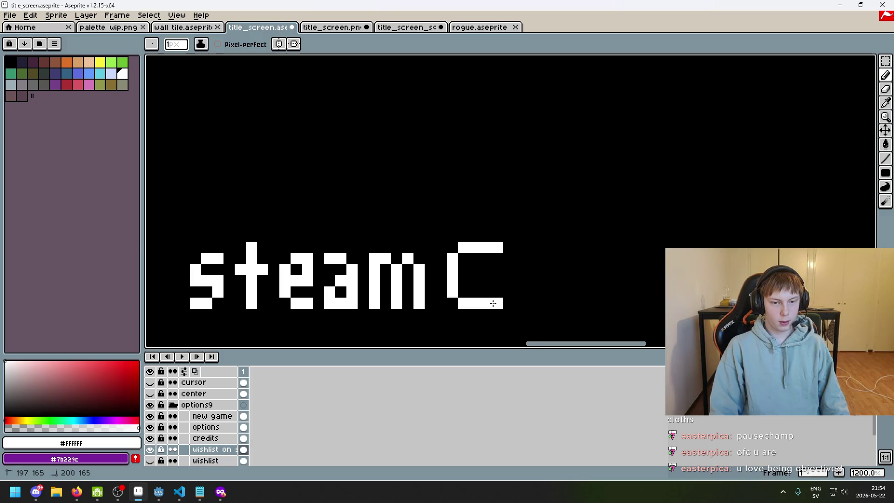
scroll(535, 295, "down", 3)
scroll(538, 298, "up", 6)
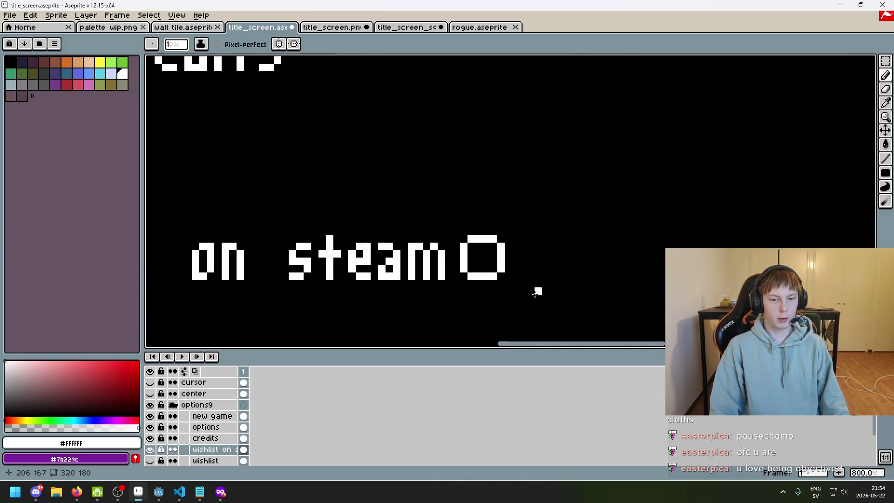
mouse_move(434, 266)
left_mouse_down()
mouse_move(515, 279)
mouse_move(557, 271)
mouse_move(588, 224)
mouse_move(593, 149)
mouse_move(554, 105)
mouse_move(540, 186)
mouse_move(444, 251)
left_mouse_up()
Step: Fix the ring's corners and edges with black pixels, then restore white as drawing colour
key("e")
left_click(540, 177)
key("ctrl+z")
key("b")
left_click(523, 162, "alt")
scroll(444, 252, "down", 7)
scroll(466, 252, "down", 4)
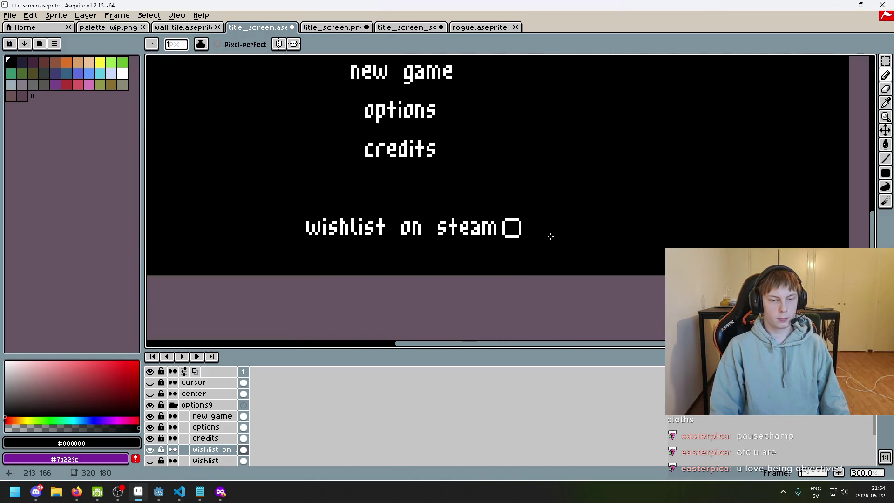
scroll(472, 203, "up", 5)
left_click(475, 201, "alt")
Step: Select the square ring with the Rectangular Marquee and confirm it
scroll(489, 210, "down", 6)
scroll(529, 237, "down", 1)
scroll(529, 238, "up", 1)
scroll(524, 202, "up", 4)
left_click(886, 61)
mouse_move(408, 211)
left_mouse_down()
mouse_move(502, 276)
mouse_move(496, 261)
left_mouse_up()
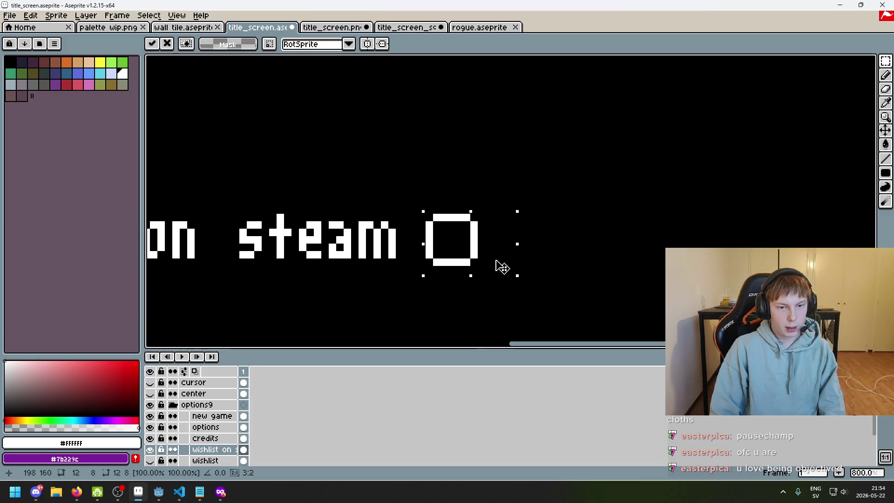
key("Return")
Step: Preview the Wikimedia Steam logo, then the white-on-black Steam icon result, and return to Aseprite
mouse_move(220, 492)
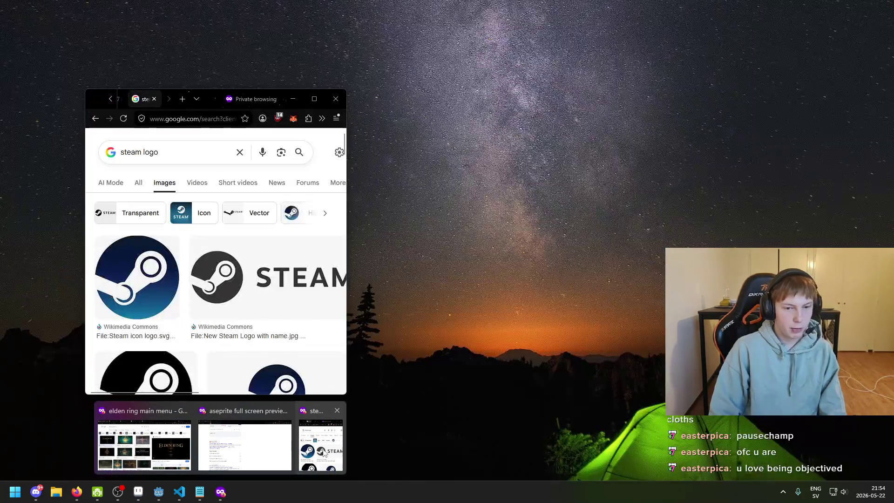
left_click(324, 454)
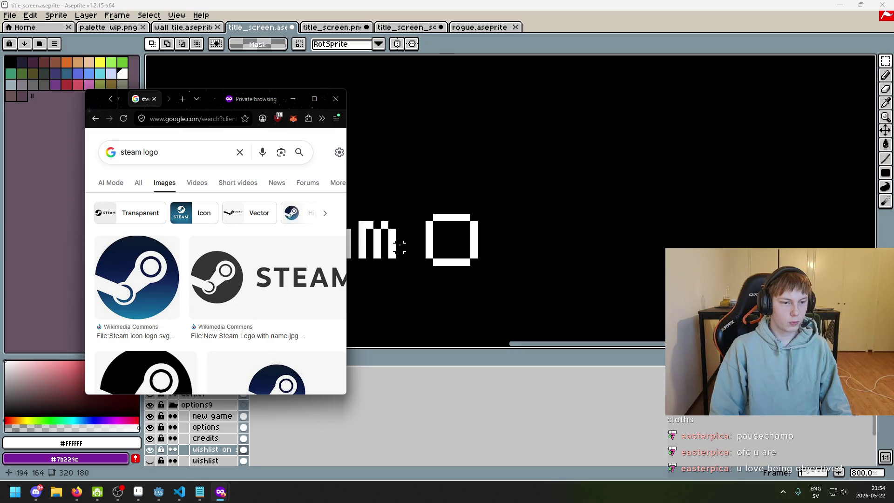
left_click(246, 282)
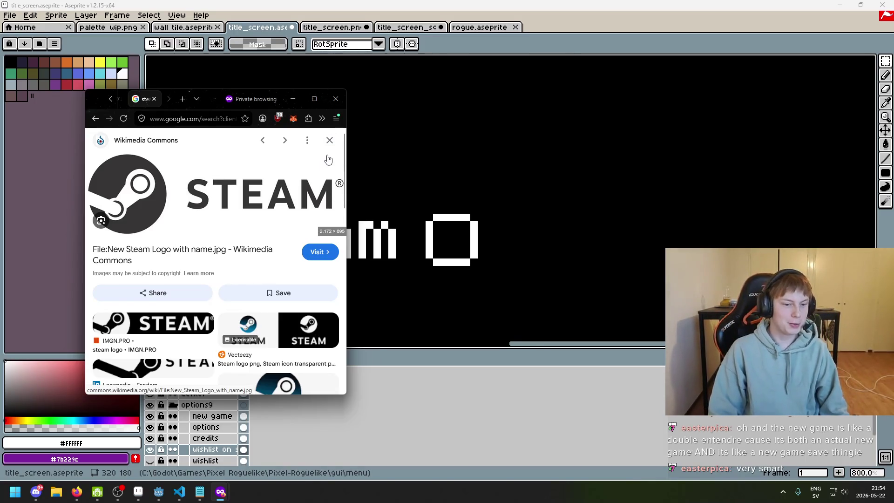
left_click(335, 330)
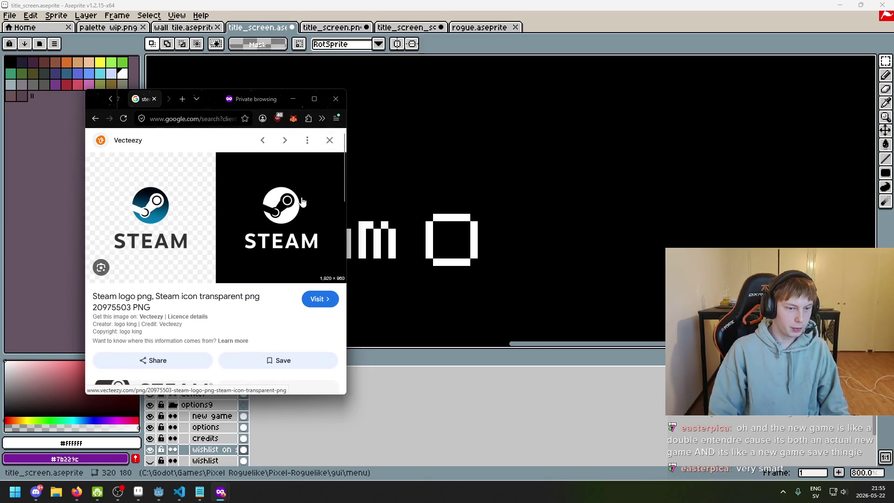
scroll(403, 228, "up", 2)
scroll(435, 227, "up", 1)
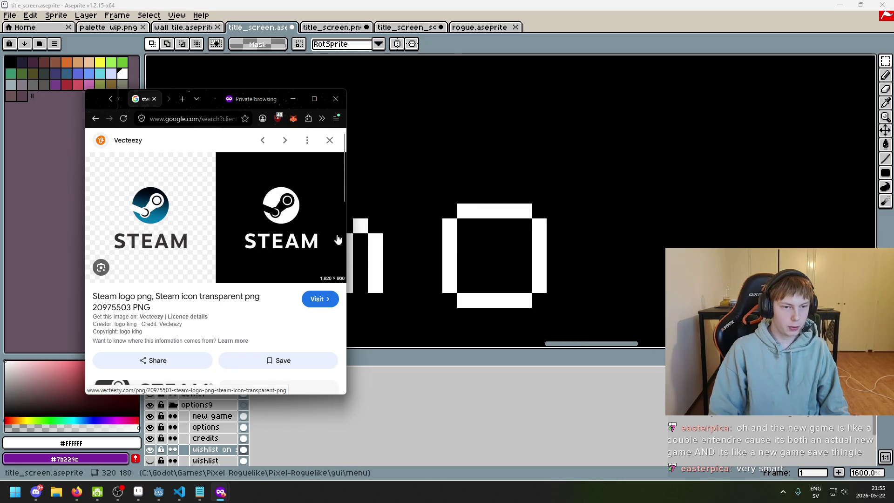
scroll(475, 263, "up", 2)
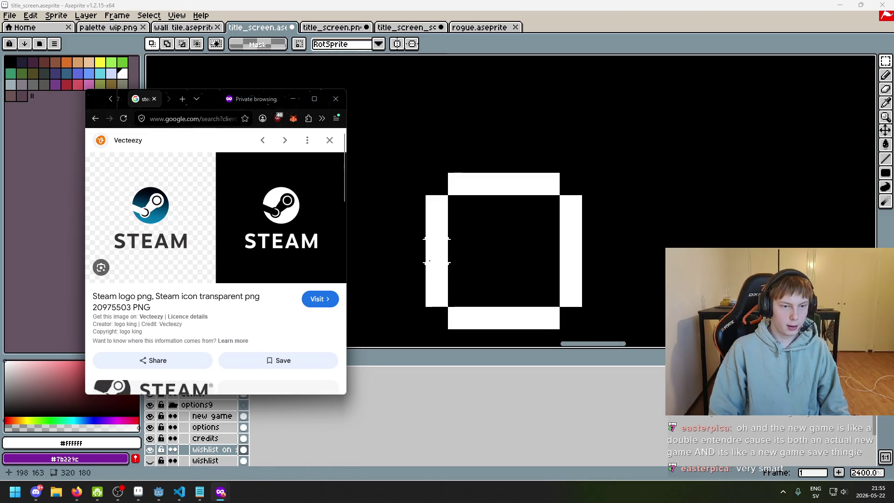
left_click(436, 250)
Step: With the Pencil, cut a black gap into the ring's left side and add three white pixels inside it
key("b")
left_click(471, 265, "alt")
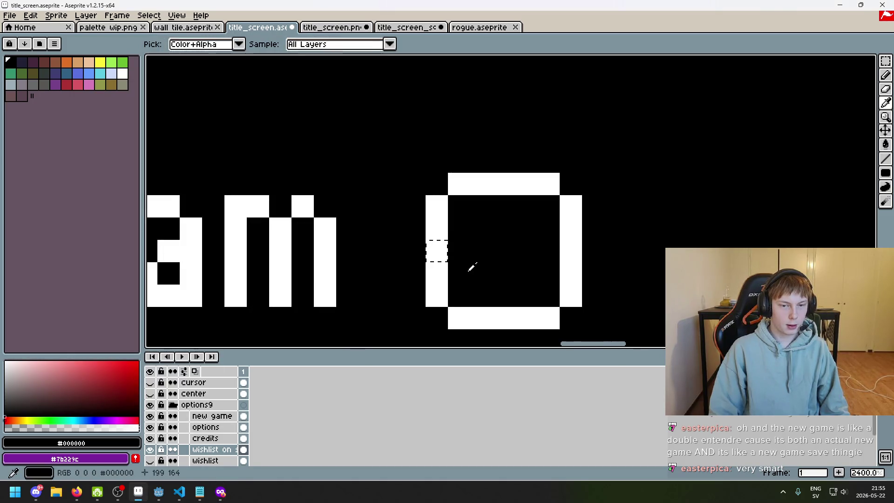
left_click(438, 257)
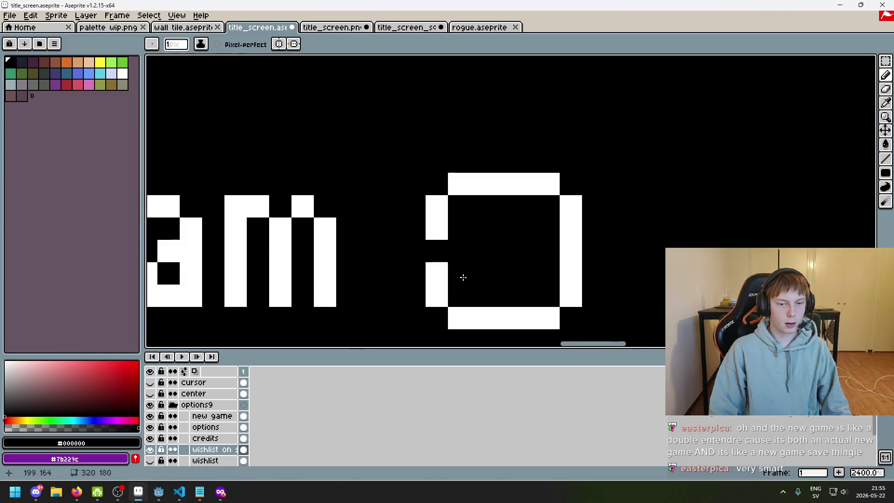
left_click(445, 270, "alt")
left_click(480, 252)
left_click(449, 231)
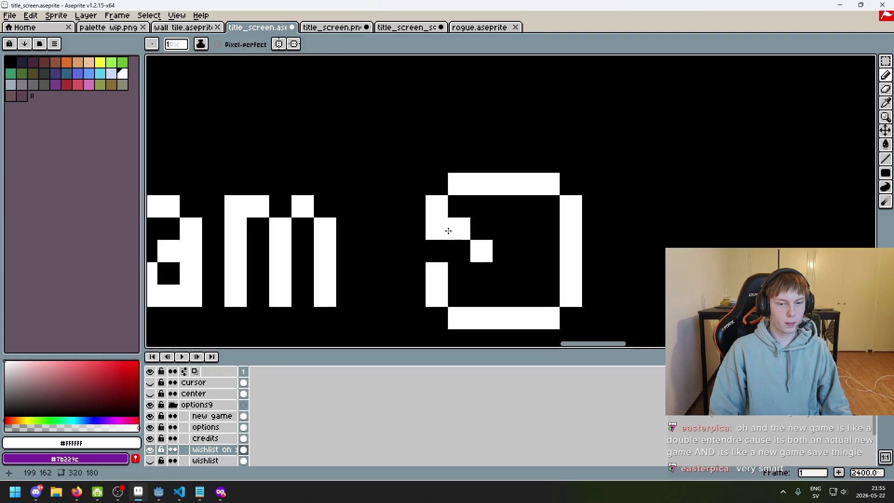
left_click(460, 296)
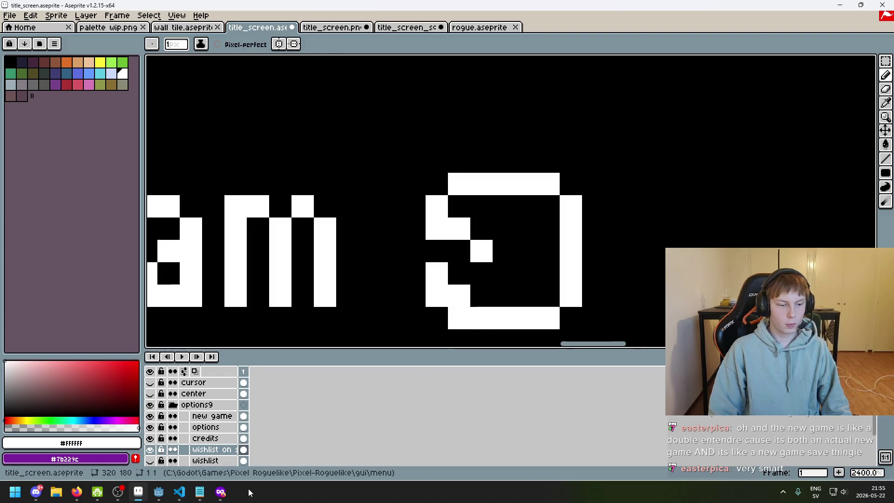
Step: Compare against the Steam icon reference, then fill the logo's upper rows white
mouse_move(221, 493)
left_click(226, 447)
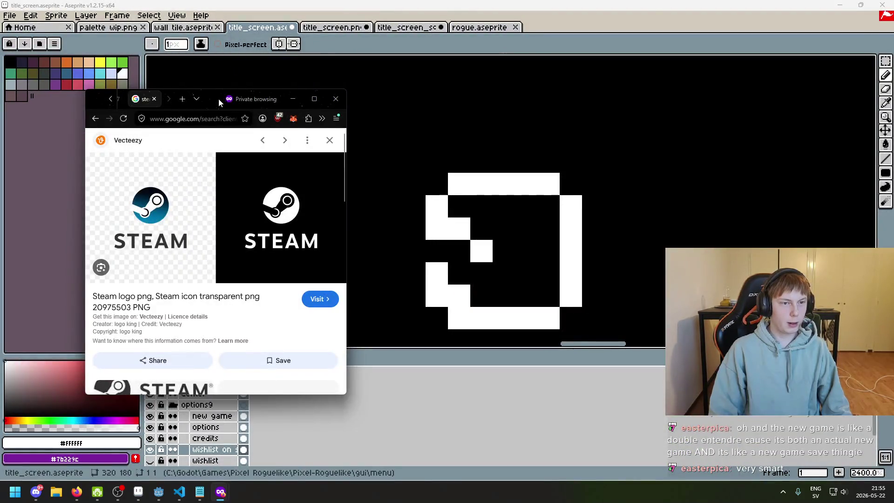
left_click(292, 99)
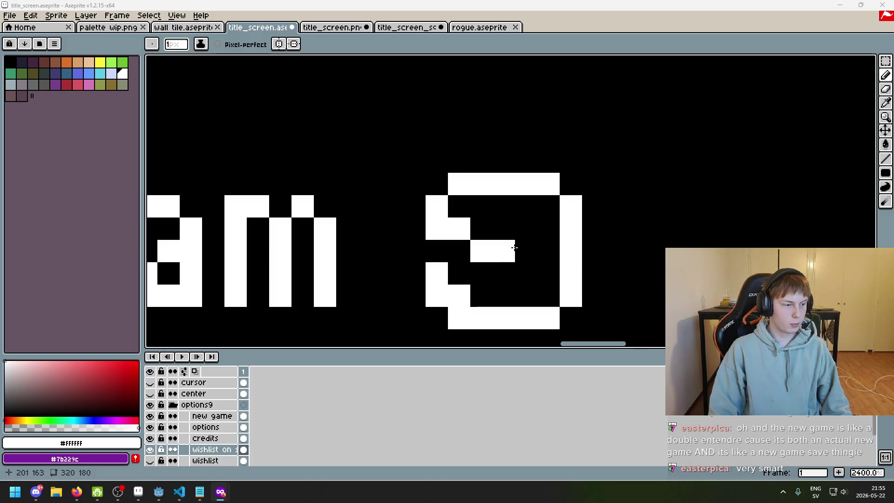
scroll(563, 235, "down", 7)
scroll(563, 234, "down", 2)
scroll(554, 232, "up", 6)
scroll(530, 214, "up", 1)
mouse_move(517, 197)
left_mouse_down()
mouse_move(489, 199)
mouse_move(562, 194)
mouse_move(575, 206)
left_mouse_up()
Step: Fill the logo's bottom inner row and black interior white, leaving a black notch
left_click(505, 286)
left_click_drag(517, 286, 564, 289)
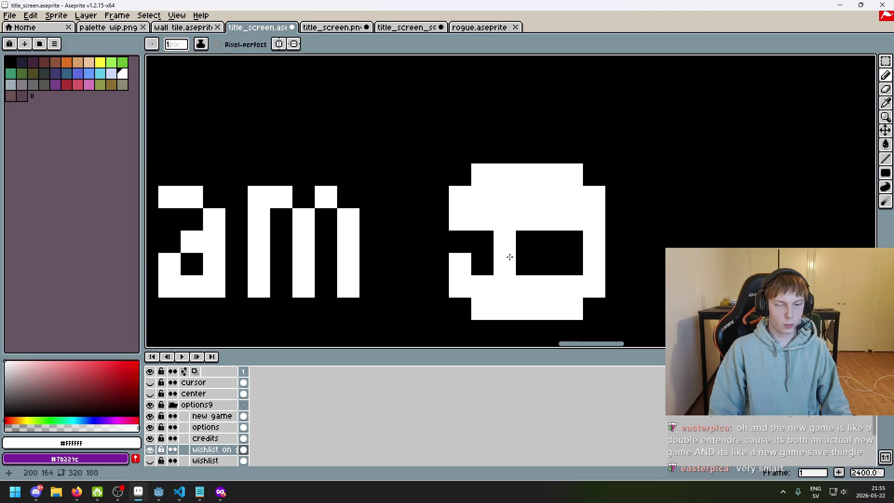
left_click_drag(512, 257, 459, 240)
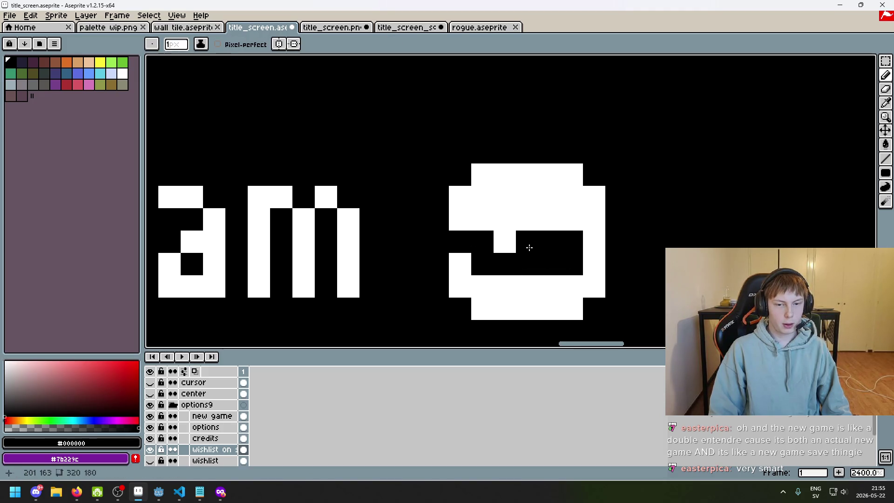
left_click(515, 279, "alt")
left_click_drag(572, 242, 505, 255)
Step: Paint black pixels into the logo: a block below centre and pixels near top, right and bottom
left_click(485, 253, "alt")
left_click(505, 266)
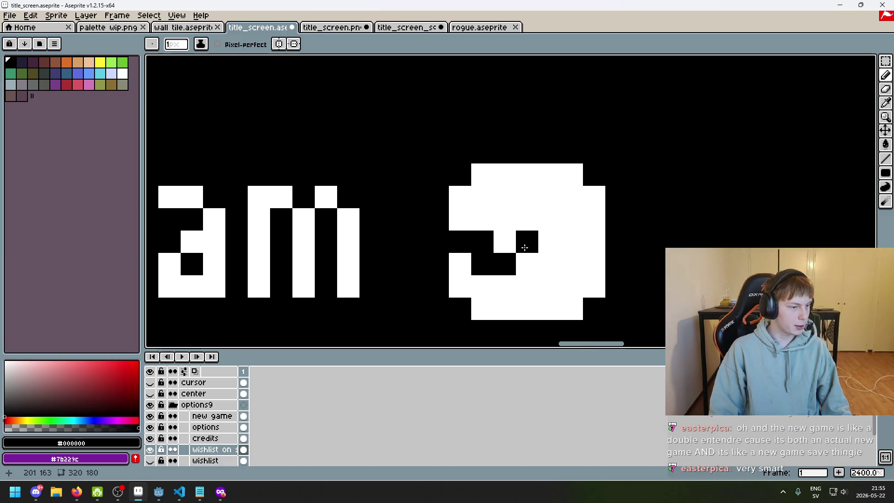
key("ctrl+z")
left_click(525, 263)
left_click(526, 218)
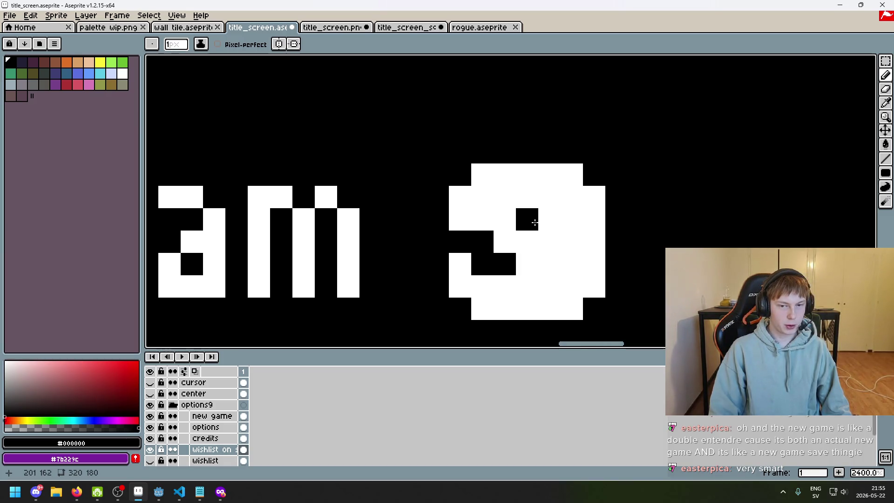
left_click(550, 241)
left_click(527, 286)
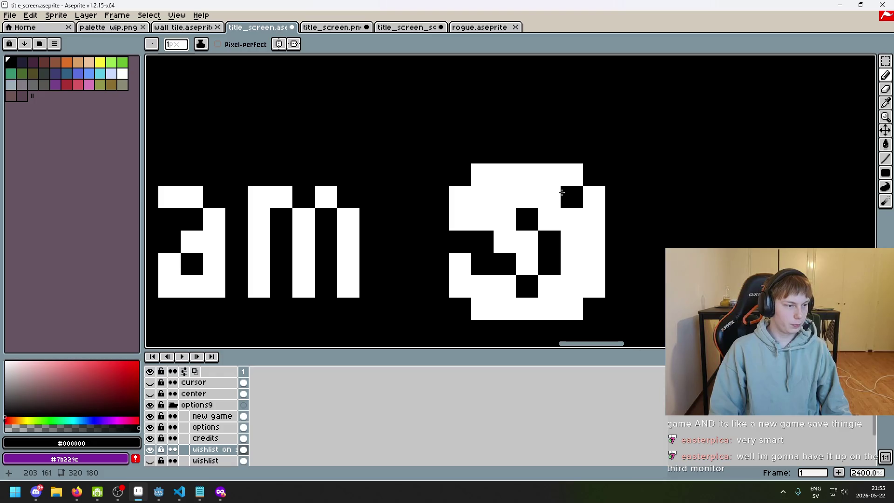
Step: Refine the black pixels of the logo's swirl, undoing misplaced strokes
left_click(562, 195)
key("ctrl+z")
left_click(580, 228)
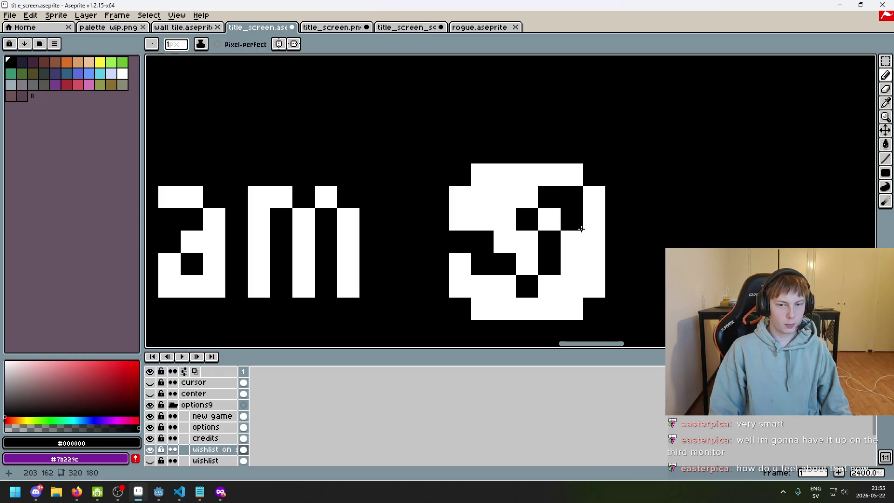
left_click(553, 221)
scroll(582, 233, "down", 4)
scroll(573, 224, "up", 2)
key("ctrl+z")
scroll(540, 214, "up", 3)
left_click(539, 227)
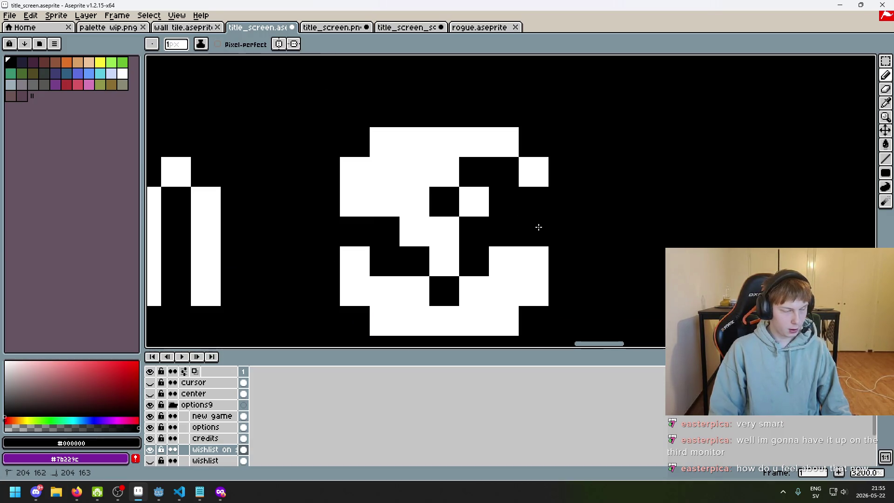
scroll(543, 228, "down", 5)
Step: Swap to white and add white pixels into the logo, undoing the last one
key("x")
left_click(530, 231)
scroll(530, 231, "up", 8)
left_click(509, 192)
left_click(485, 215)
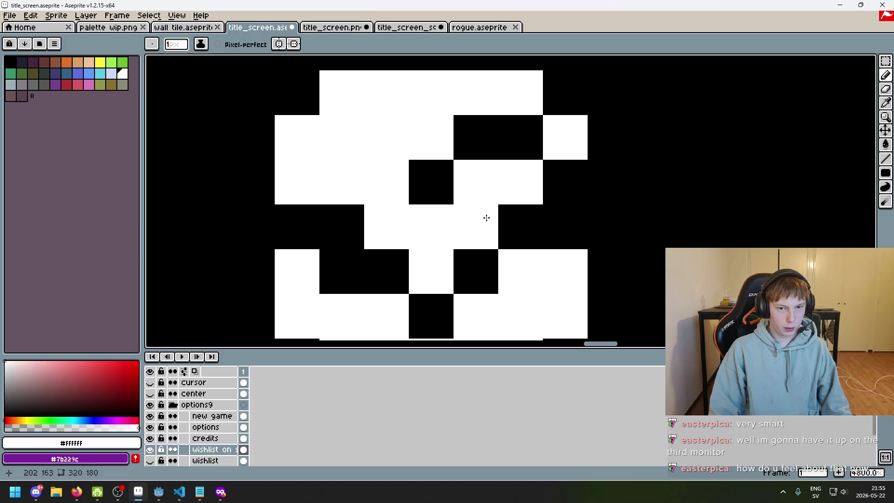
key("ctrl+z")
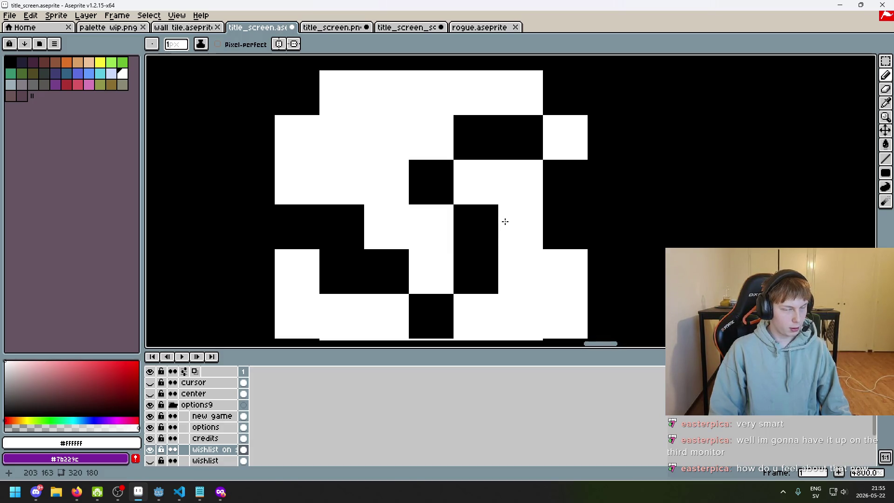
scroll(536, 233, "down", 13)
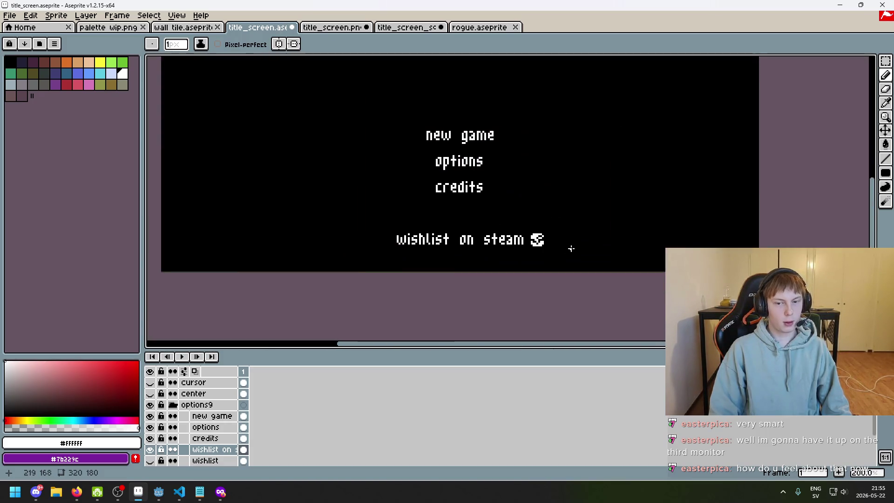
scroll(542, 254, "up", 11)
Step: Eyedrop black and paint the swirl's arm and the pixel beside it black
key("alt")
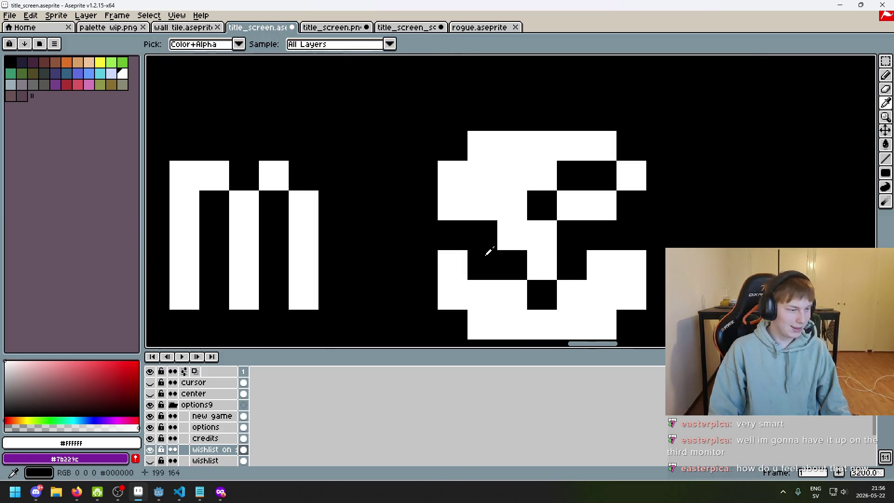
left_click(487, 254, "alt")
left_click(512, 235)
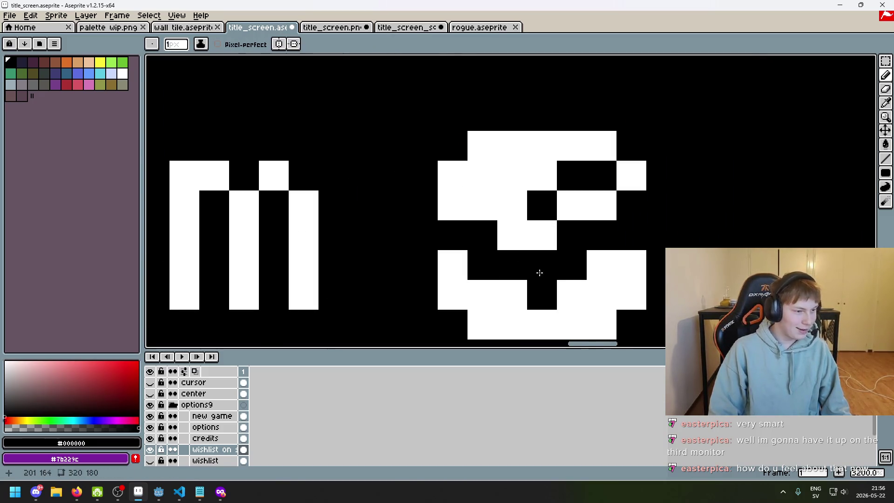
key("ctrl+z")
left_click(535, 229)
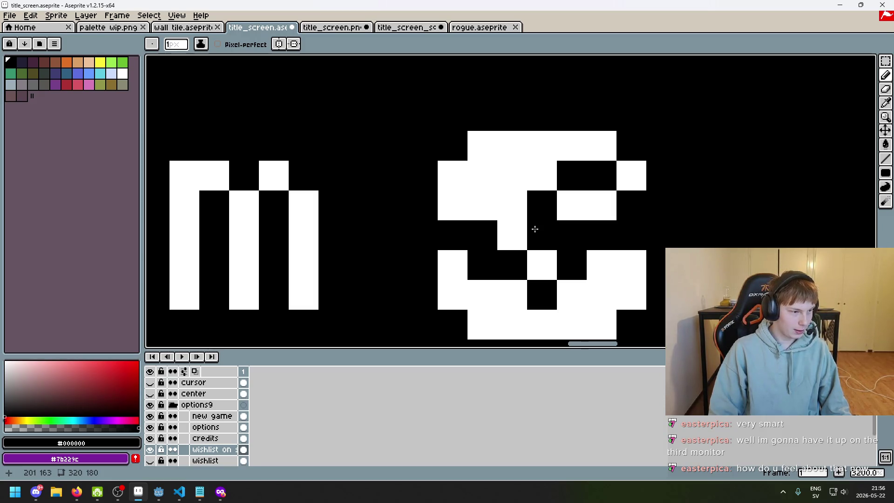
key("ctrl+z")
key("alt")
mouse_move(540, 235)
left_mouse_down()
mouse_move(533, 259)
mouse_move(537, 232)
mouse_move(576, 212)
left_mouse_up()
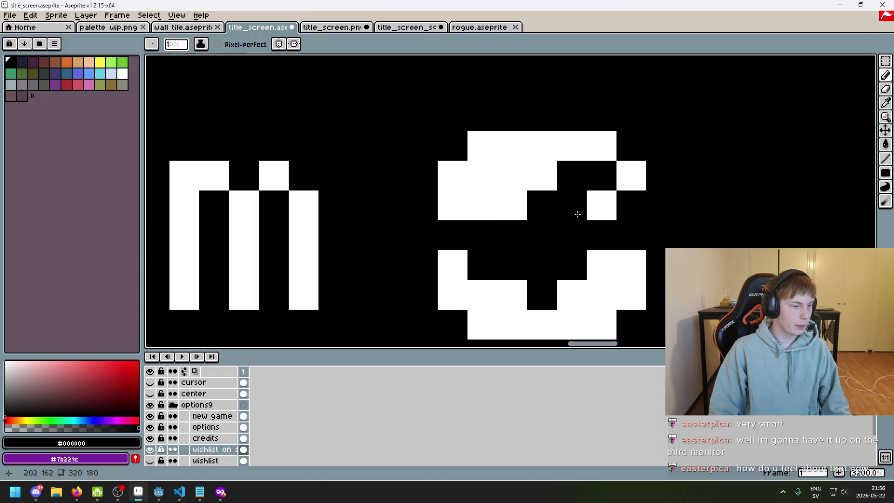
left_click(591, 208)
Step: Pick white from the logo and whiten the black block at the logo's top
left_click(625, 175, "alt")
left_click(623, 242)
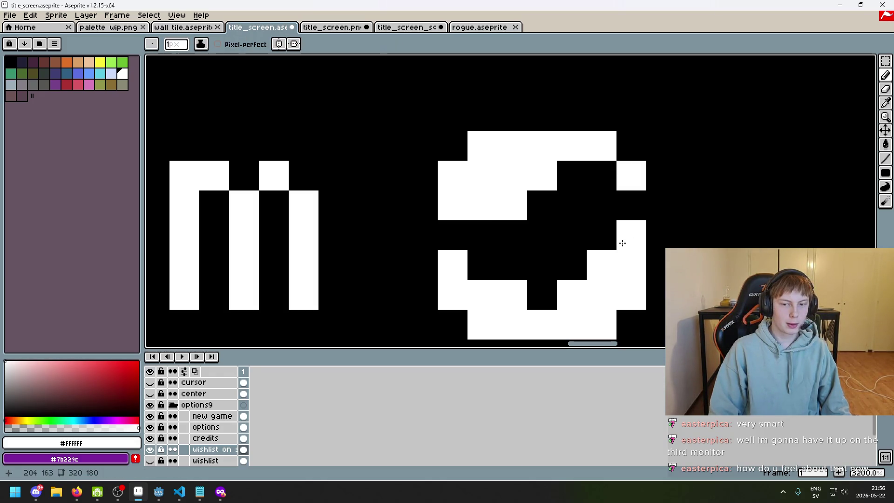
key("ctrl+z")
left_click(624, 205)
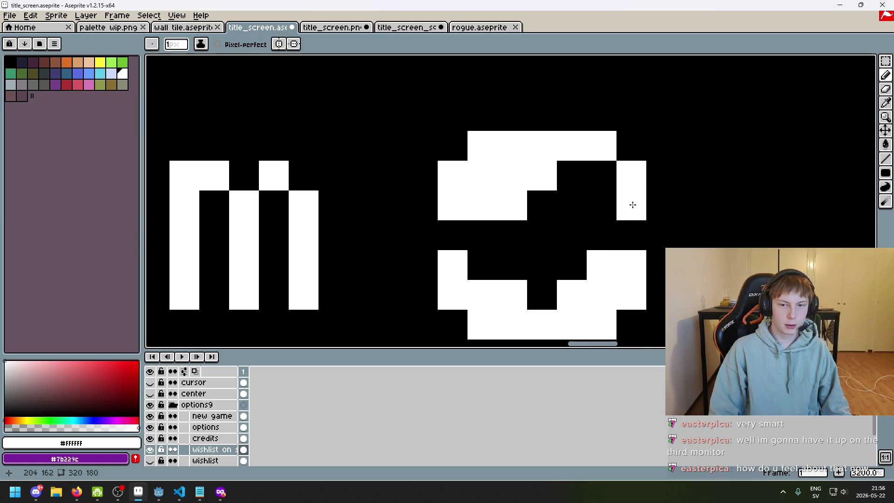
left_click(604, 169)
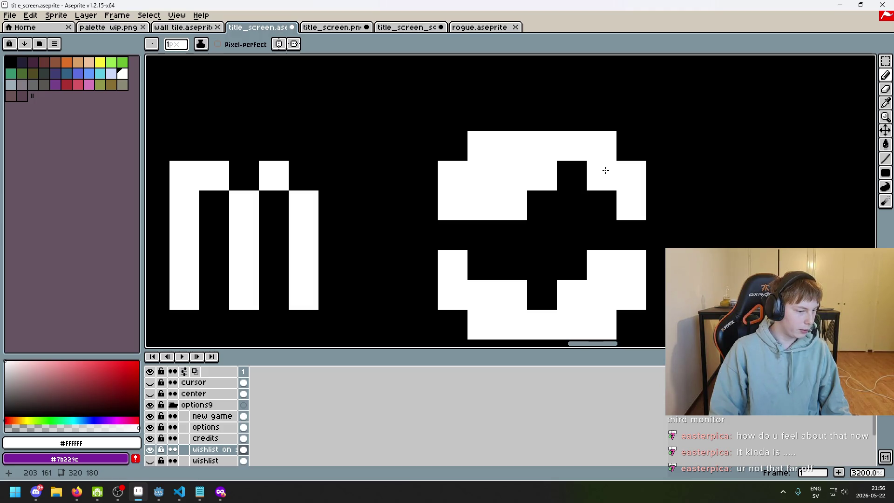
Step: Add white pixels under the logo's notch and on its right edge
scroll(606, 170, "down", 2)
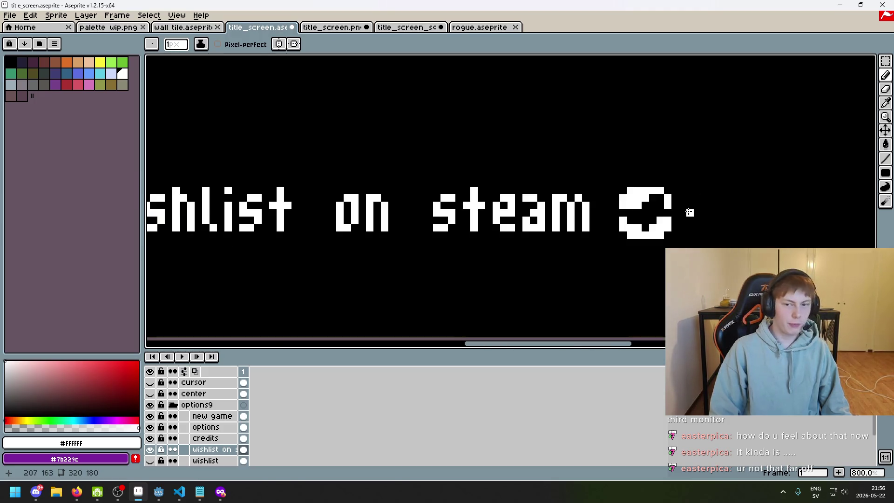
scroll(643, 205, "down", 2)
scroll(668, 203, "up", 3)
scroll(669, 204, "up", 2)
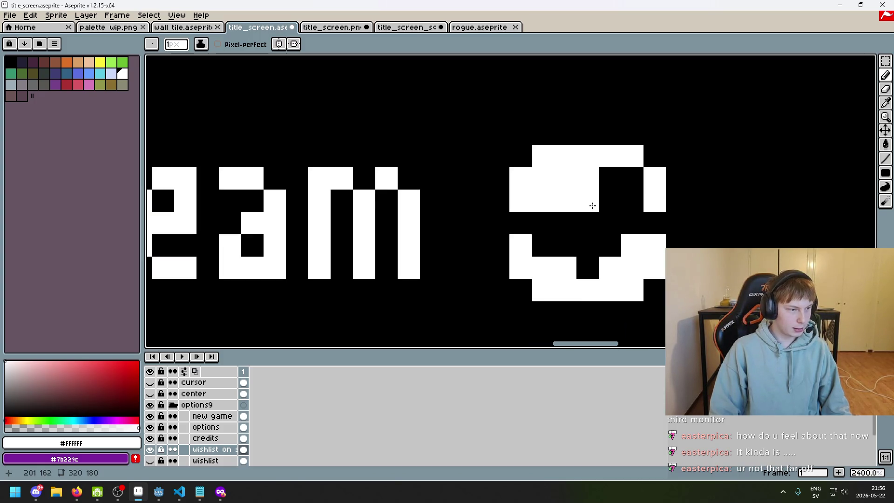
left_click(564, 223)
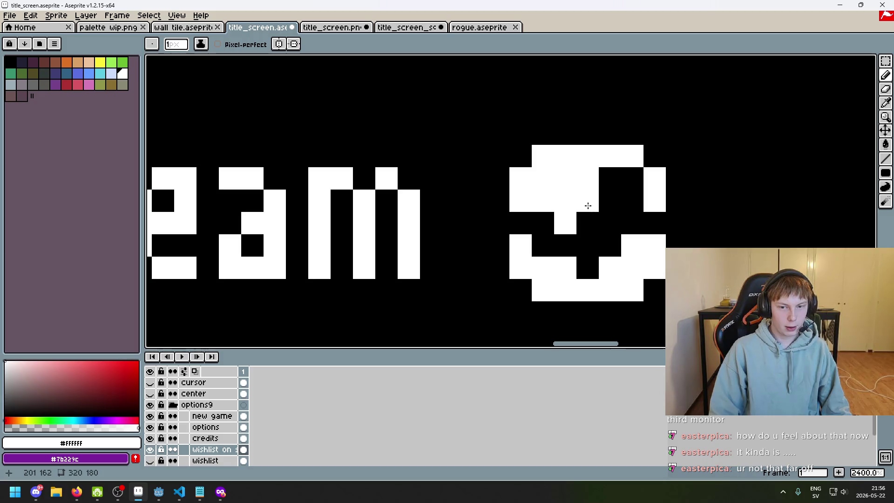
left_click(654, 223)
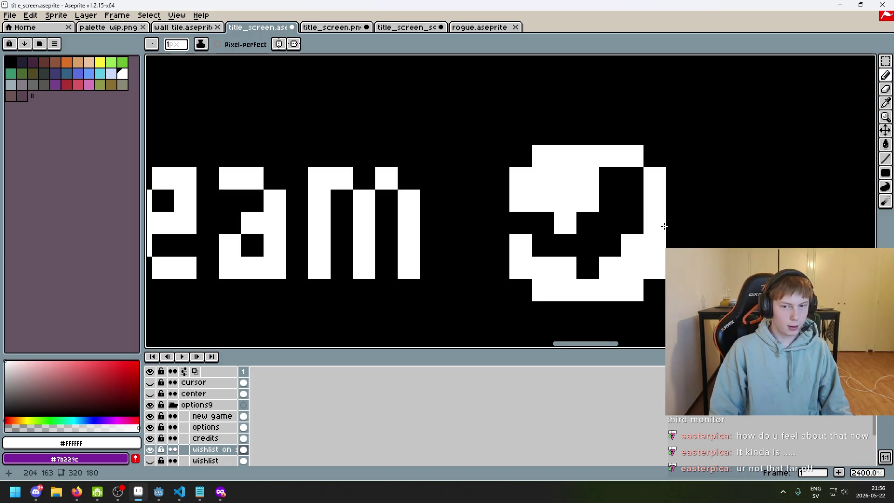
scroll(671, 229, "down", 8)
scroll(685, 241, "down", 2)
scroll(687, 236, "up", 3)
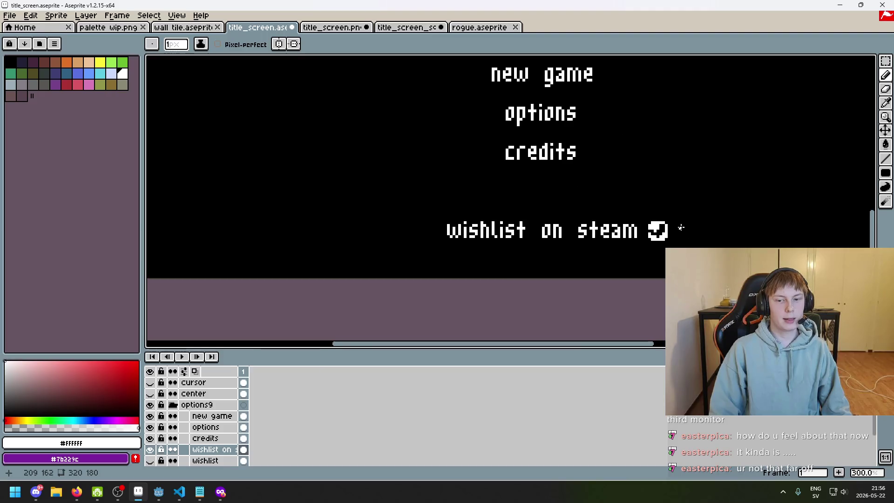
scroll(592, 216, "up", 7)
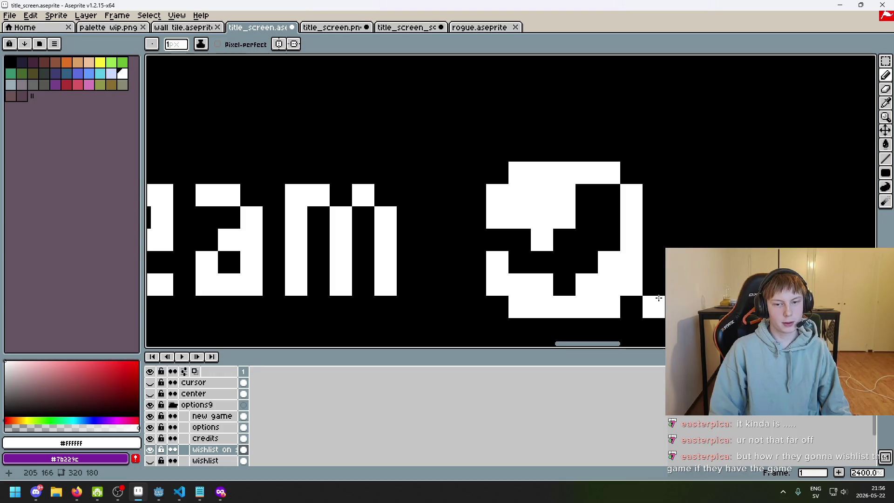
scroll(579, 259, "down", 3)
Step: Select the logo's top rows with the marquee, nudge them with arrow keys and drop them
key("m")
scroll(735, 179, "up", 1)
left_click_drag(586, 233, 405, 174)
key("Up")
key("Down")
key("Down")
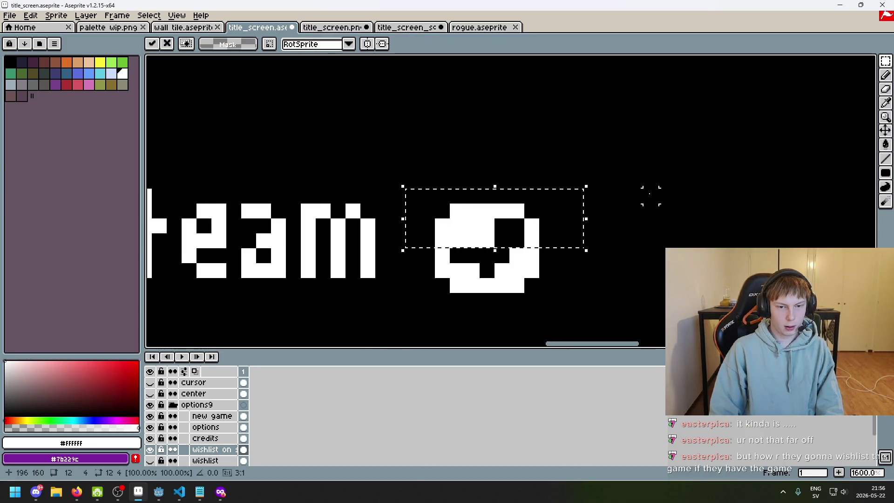
left_click(651, 195)
scroll(466, 219, "up", 2)
Step: Toggle undo and redo to compare both versions, keeping the moved rows
key("ctrl+z")
key("ctrl+y")
key("ctrl+z")
key("ctrl+y")
key("ctrl+z")
key("ctrl+y")
scroll(710, 239, "down", 1)
scroll(711, 238, "down", 1)
left_click_drag(711, 243, 657, 257)
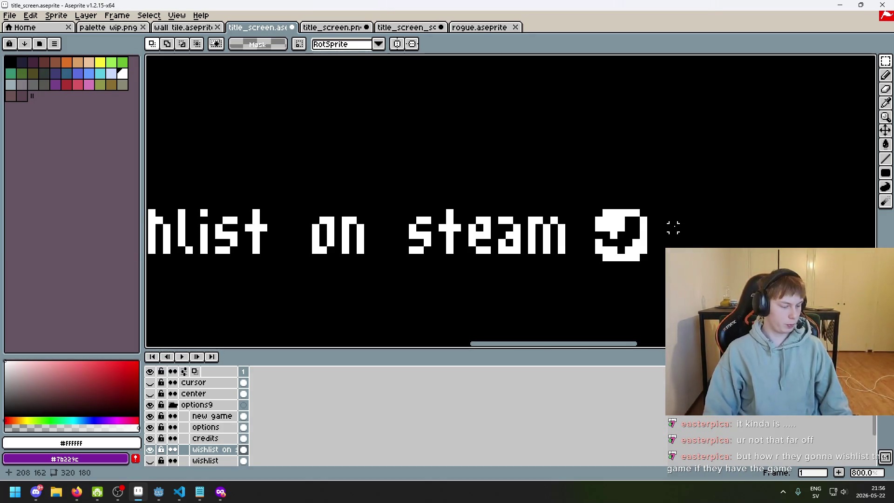
scroll(631, 227, "up", 5)
Step: Return to the Pencil, undo the last pixel stroke and inspect the Steam logo up close
key("b")
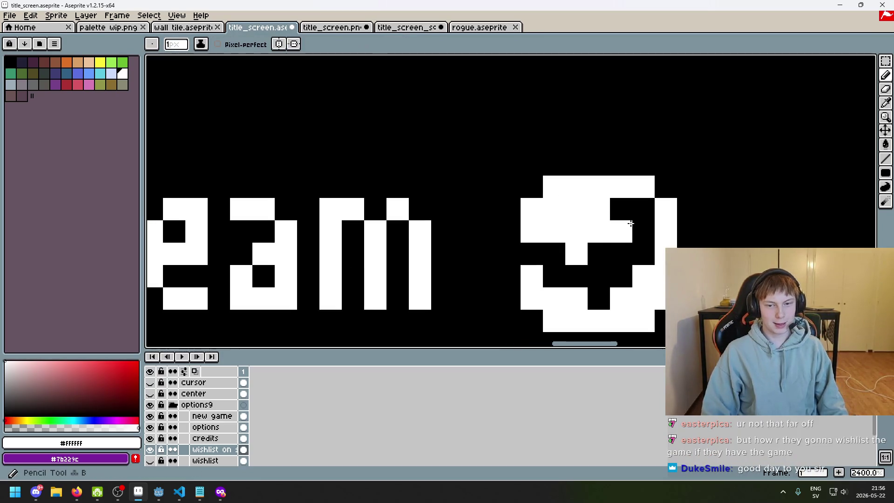
scroll(629, 222, "down", 6)
key("ctrl+z")
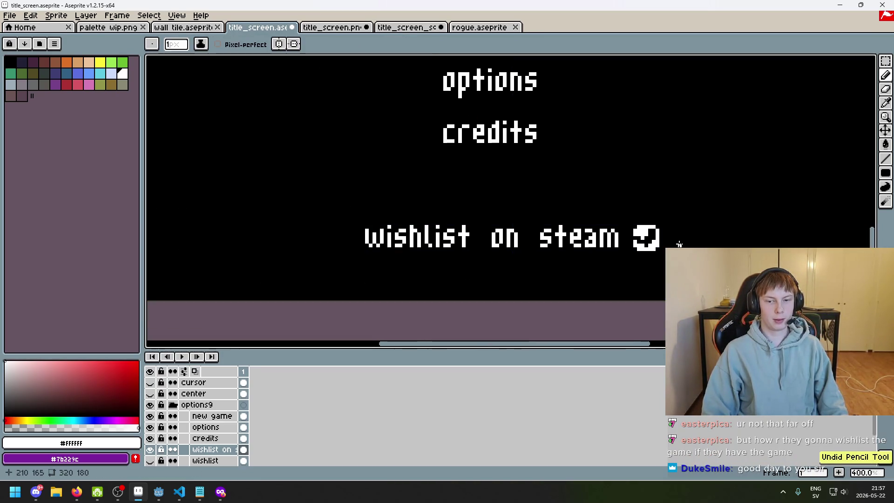
scroll(666, 243, "up", 5)
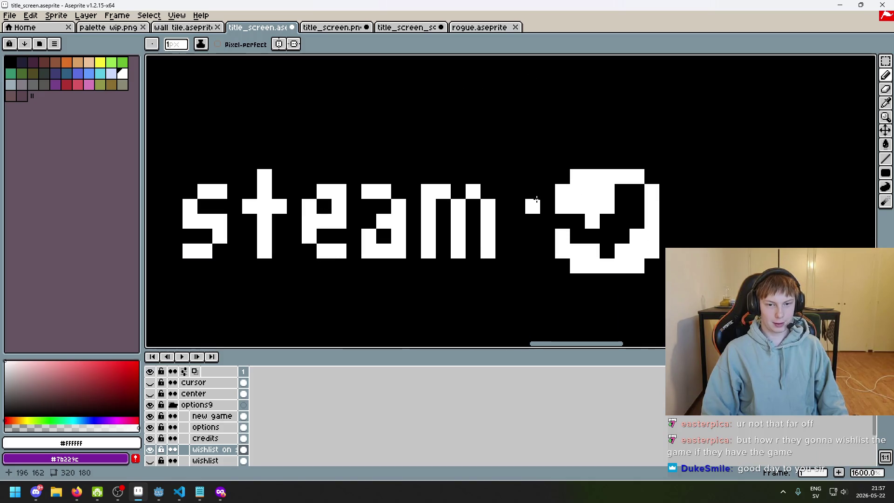
scroll(582, 223, "down", 7)
scroll(582, 233, "up", 3)
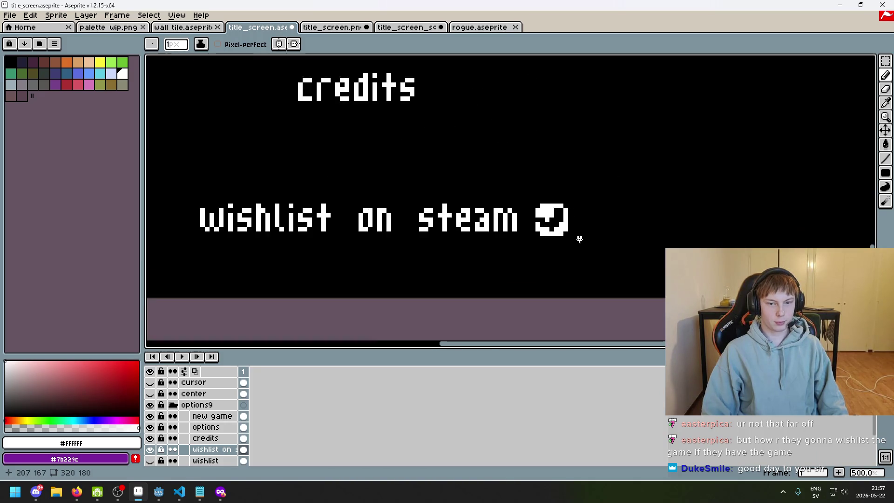
scroll(584, 238, "up", 5)
scroll(492, 213, "down", 7)
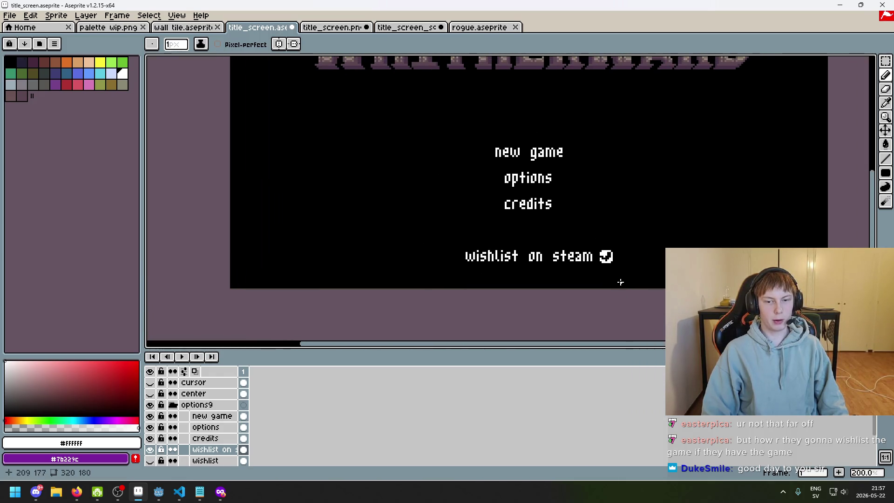
scroll(617, 276, "up", 6)
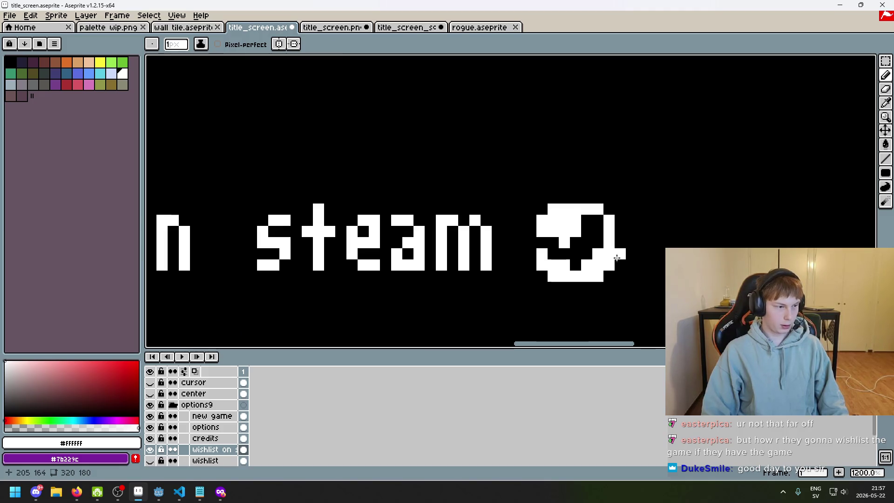
scroll(617, 259, "up", 4)
Step: Pick black from the canvas and paint one logo pixel black
left_click(532, 214, "alt")
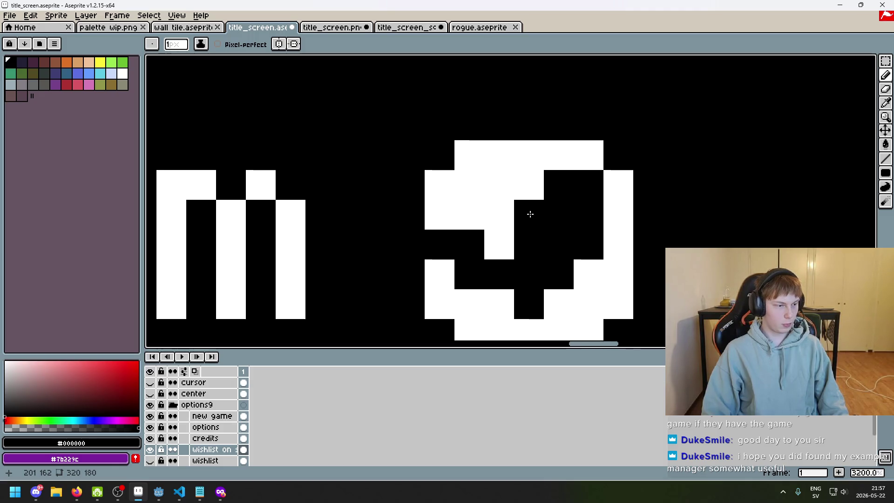
scroll(531, 213, "down", 9)
key("ctrl+z")
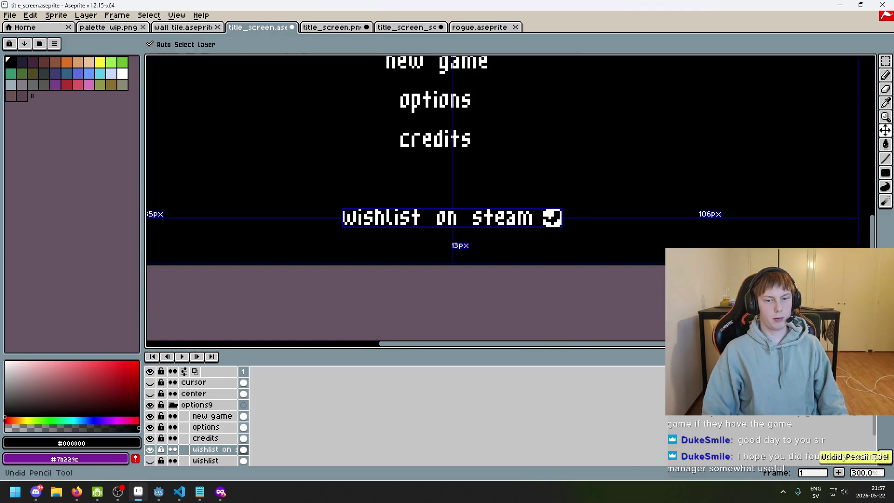
scroll(592, 221, "up", 7)
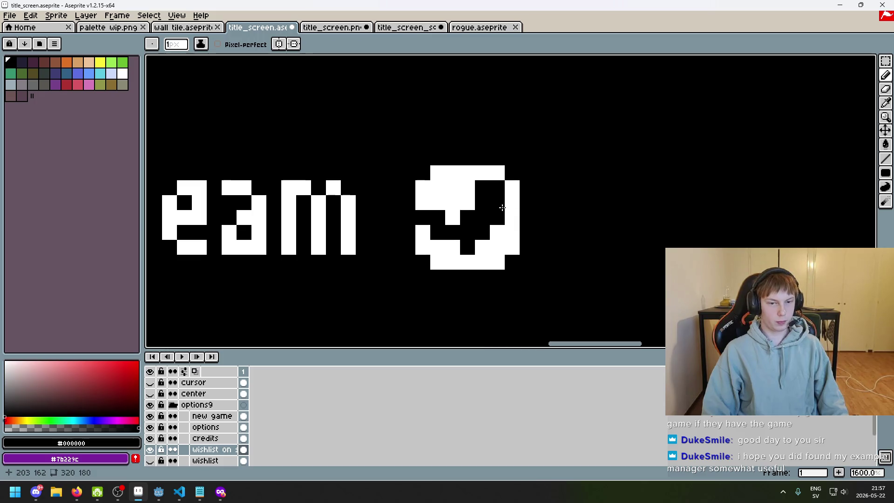
left_click(452, 245)
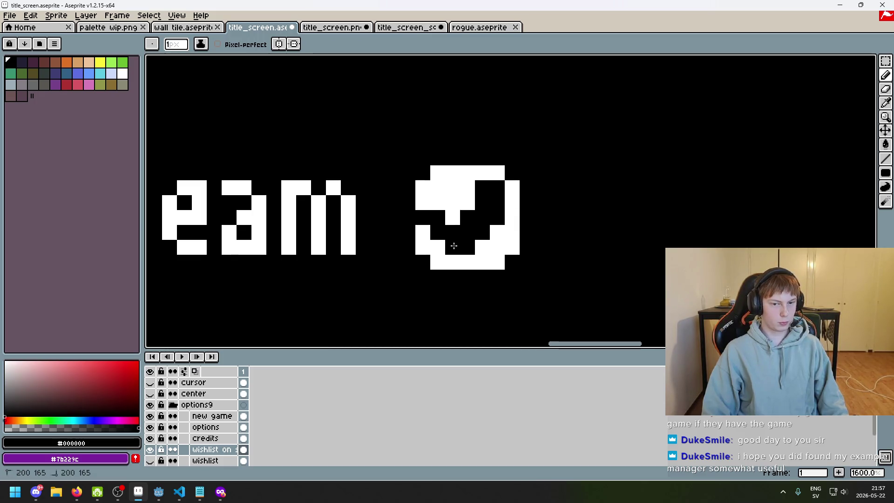
scroll(525, 253, "down", 7)
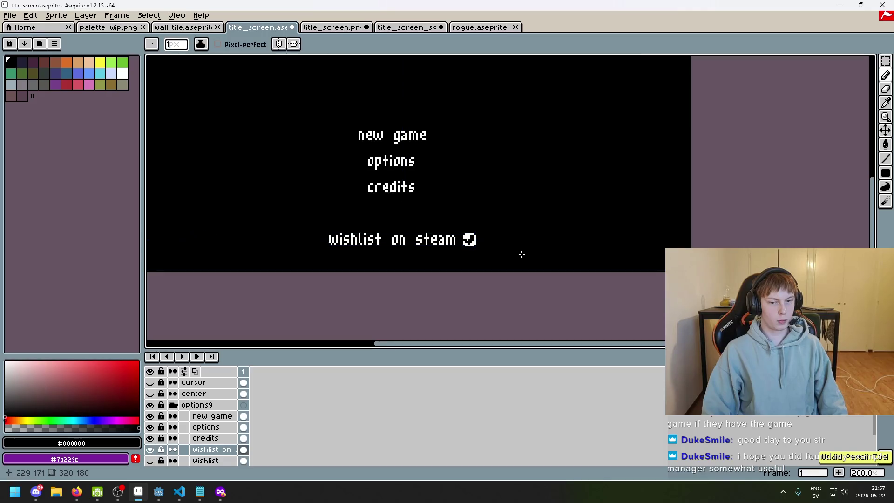
scroll(467, 240, "up", 7)
Step: Switch to white and recolour two pixels of the Steam logo
left_click(438, 218, "alt")
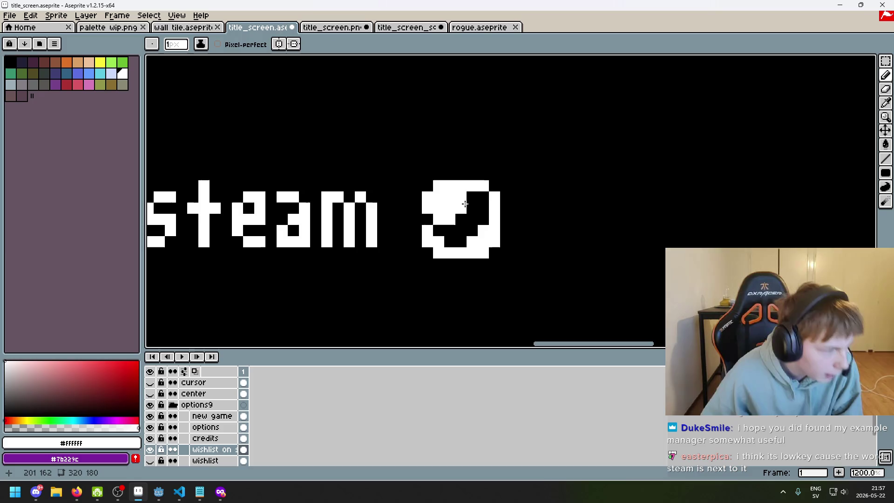
scroll(466, 205, "down", 3)
scroll(521, 230, "up", 1)
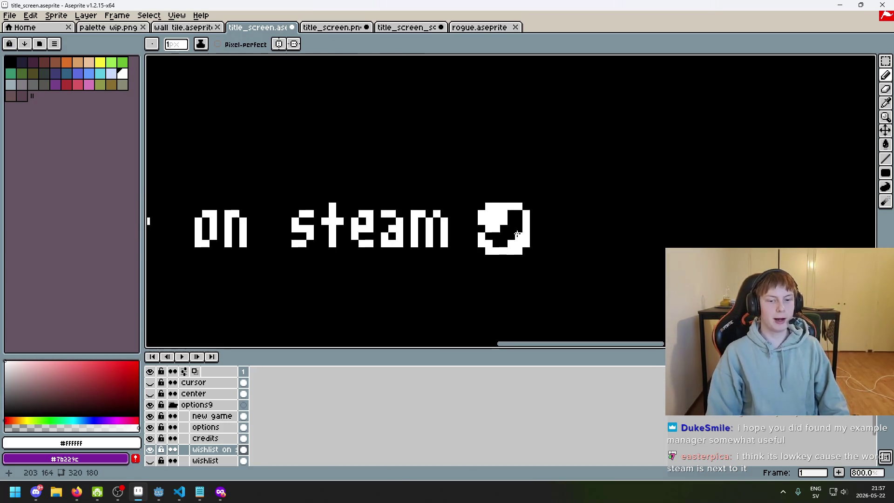
scroll(500, 241, "up", 3)
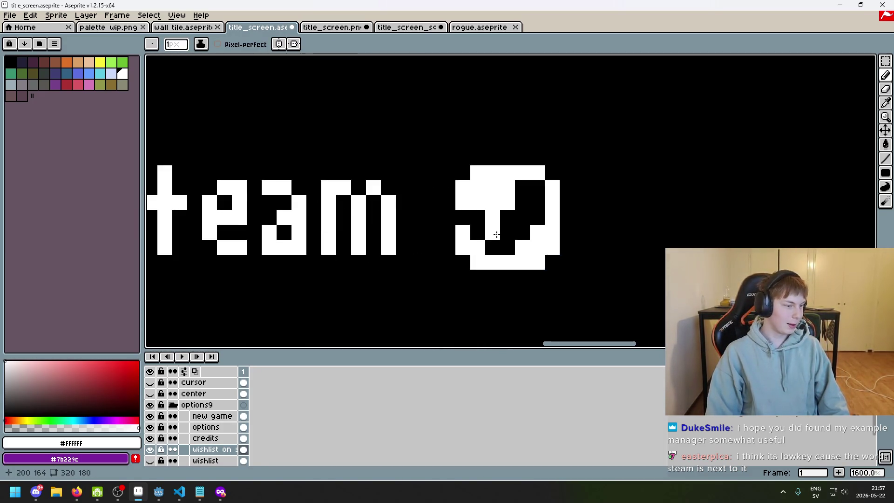
left_click(476, 228)
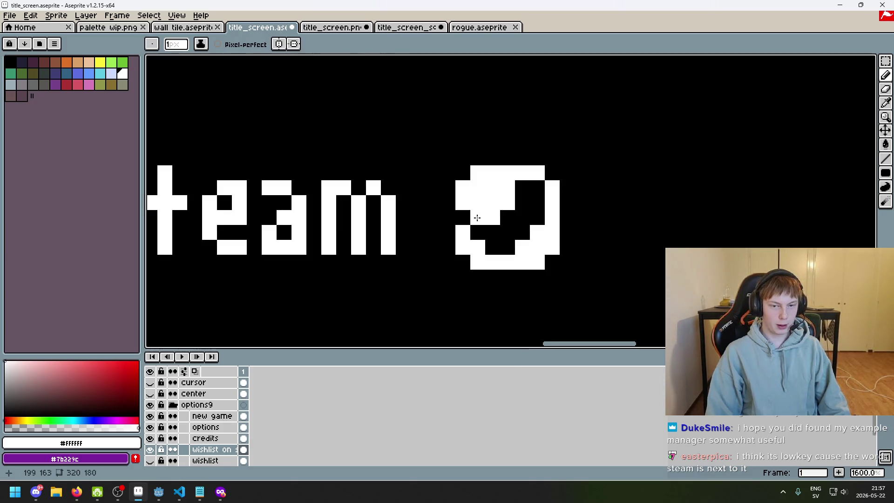
left_click(503, 220)
scroll(499, 229, "up", 1)
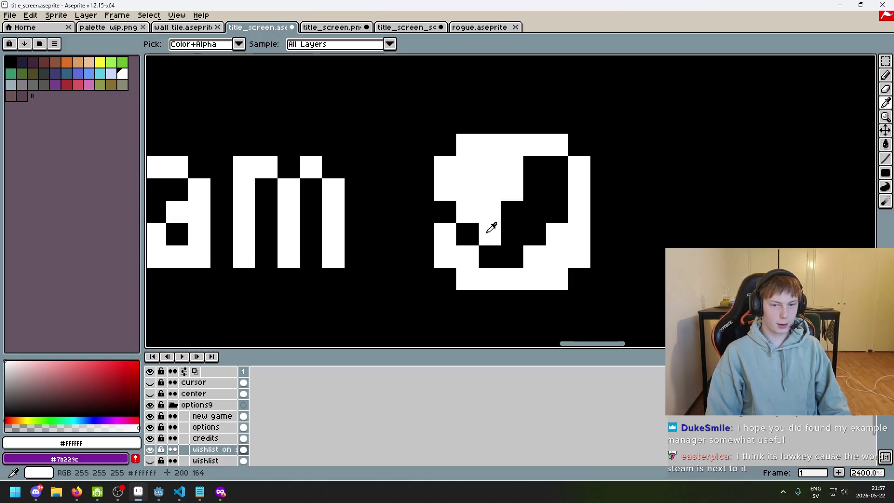
Step: Eyedrop white and fill pixels down-right and two atop the logo's hole white
left_click(498, 235, "alt")
scroll(525, 238, "down", 3)
scroll(527, 235, "up", 4)
left_click(526, 233, "alt")
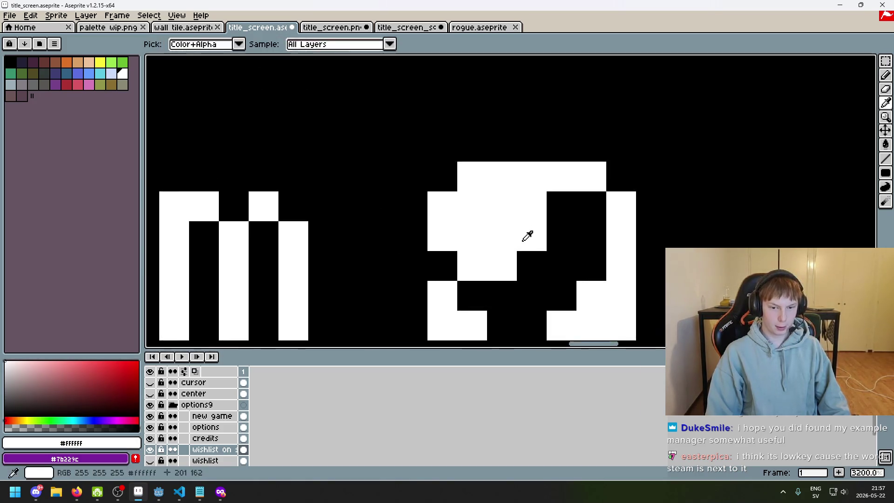
left_click(533, 267)
key("ctrl+z")
left_click(575, 295)
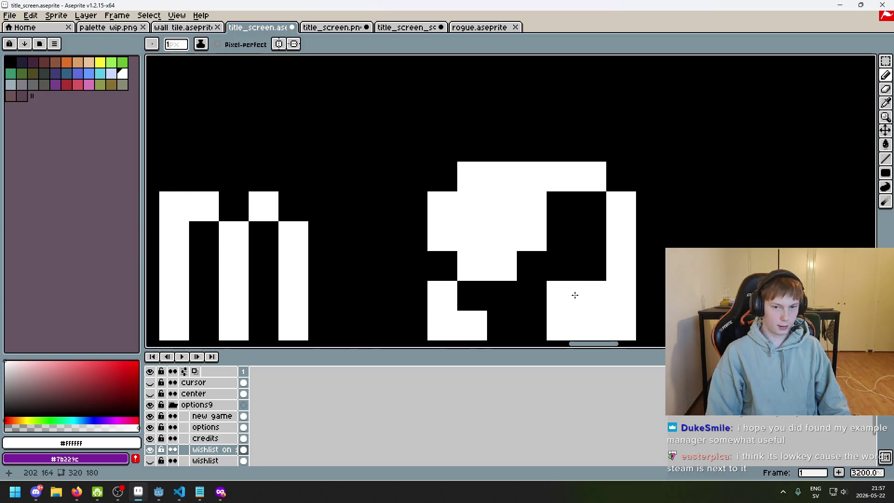
left_click_drag(561, 206, 581, 203)
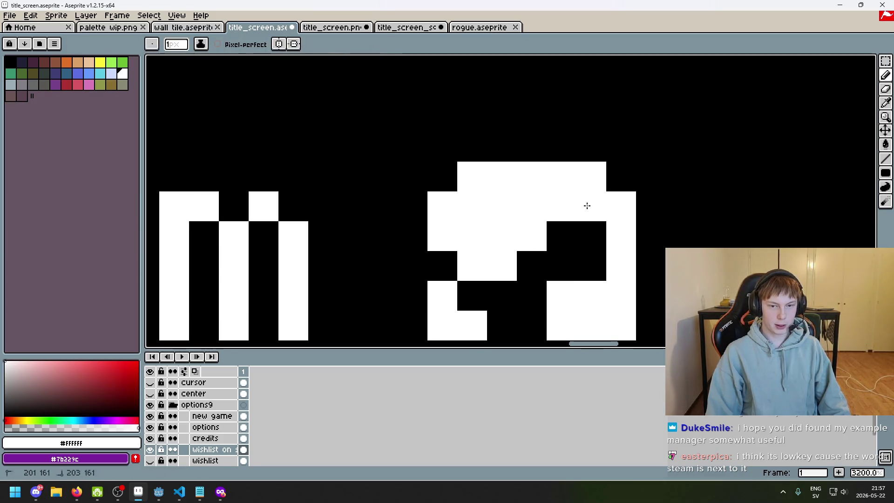
scroll(638, 240, "down", 9)
scroll(642, 242, "up", 4)
Step: Undo the last stroke and begin selecting around the Steam logo
key("v")
key("b")
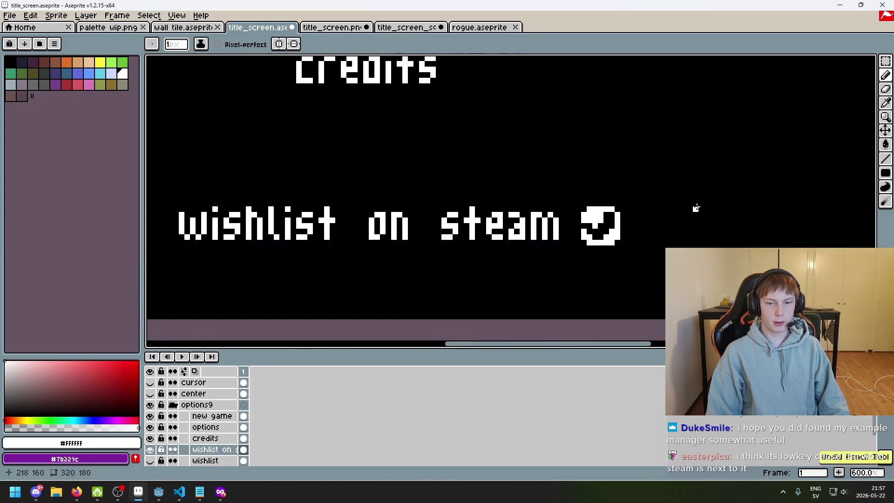
scroll(694, 208, "right", 2)
scroll(549, 191, "up", 3)
key("ctrl+z")
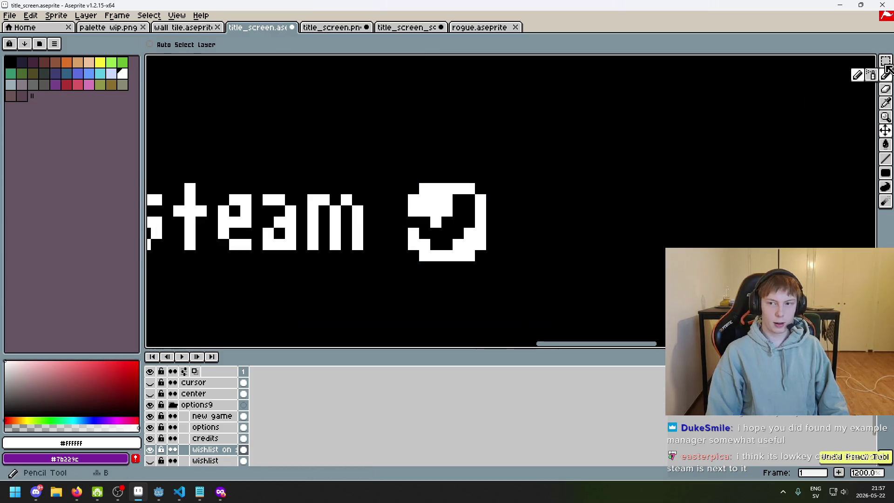
left_click(886, 61)
Step: Copy the Steam logo and place the duplicate beside the original
left_click_drag(568, 296, 406, 148)
left_click_drag(473, 221, 590, 243)
key("ctrl+d")
scroll(478, 232, "down", 5)
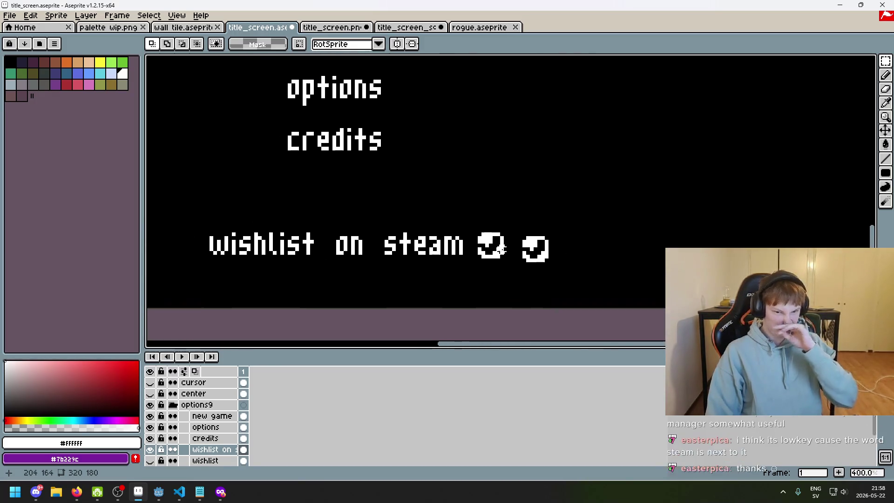
scroll(461, 238, "up", 5)
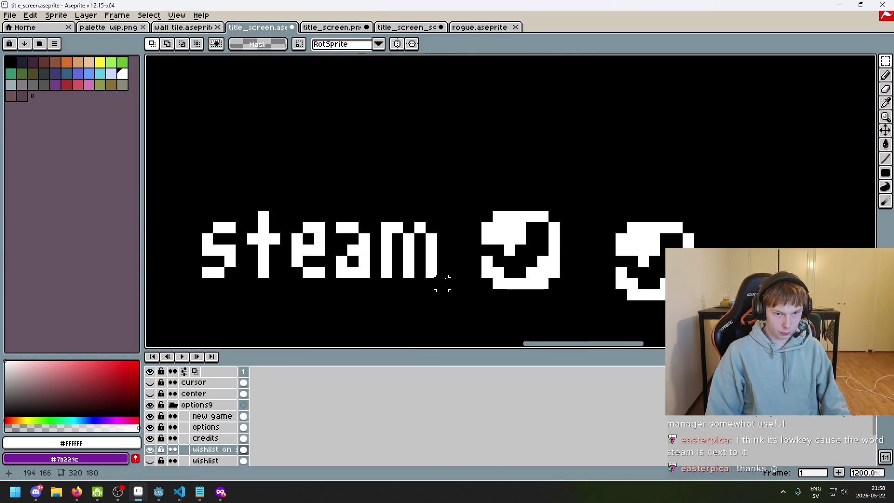
scroll(453, 227, "down", 7)
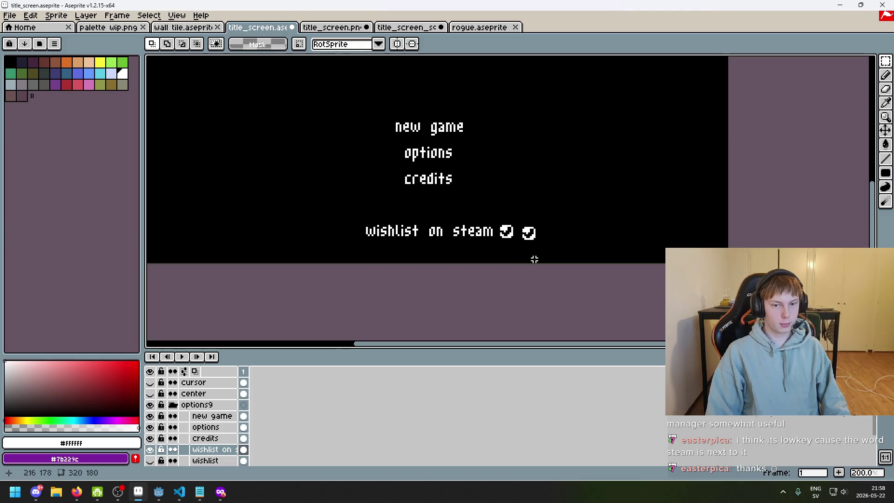
scroll(528, 250, "up", 5)
scroll(535, 252, "up", 3)
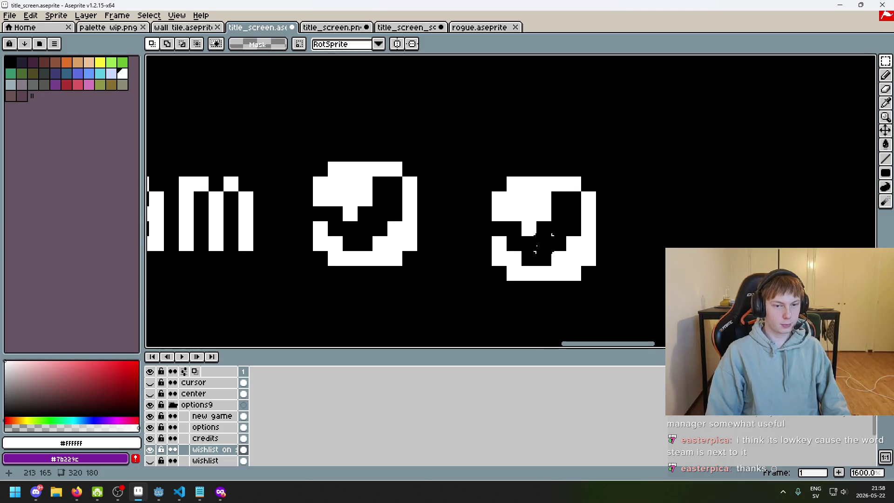
Step: With the pencil and black from the canvas, paint a white pixel in the right logo black
key("b")
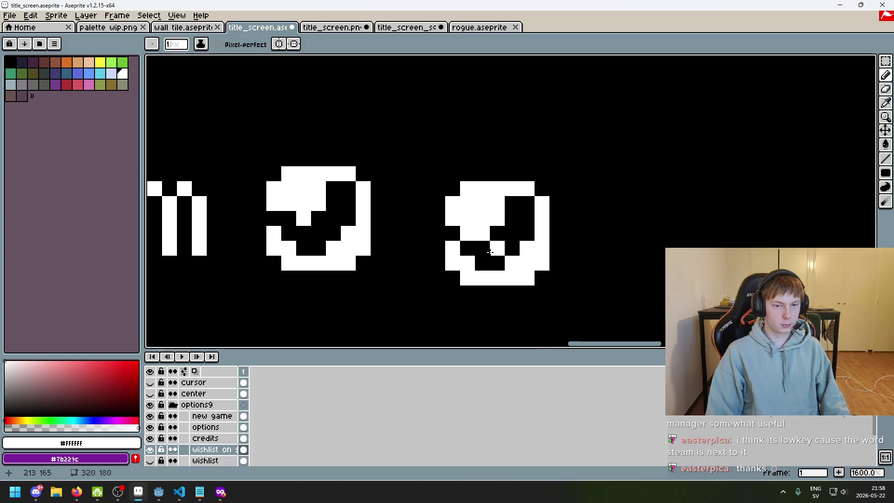
scroll(512, 273, "up", 2)
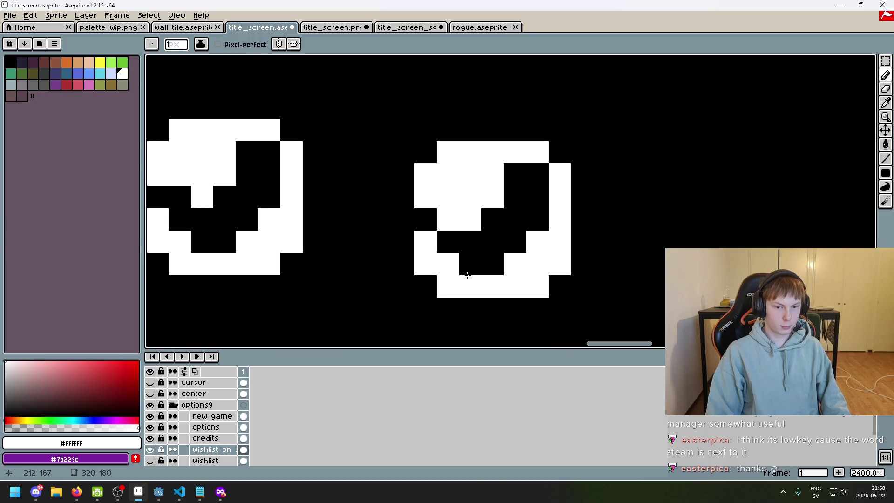
left_click(489, 220, "alt")
left_click(481, 223)
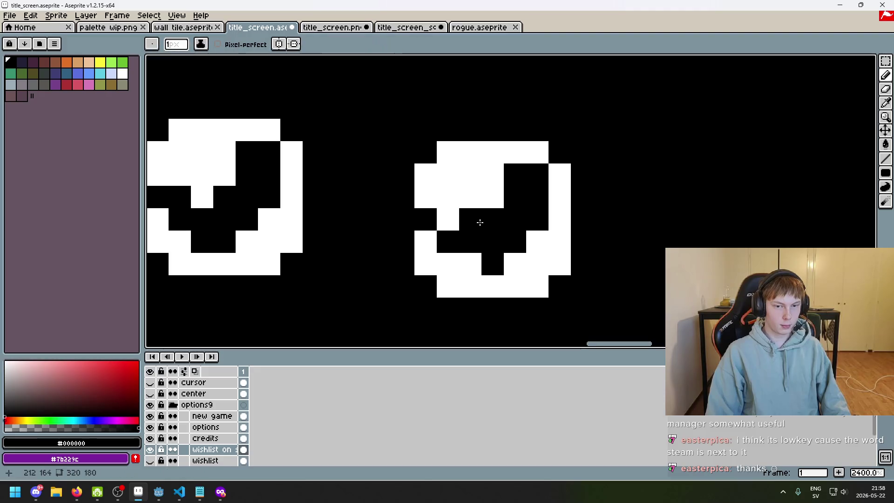
key("ctrl+z")
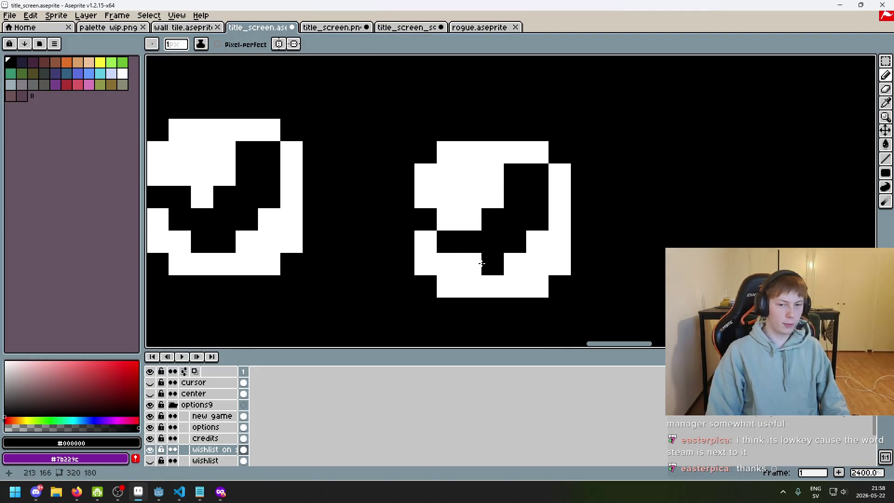
left_click(470, 263)
Step: Paint two more white pixels of the right Steam logo black
scroll(503, 233, "up", 1)
key("alt")
left_click(492, 223, "alt")
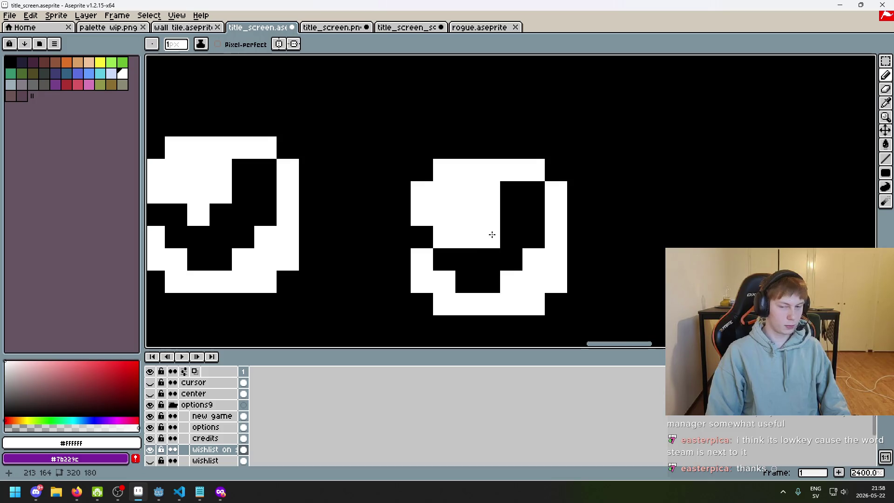
left_click(511, 192, "alt")
left_click(489, 214)
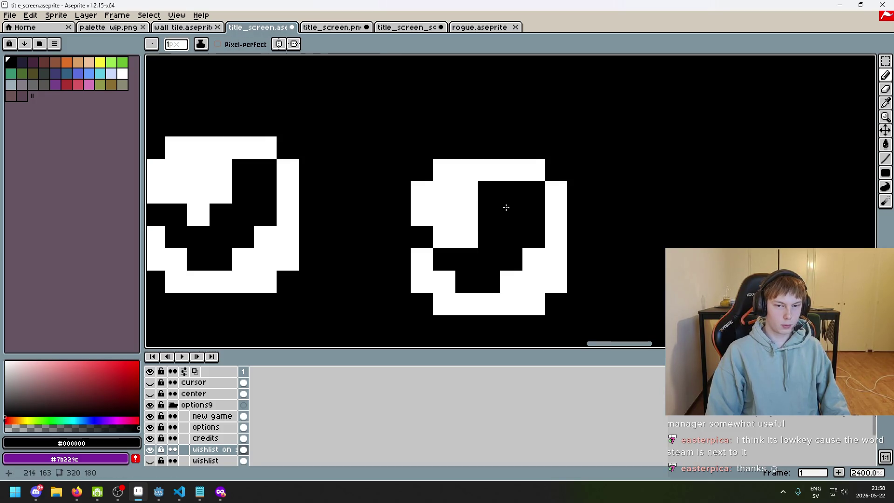
left_click(556, 215)
scroll(569, 240, "down", 6)
scroll(569, 240, "down", 3)
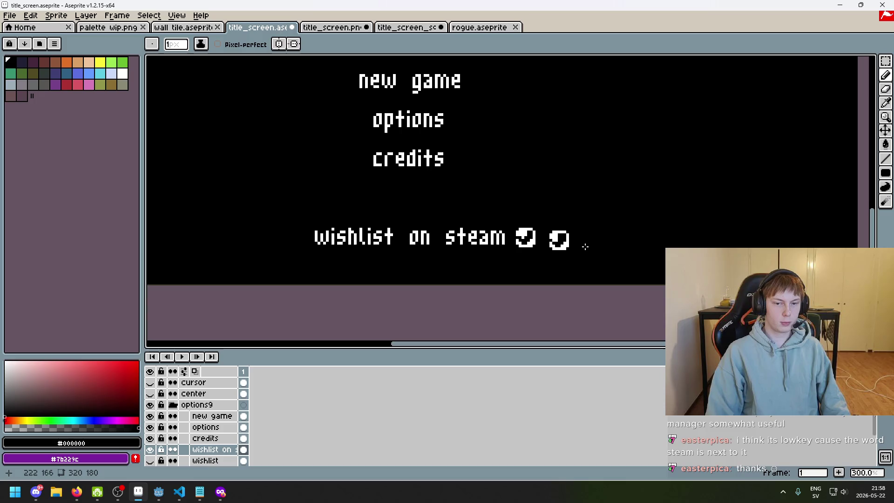
scroll(556, 240, "up", 6)
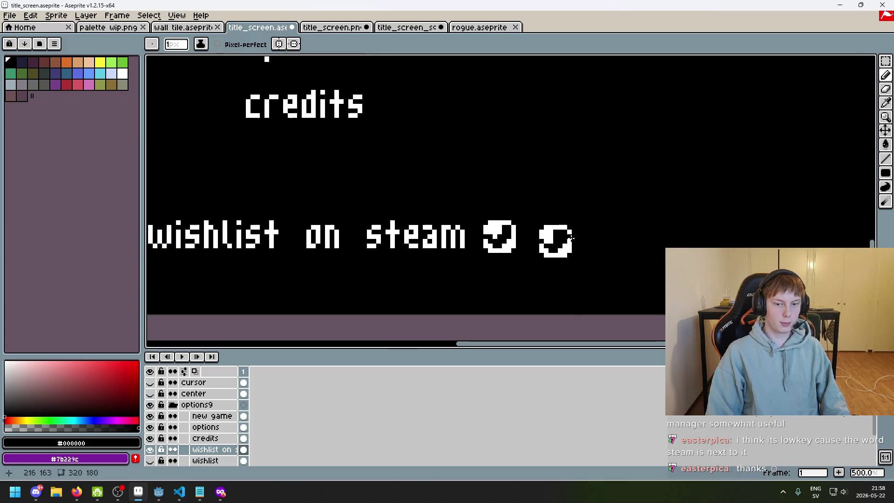
scroll(523, 226, "up", 1)
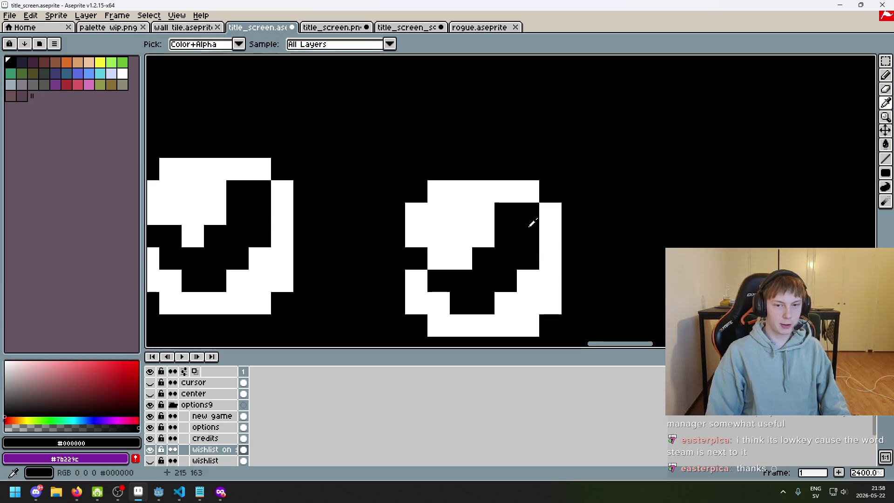
Step: Paint a black pixel of the right logo white, undoing and redoing an edit to compare
left_click(499, 186, "alt")
left_click(550, 258)
left_click(495, 230)
key("ctrl+z")
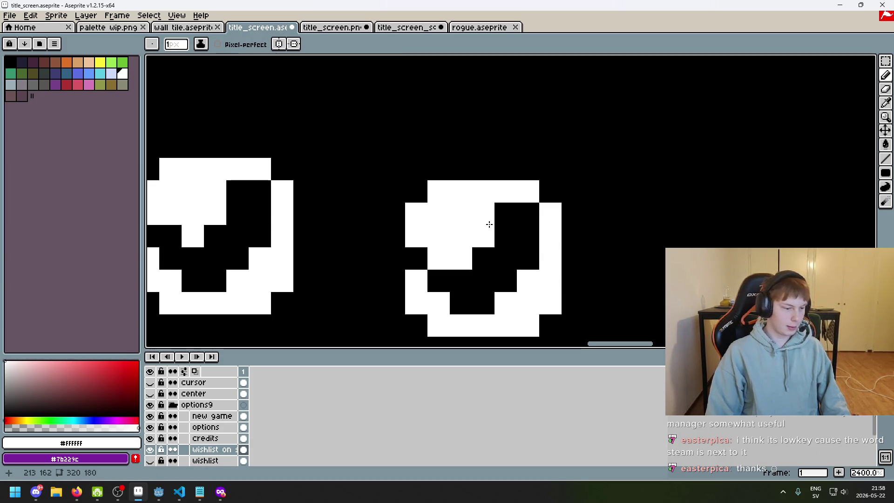
left_click(506, 227, "alt")
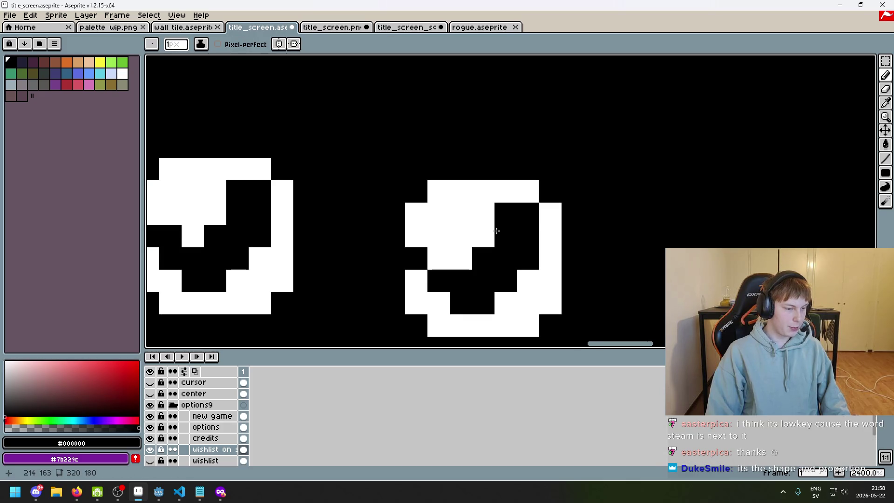
key("ctrl+z")
key("ctrl+z")
key("ctrl+y")
key("ctrl+y")
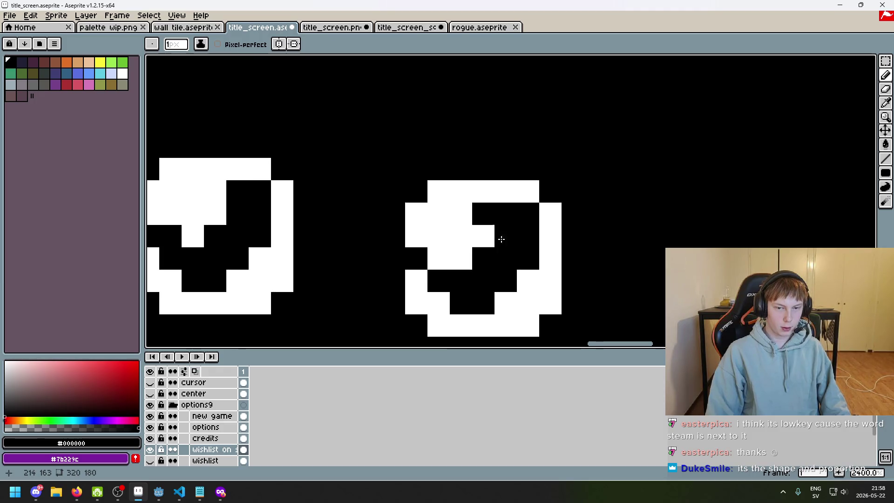
scroll(493, 238, "down", 8)
scroll(557, 261, "up", 4)
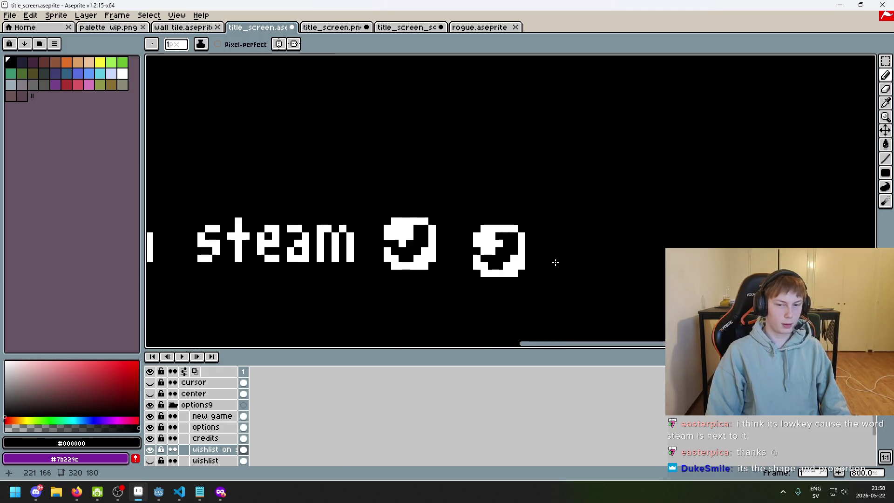
scroll(512, 242, "down", 5)
scroll(553, 262, "up", 1)
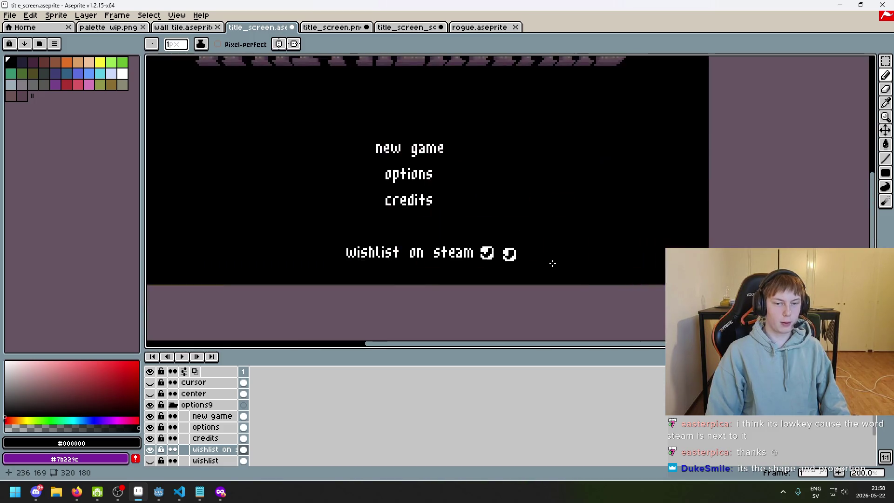
scroll(593, 252, "up", 2)
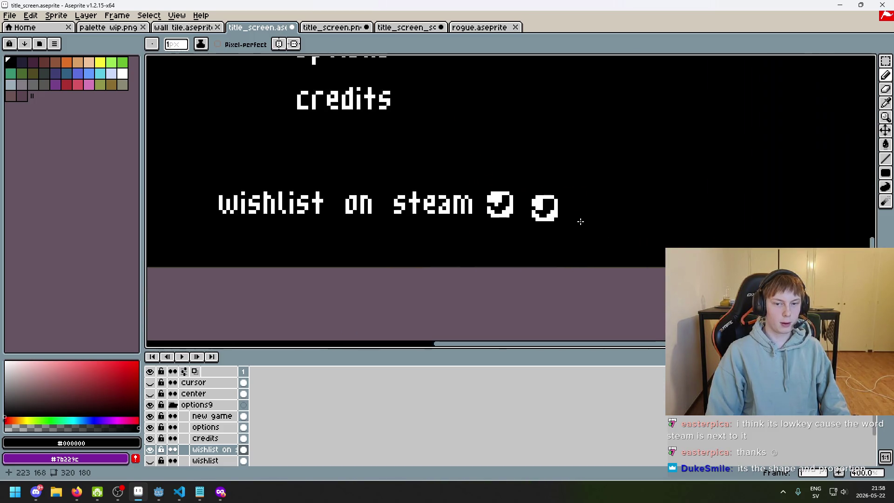
Step: Marquee-select the right Steam logo, nudge it up slightly and deselect
left_click(886, 61)
scroll(554, 210, "up", 2)
mouse_move(586, 253)
left_mouse_down()
mouse_move(501, 186)
mouse_move(504, 177)
left_mouse_up()
key("Up")
key("Up")
scroll(608, 222, "down", 3)
key("ctrl+d")
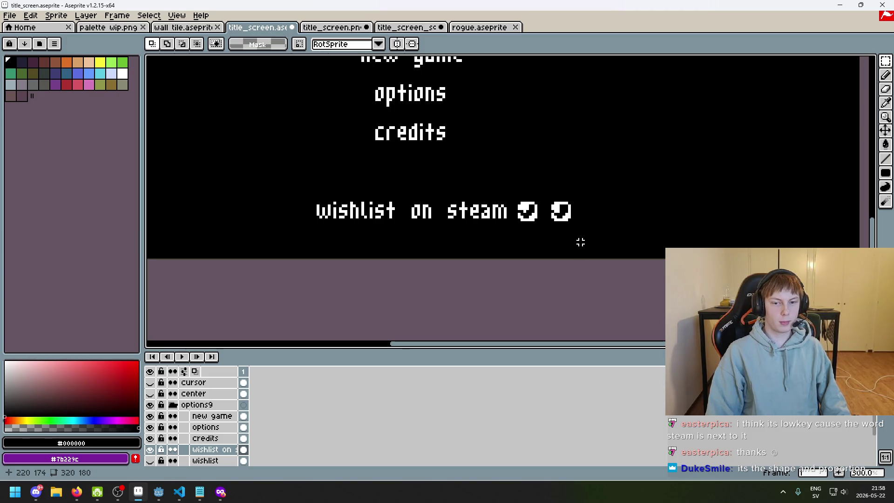
scroll(581, 243, "up", 3)
Step: Try the pencil and eraser on the Steam logo, undoing each mark
left_click(516, 218, "alt")
key("b")
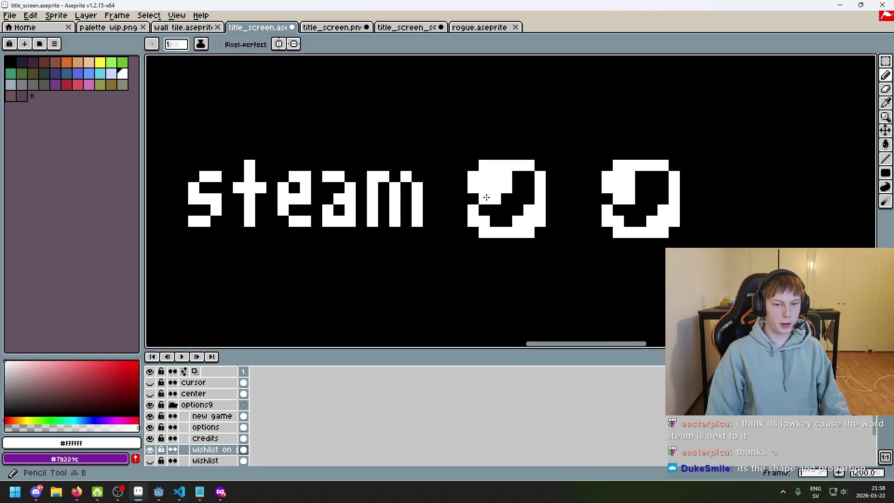
scroll(516, 218, "down", 4)
key("ctrl+z")
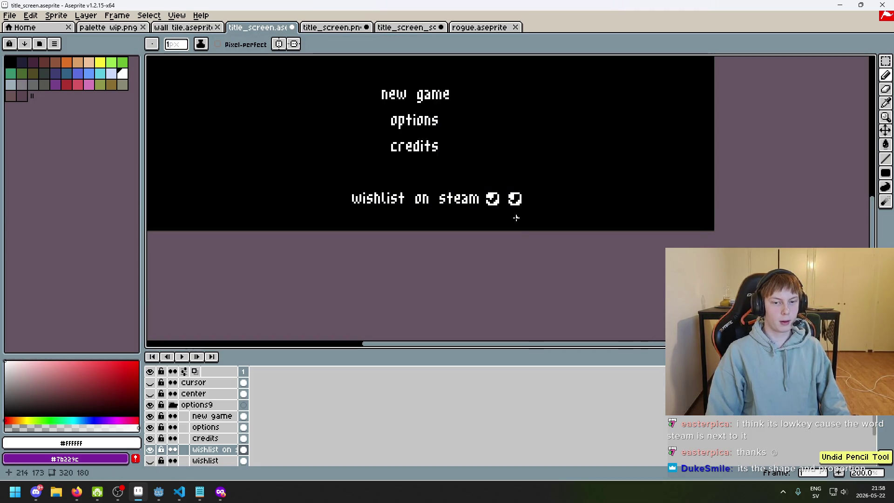
scroll(500, 204, "up", 4)
key("e")
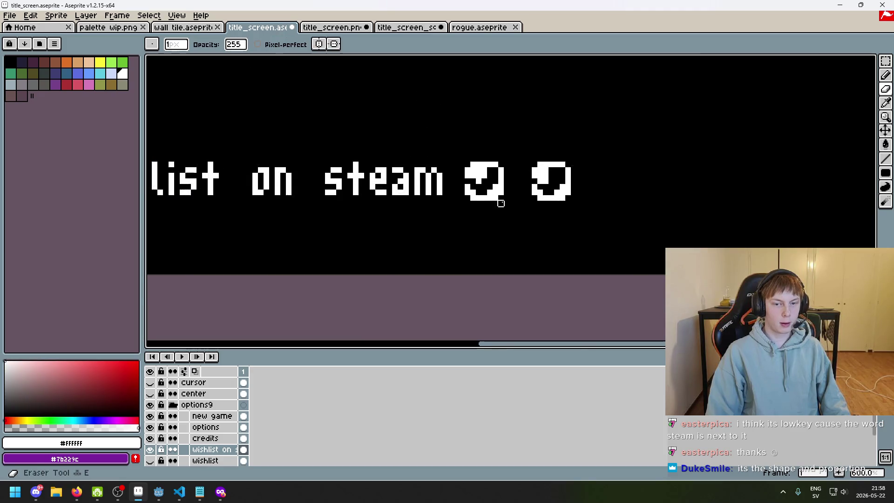
scroll(501, 204, "up", 1)
scroll(455, 197, "down", 1)
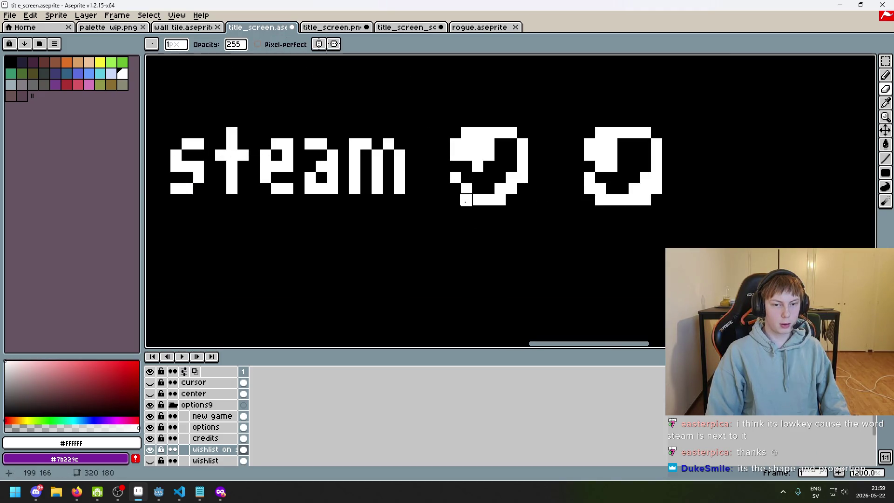
left_click(466, 205)
scroll(466, 205, "down", 2)
key("ctrl+z")
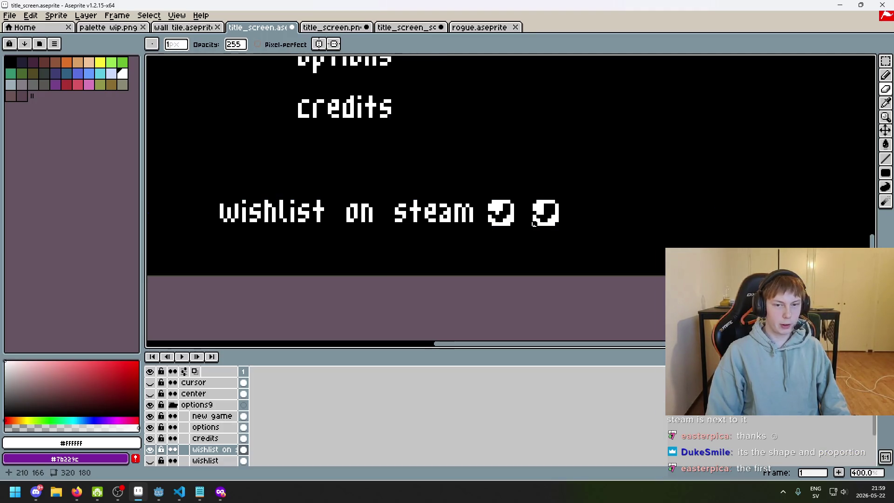
scroll(545, 233, "up", 1)
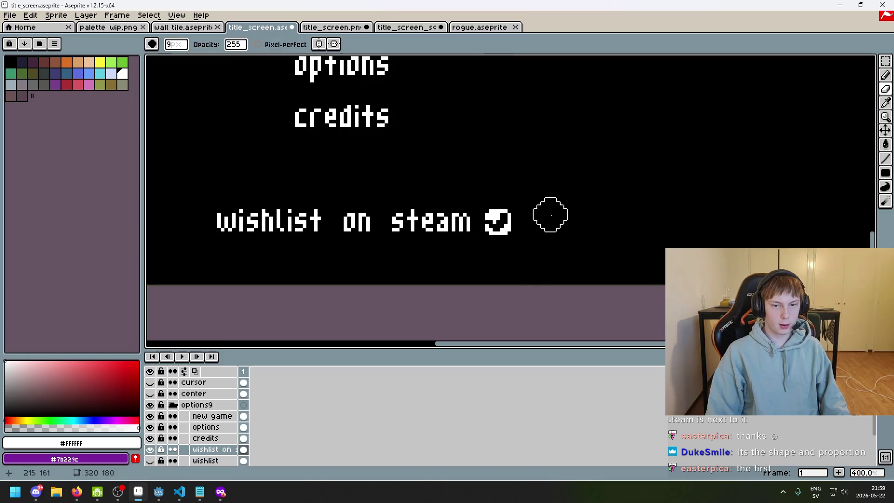
Step: Bring the WHITHERWARD title back into view and preview the whole screen full-screen with F8
scroll(551, 213, "down", 3)
scroll(582, 236, "up", 1)
left_click_drag(579, 271, 615, 328)
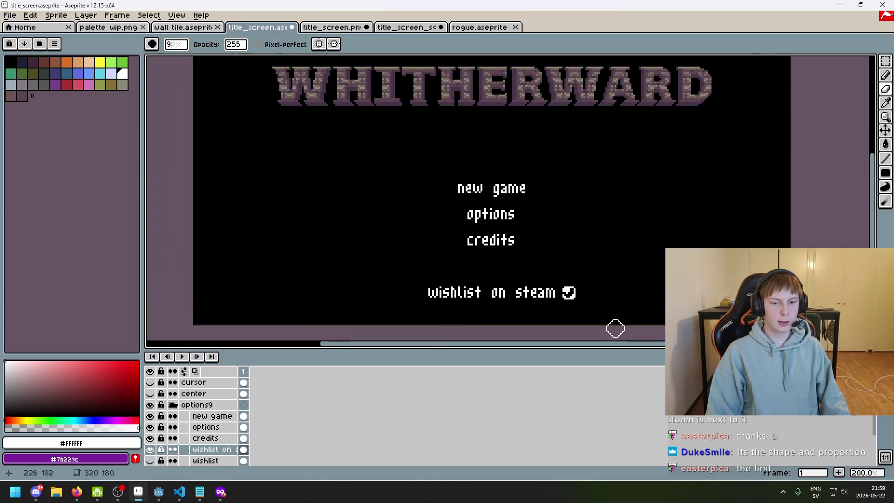
key("b")
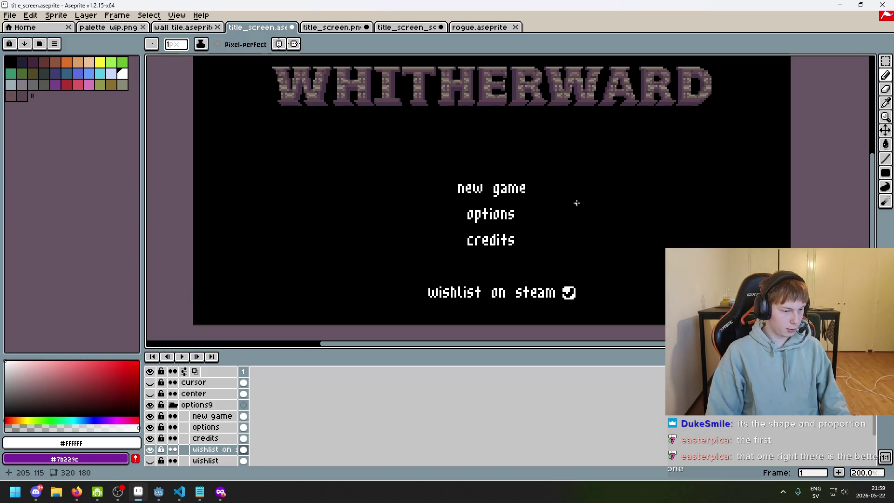
scroll(577, 203, "up", 1)
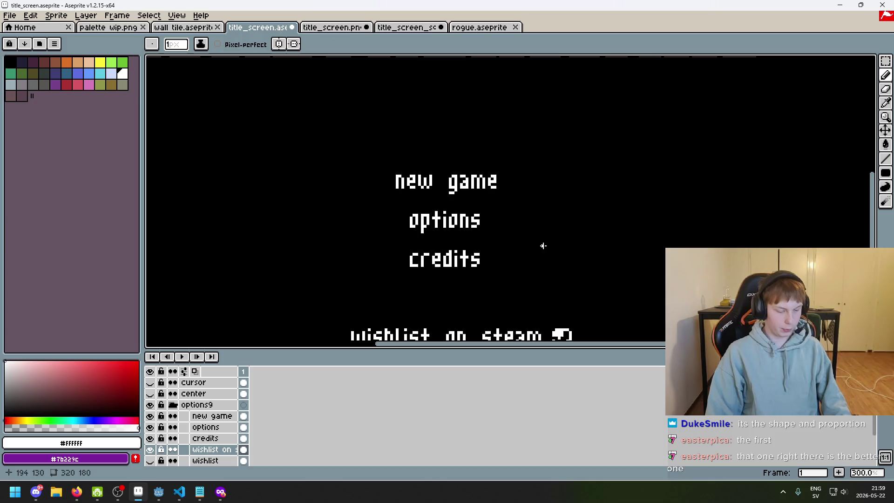
key("F8")
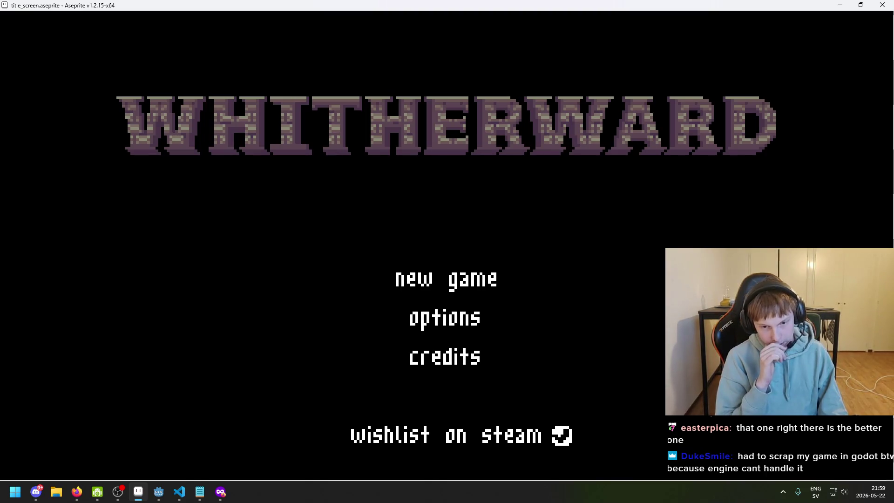
key("Escape")
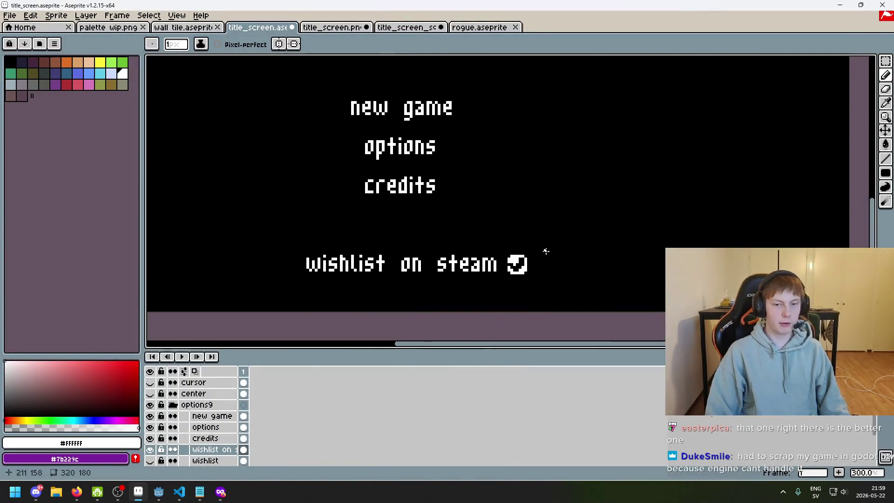
scroll(559, 247, "up", 2)
Step: Select the Steam logo with Magic Wand and box selection, clearing and undoing each selection
key("w")
scroll(468, 298, "up", 4)
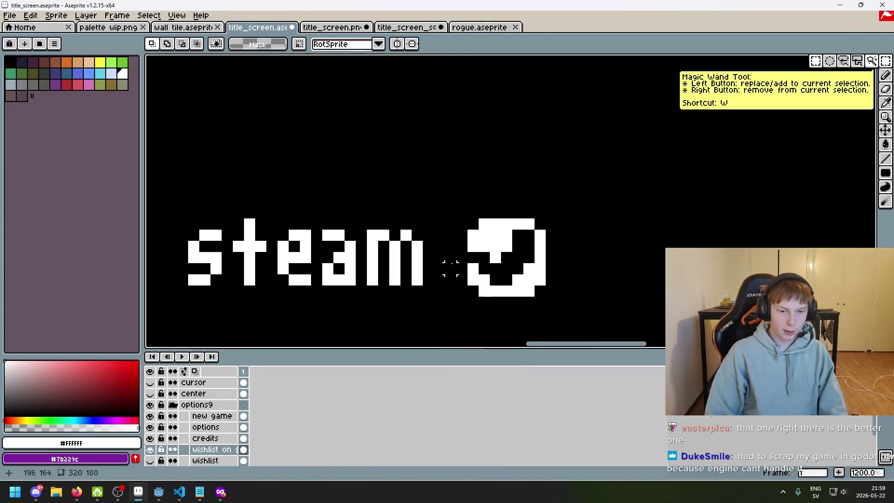
left_click(450, 223)
scroll(670, 286, "down", 5)
key("ctrl+d")
scroll(669, 293, "down", 3)
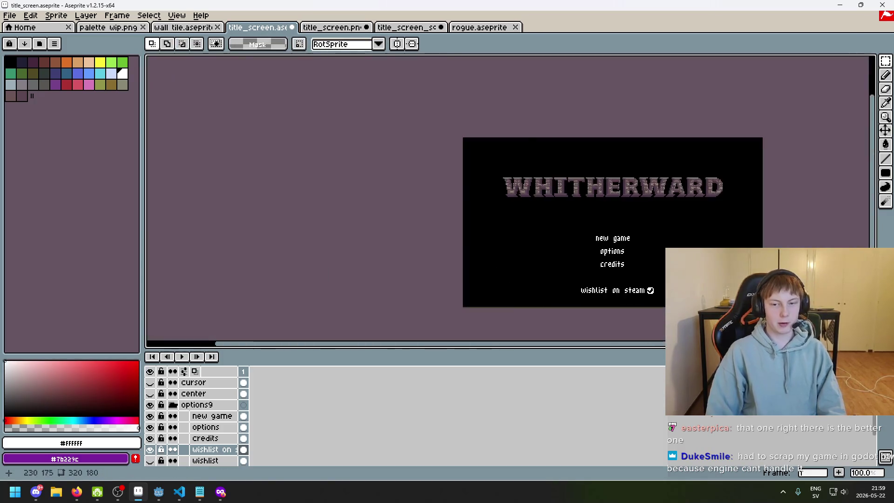
scroll(649, 289, "up", 4)
left_click_drag(591, 287, 651, 220)
key("ctrl+z")
scroll(689, 239, "down", 4)
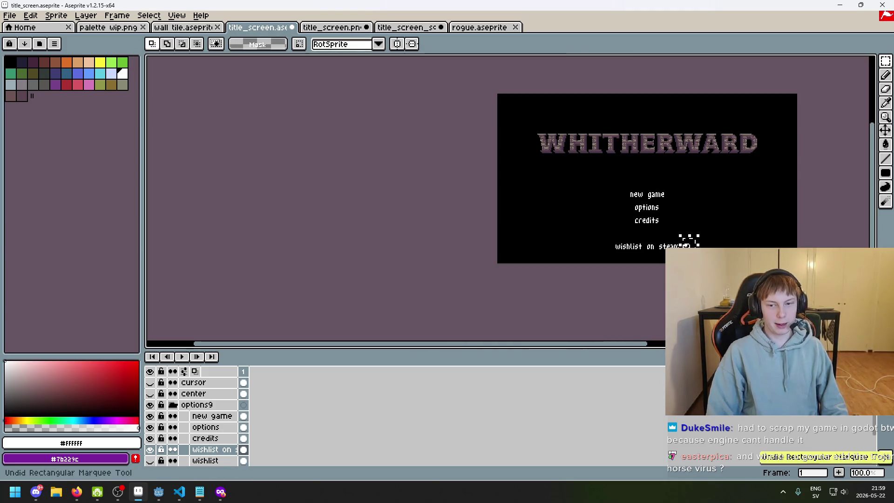
scroll(688, 242, "up", 2)
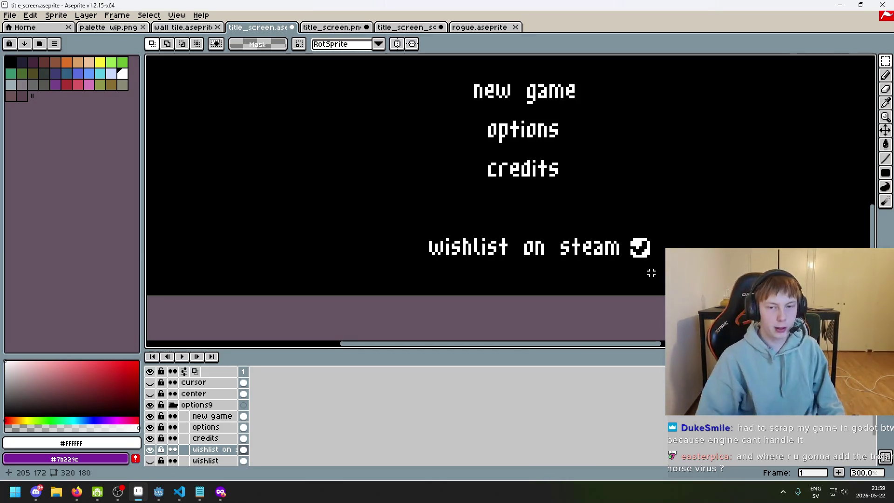
Step: Save the title screen file and make the center guide layer visible
scroll(650, 272, "down", 2)
scroll(652, 261, "up", 1)
scroll(583, 264, "up", 1)
scroll(575, 265, "down", 2)
scroll(574, 262, "up", 1)
key("ctrl+s")
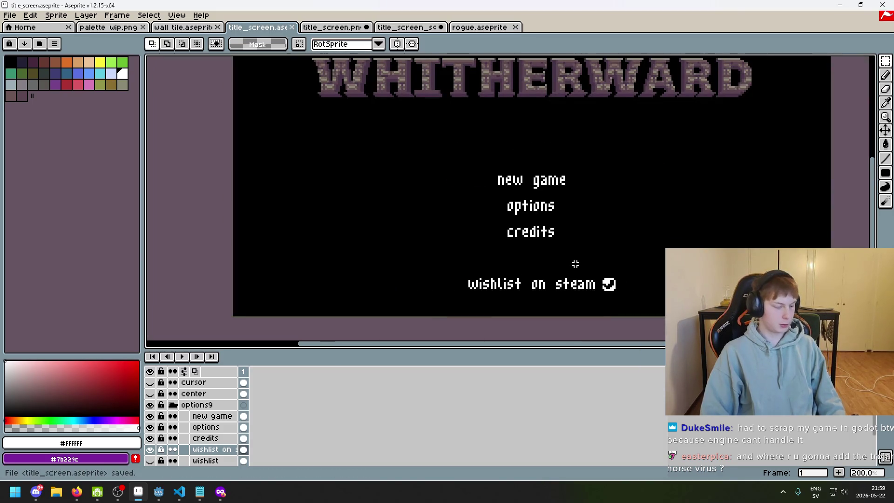
scroll(535, 277, "down", 1)
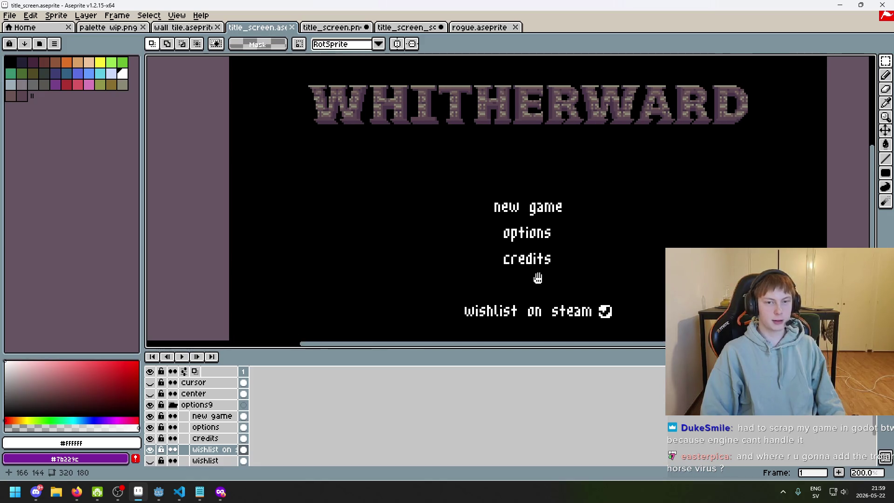
scroll(557, 267, "up", 1)
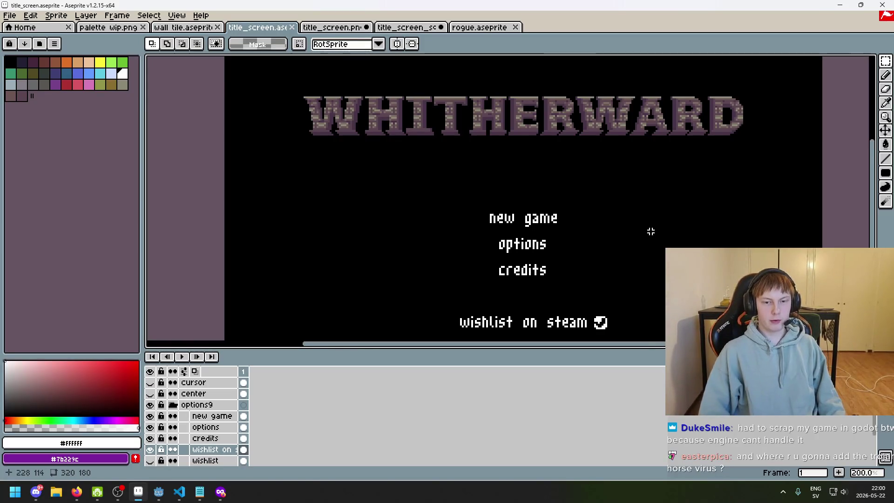
scroll(652, 247, "down", 1)
scroll(642, 273, "up", 3)
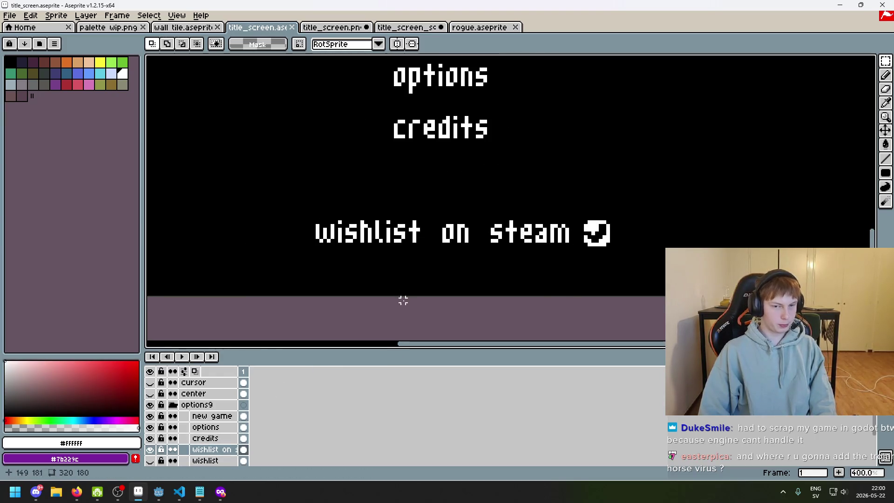
scroll(410, 307, "up", 1)
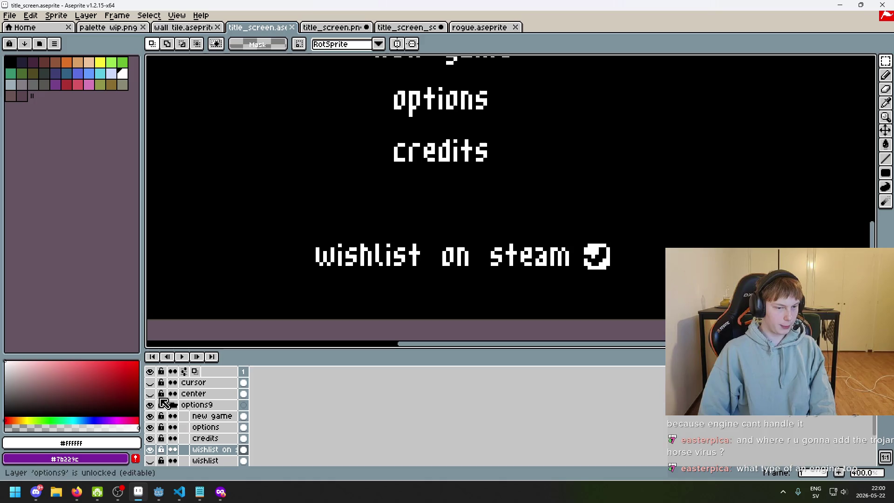
scroll(185, 425, "down", 2)
scroll(200, 440, "up", 2)
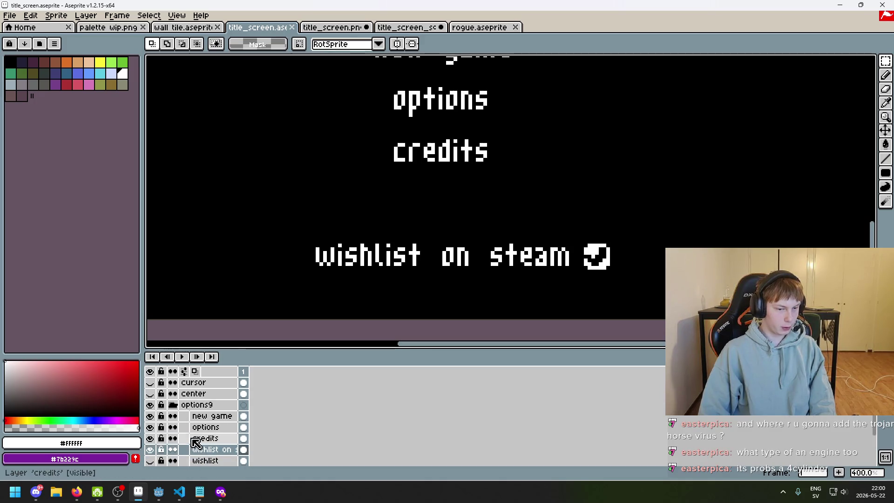
left_click(149, 394)
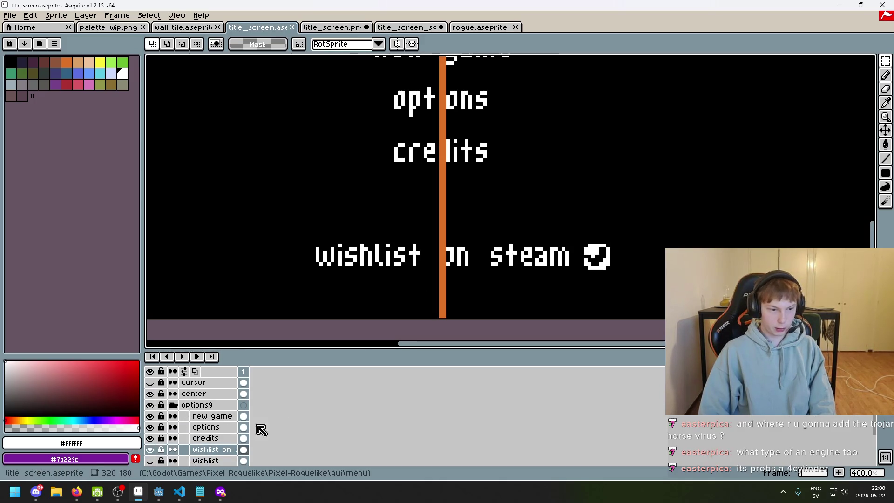
Step: Select the 'wishlist on steam' line, nudge it left onto the orange guide, and commit
mouse_move(608, 267)
left_mouse_down()
mouse_move(317, 256)
mouse_move(317, 241)
left_mouse_up()
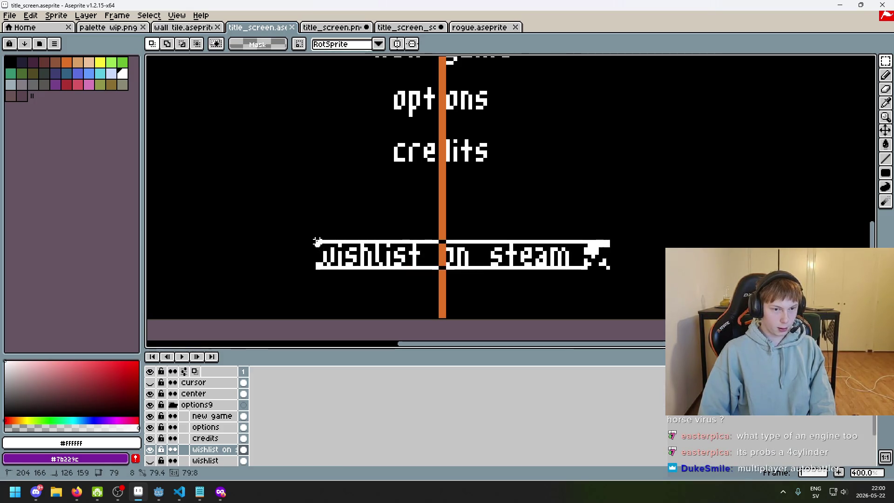
key("Left")
key("Left")
key("Left")
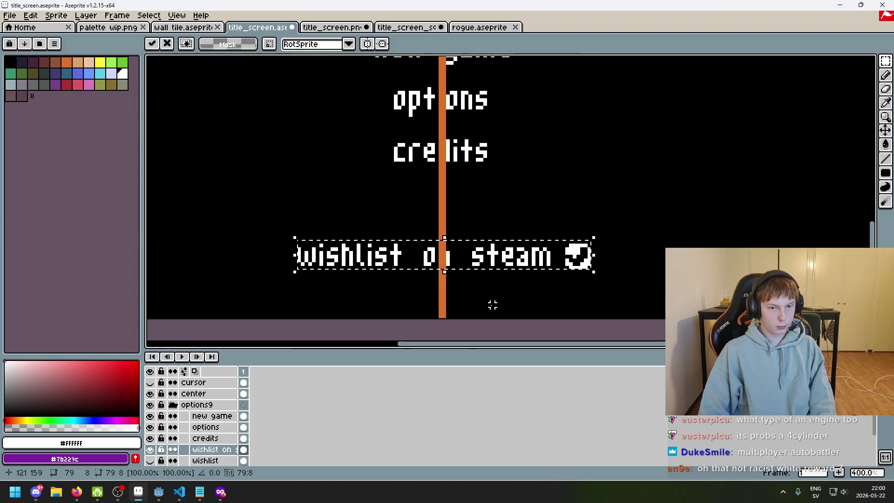
key("Left")
key("Right")
key("ctrl+d")
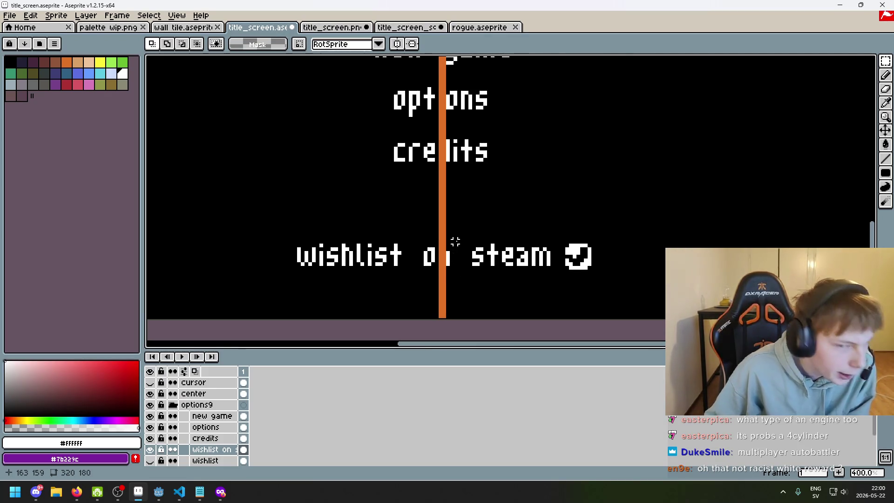
scroll(455, 256, "down", 2)
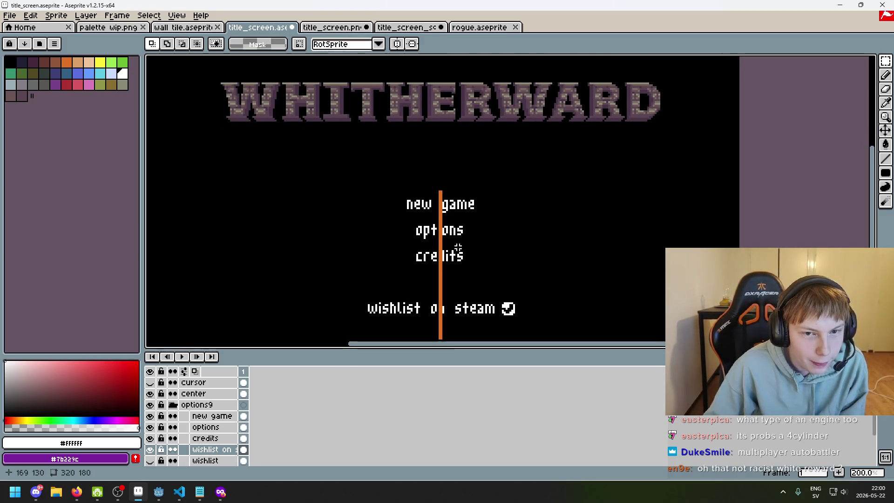
scroll(458, 248, "down", 1)
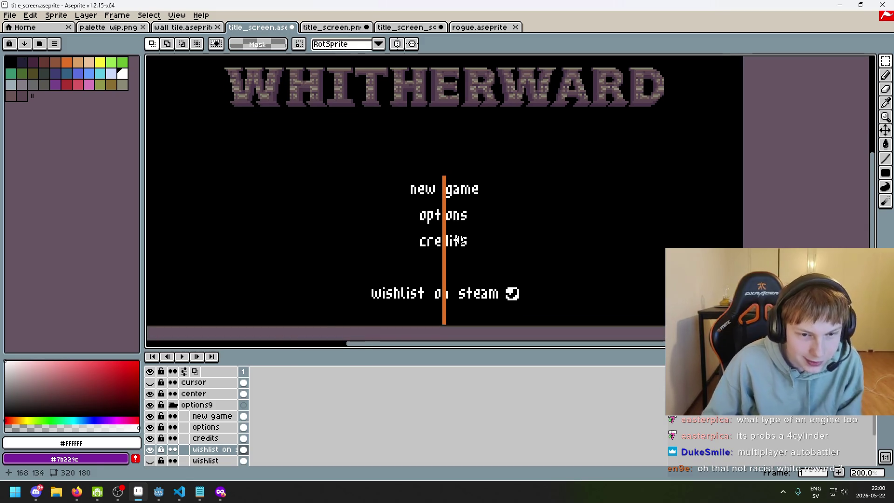
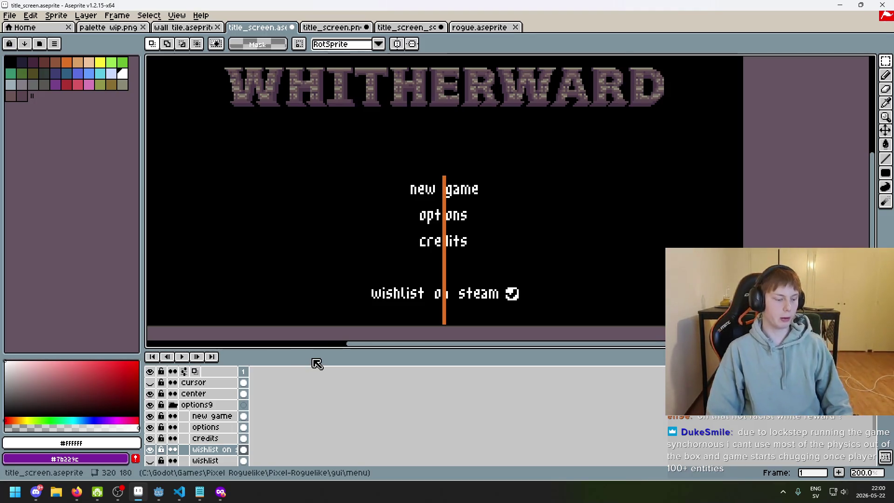
Step: Hide the orange 'center' guide layer on the title screen
scroll(408, 261, "down", 1)
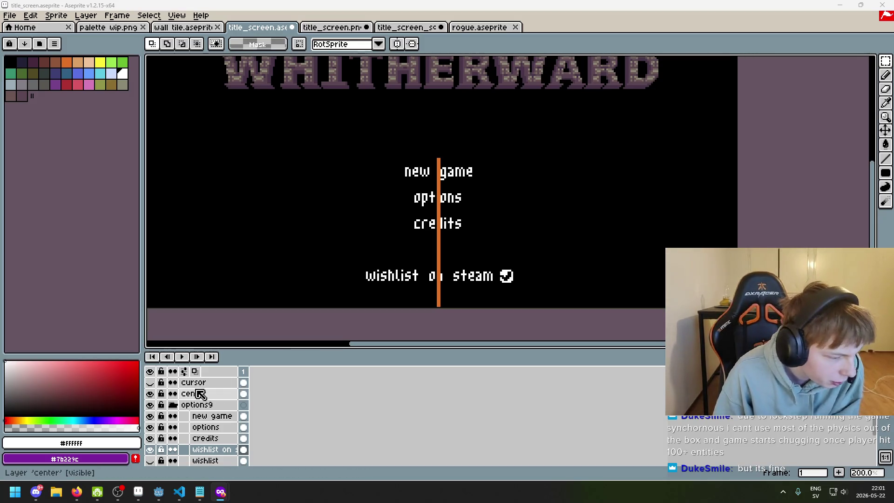
left_click_drag(380, 243, 352, 245)
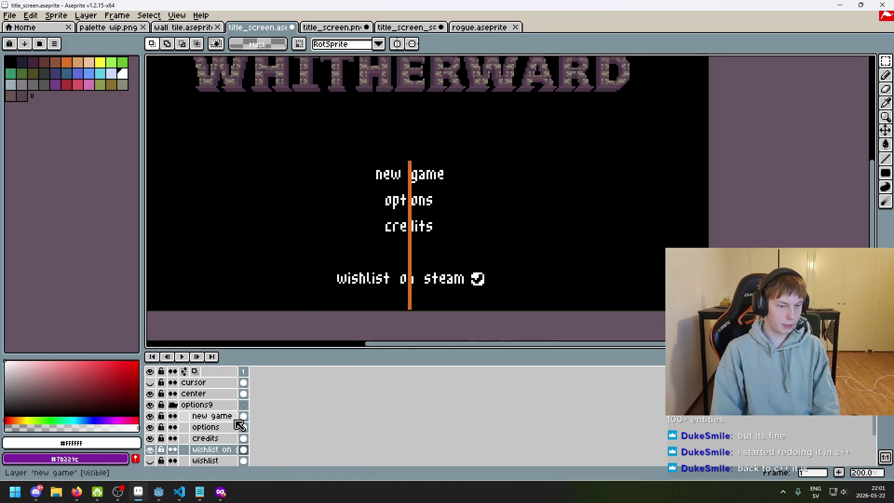
scroll(392, 249, "down", 1)
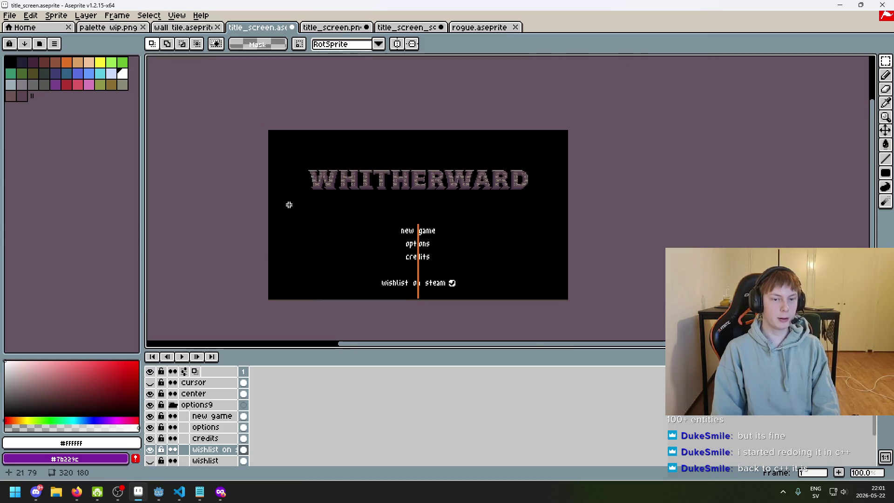
scroll(378, 241, "up", 1)
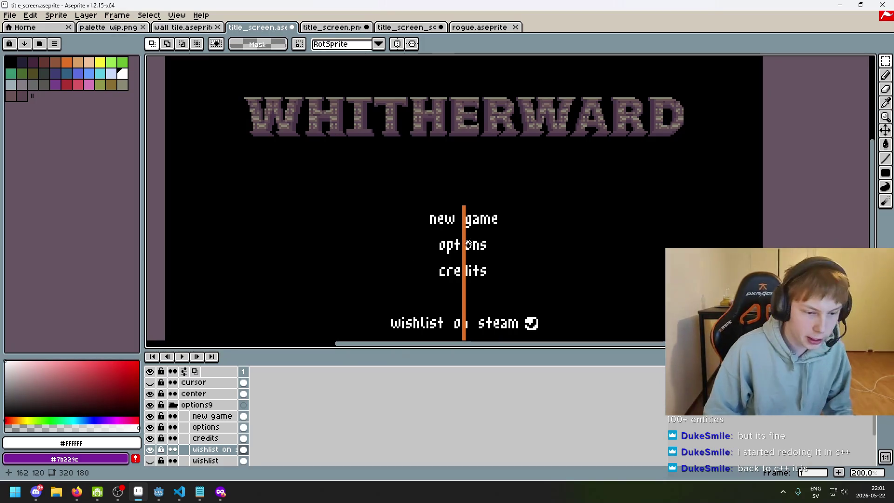
left_click_drag(417, 261, 385, 226)
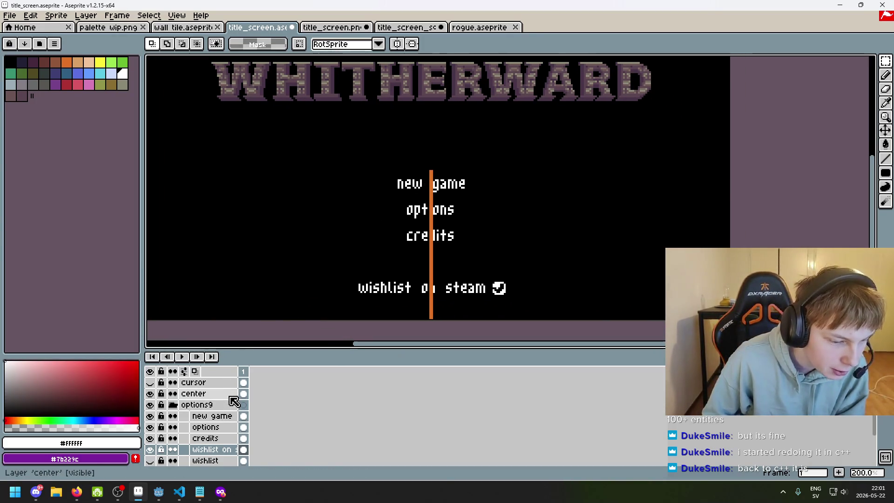
scroll(226, 416, "down", 2)
scroll(214, 423, "up", 2)
left_click(151, 394)
left_click(150, 394)
left_click(150, 394)
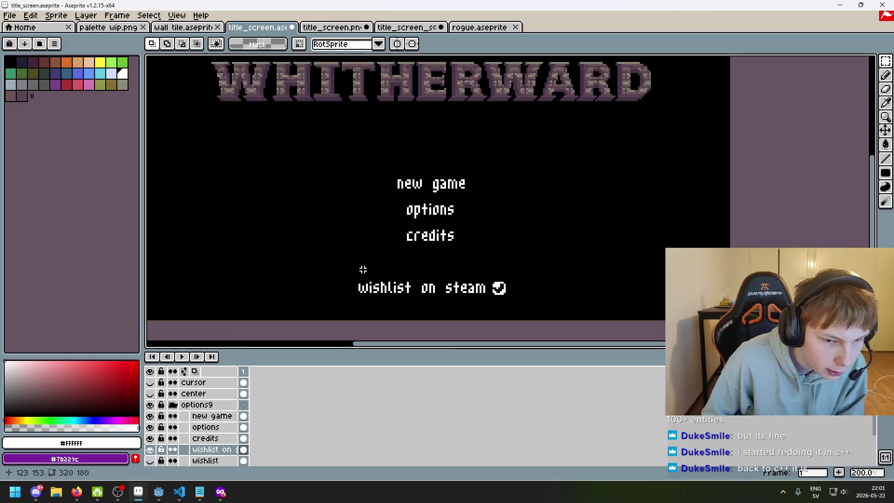
Step: Save the title screen file with Ctrl+S
scroll(361, 263, "down", 1)
scroll(438, 237, "up", 1)
key("ctrl+s")
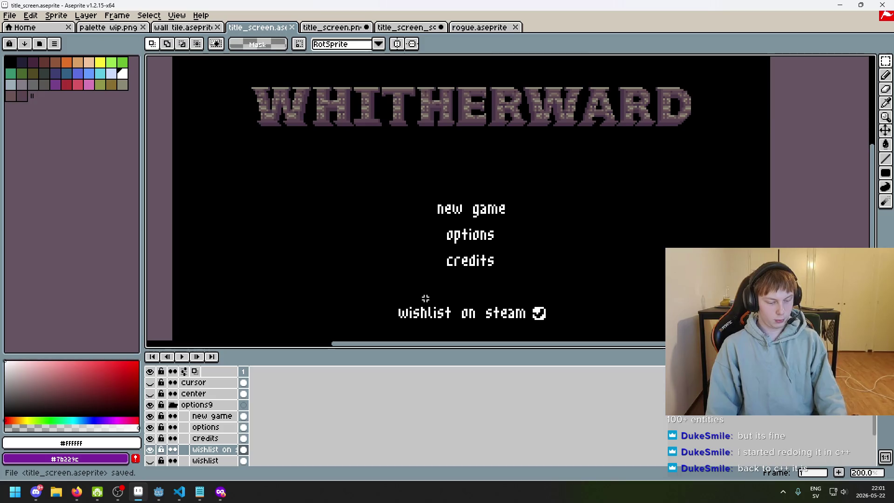
Step: Check the title screen in the F8 full-screen preview
key("F8")
key("F8")
scroll(411, 331, "up", 1)
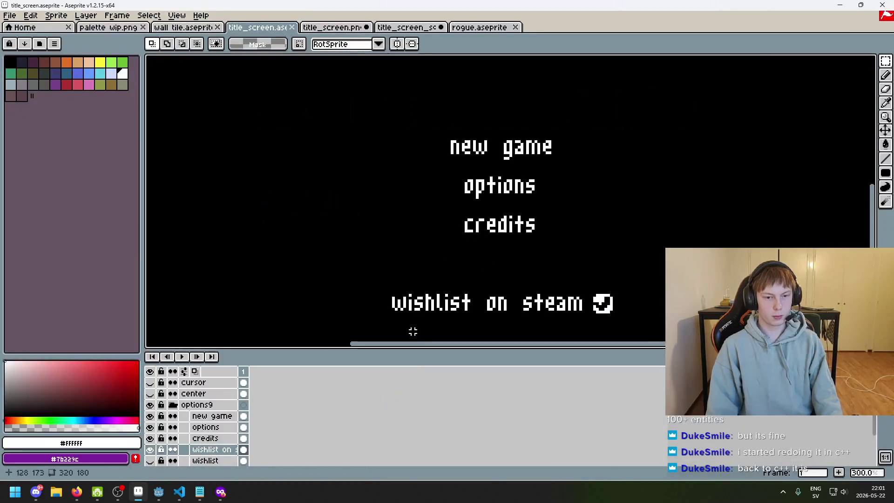
key("F8")
mouse_move(447, 251)
left_mouse_down()
mouse_move(413, 332)
mouse_move(419, 323)
mouse_move(441, 335)
mouse_move(436, 323)
left_mouse_up()
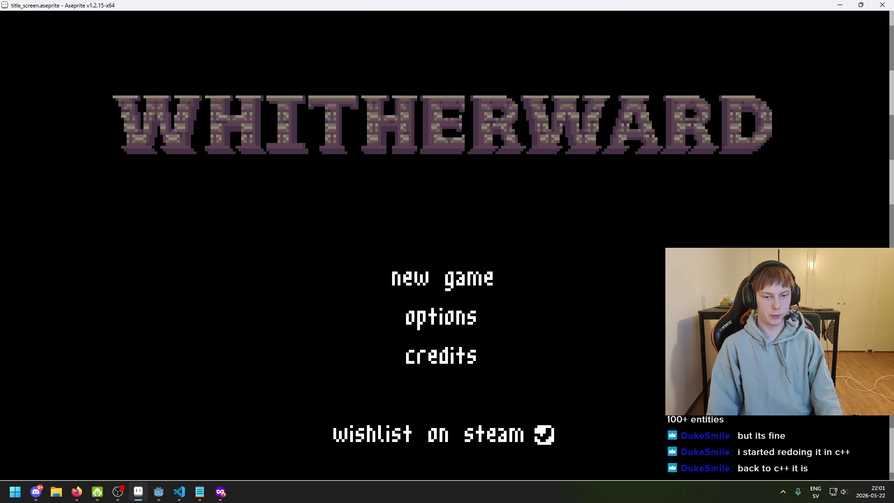
left_click_drag(436, 323, 439, 324)
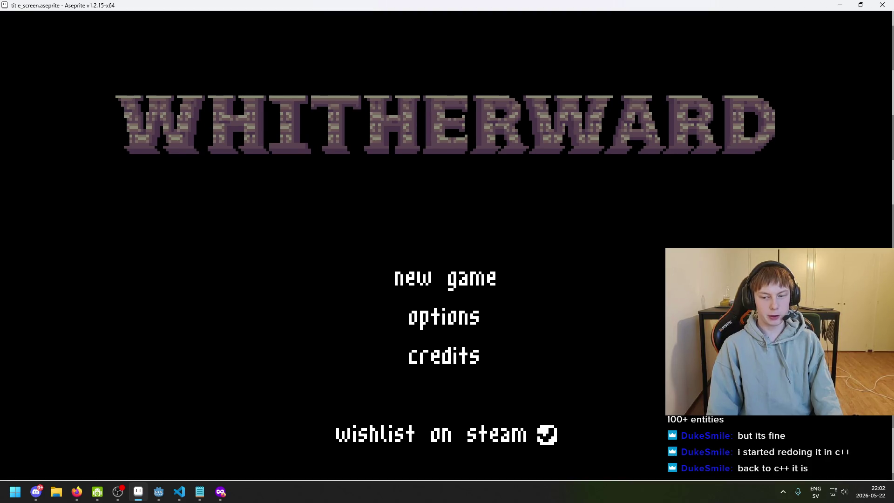
key("Escape")
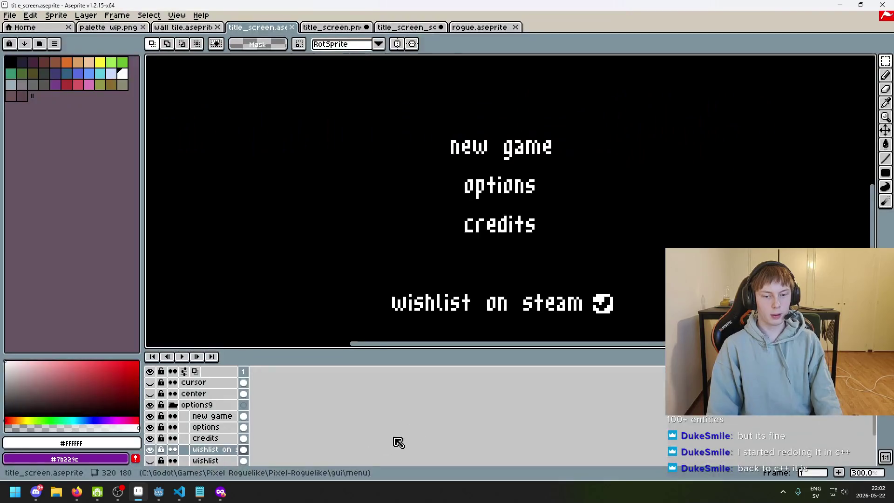
Step: Marquee-select the 'wishlist on steam' line, then drop the selection
scroll(781, 170, "down", 1)
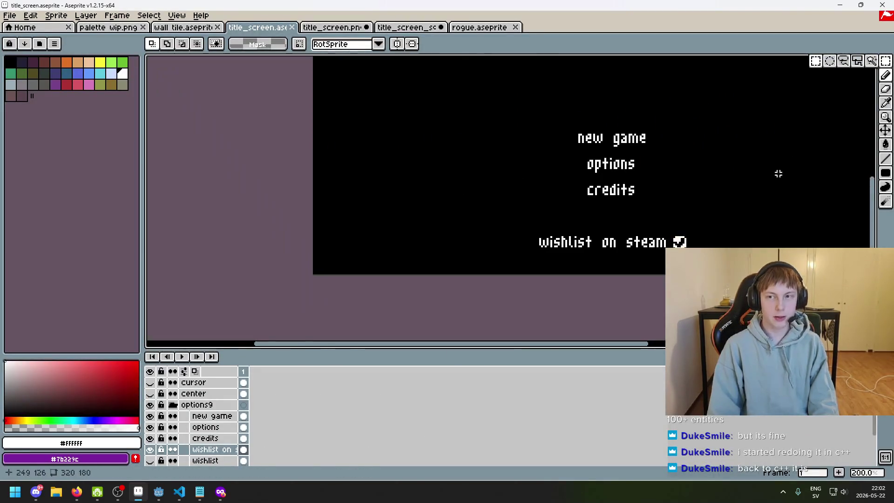
scroll(587, 263, "up", 2)
left_click_drag(323, 186, 860, 283)
left_click(663, 144)
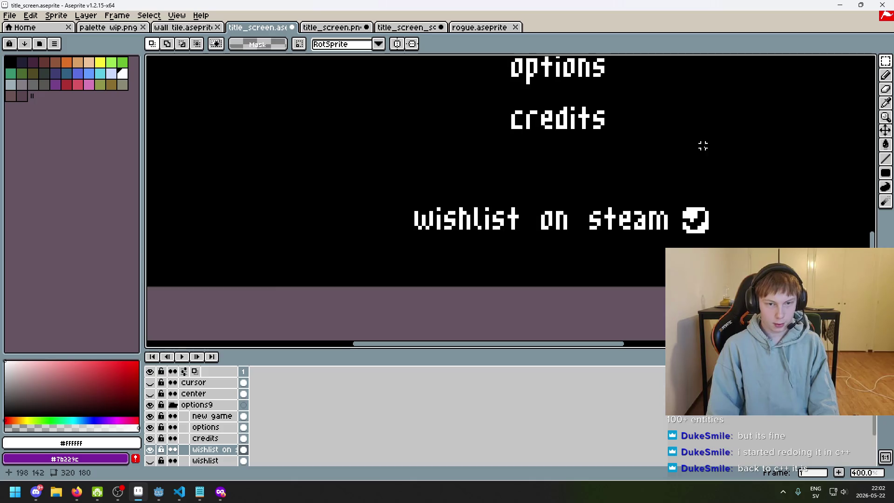
Step: Preview the title screen full-screen again to recheck the layout
left_click_drag(662, 143, 625, 253)
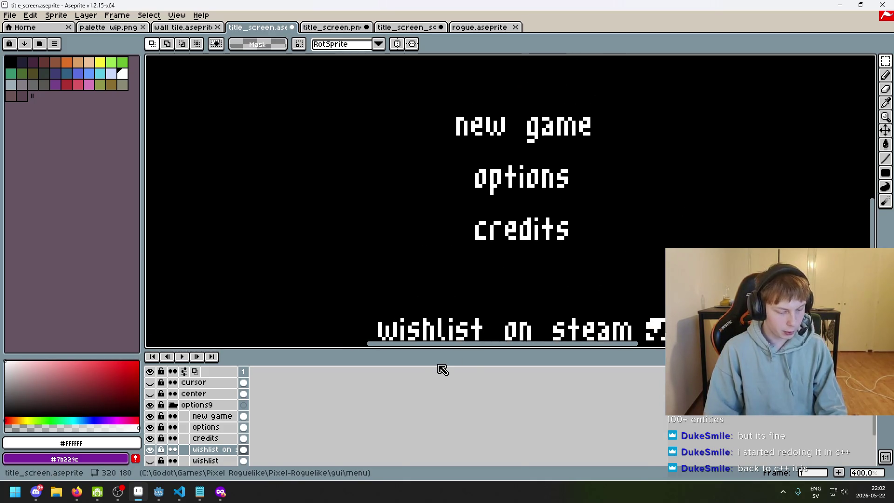
key("F8")
key("Escape")
scroll(410, 309, "down", 1)
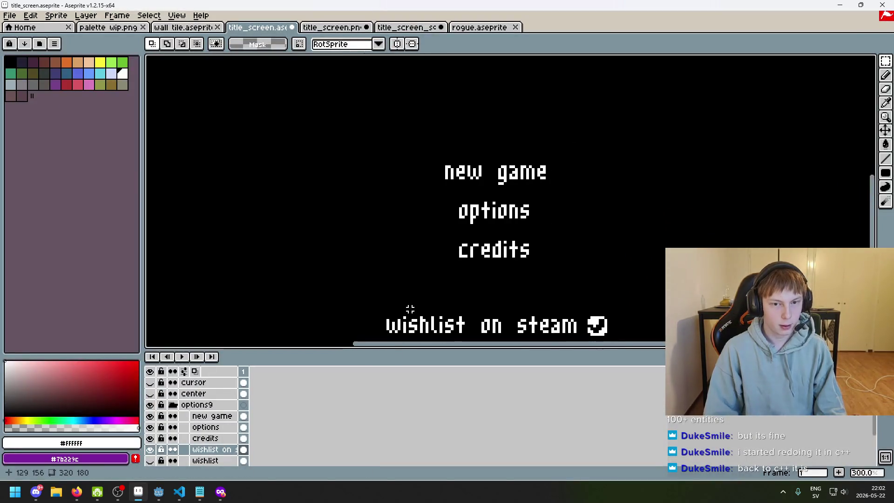
key("F8")
left_click_drag(447, 251, 444, 235)
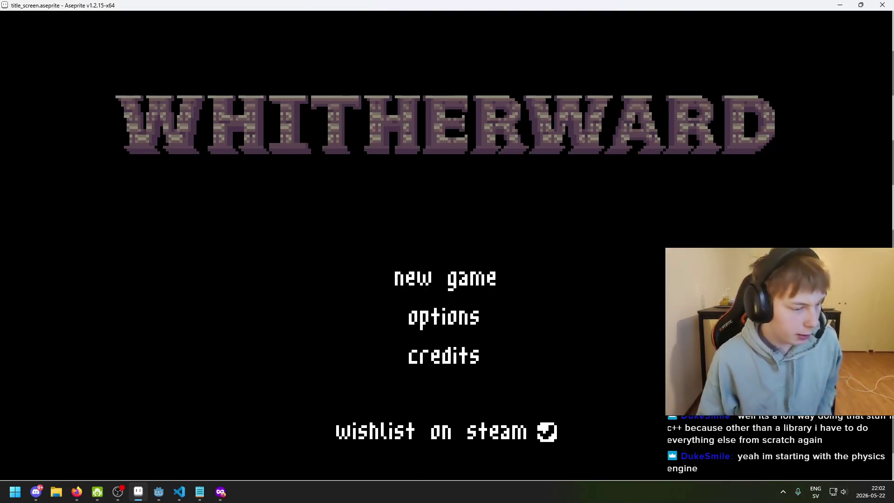
key("Escape")
Step: Scroll and zoom around the canvas to review the finished title screen
scroll(482, 292, "up", 2)
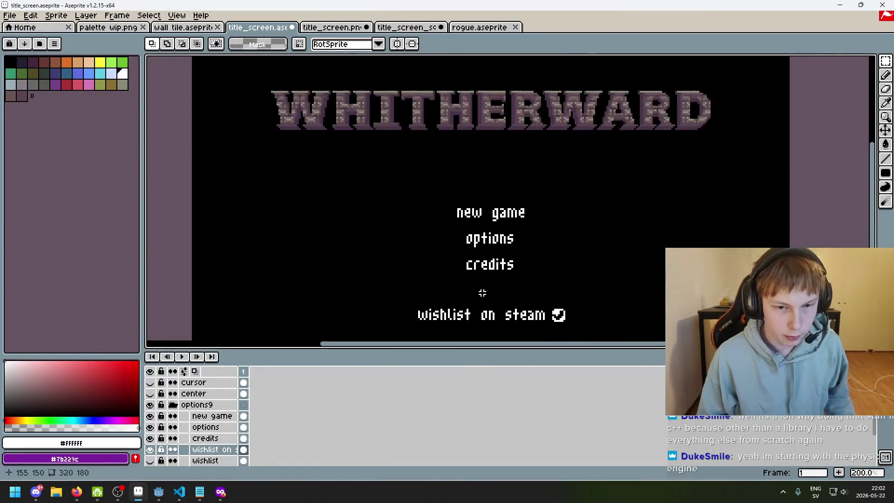
scroll(496, 275, "up", 1)
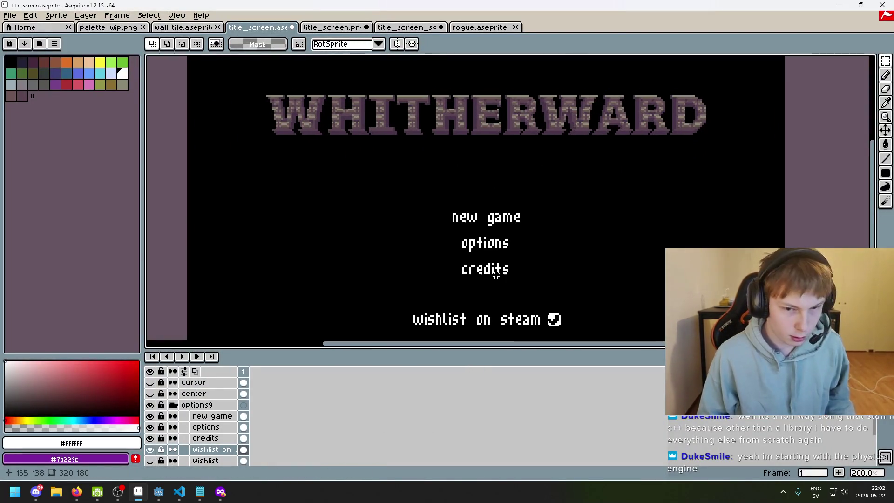
scroll(445, 263, "right", 5)
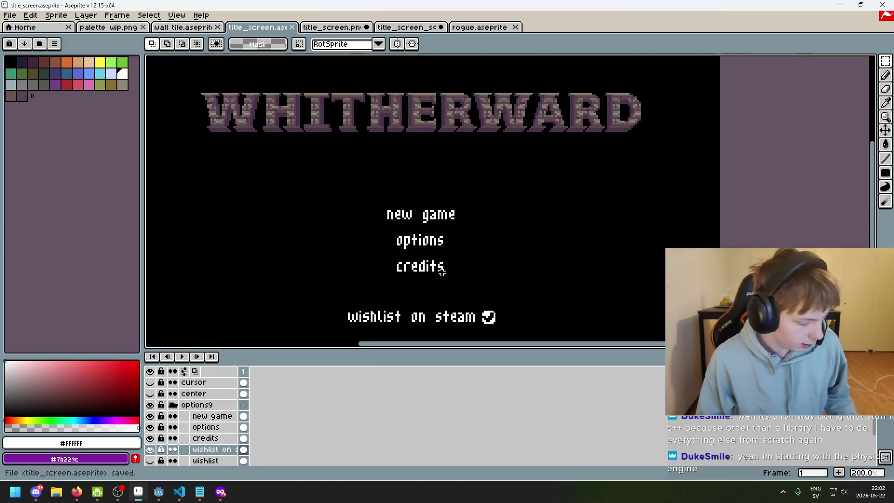
scroll(442, 271, "down", 2)
scroll(435, 246, "up", 1)
mouse_move(887, 63)
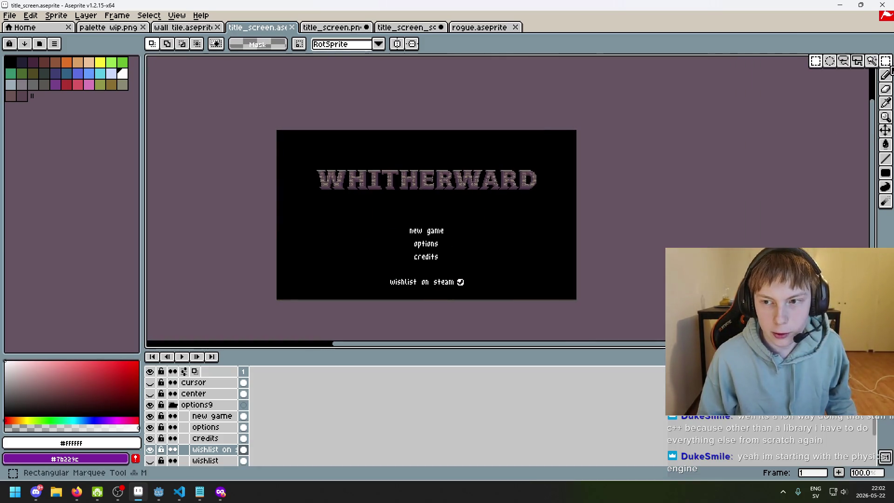
scroll(485, 177, "up", 1)
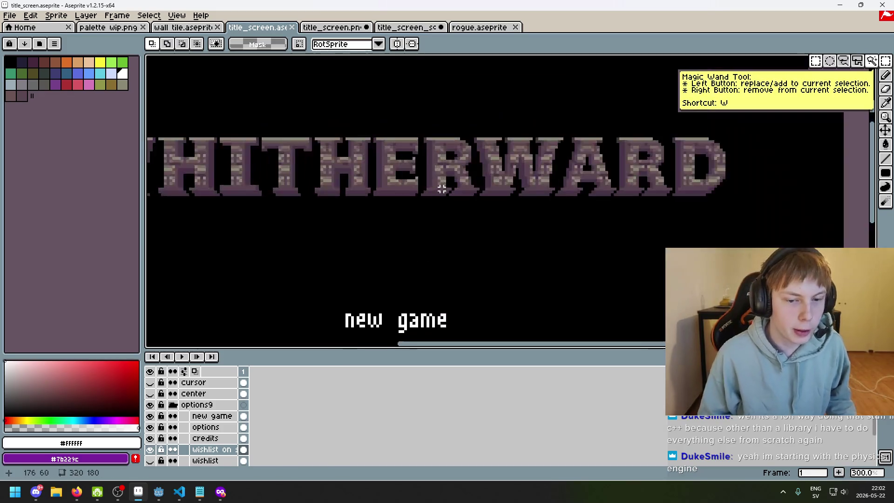
scroll(473, 175, "down", 1)
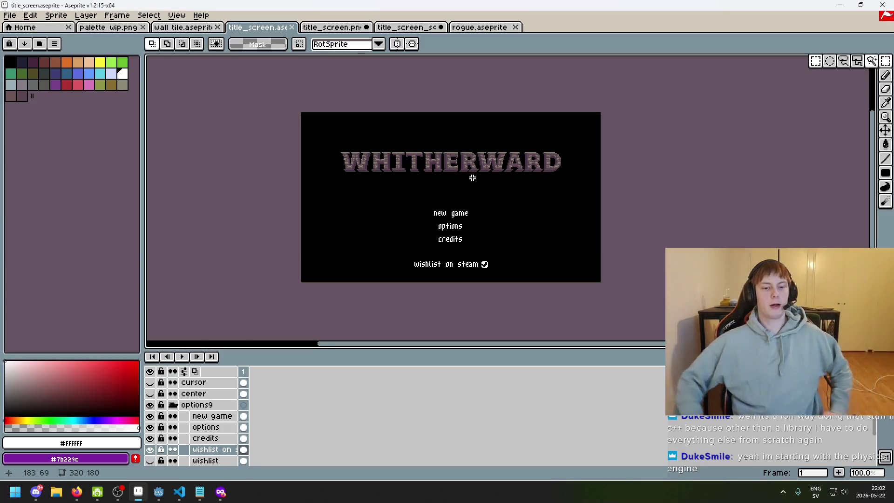
scroll(509, 192, "up", 2)
scroll(550, 224, "down", 2)
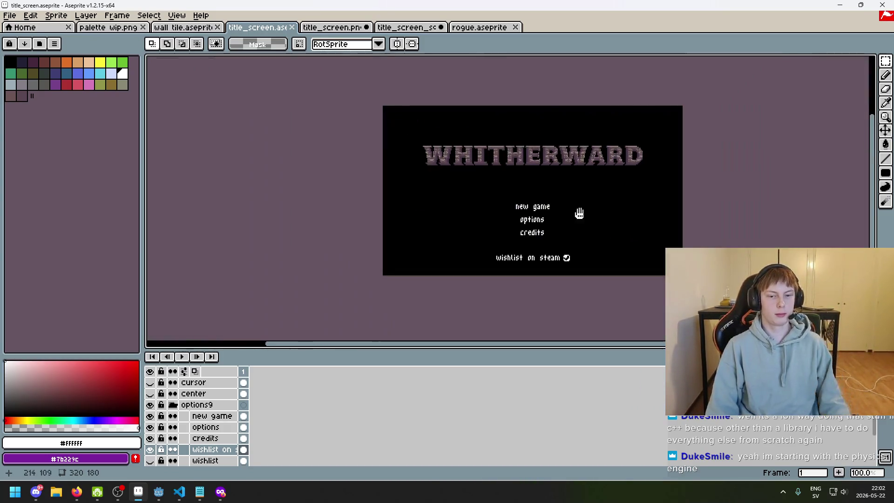
scroll(559, 239, "up", 2)
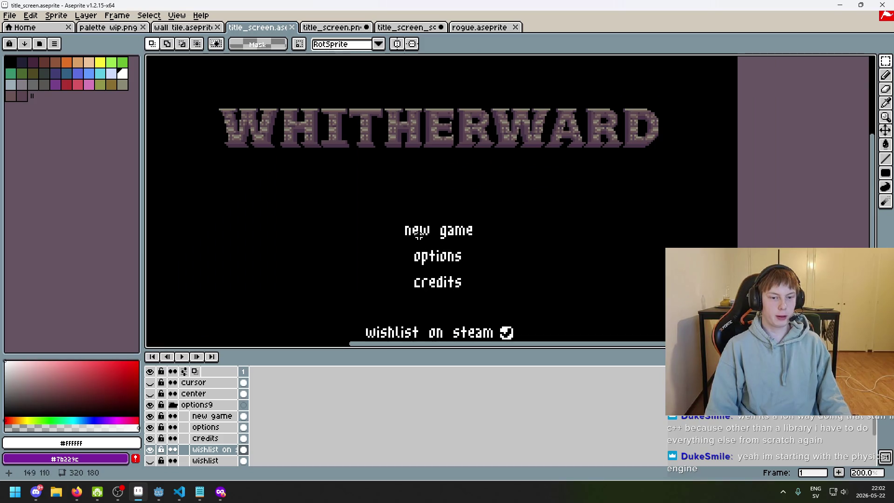
scroll(420, 237, "down", 2)
scroll(455, 241, "up", 2)
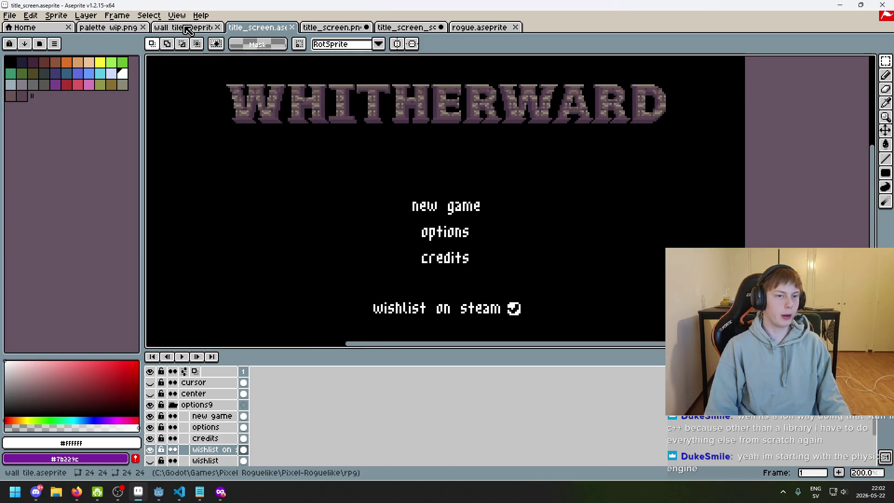
Step: Cycle through the open documents and settle on palette wip.png
left_click(186, 28)
left_click(259, 29)
left_click(338, 28)
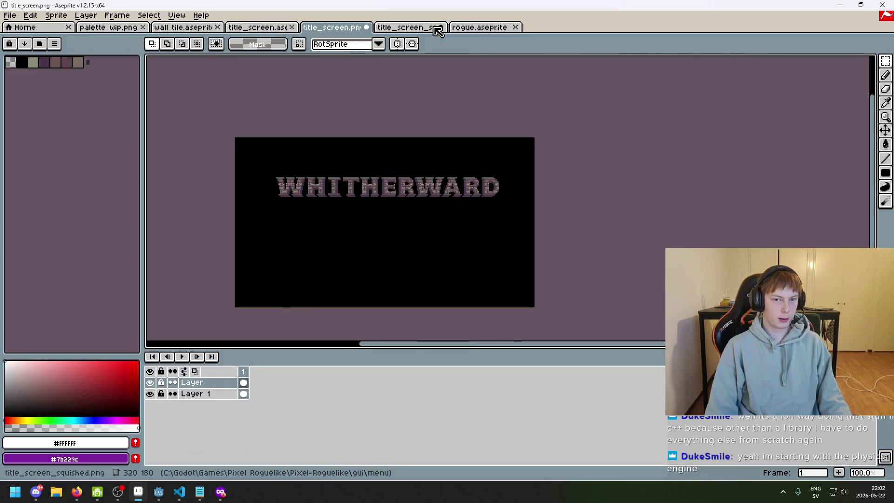
left_click(108, 28)
scroll(325, 146, "down", 2)
scroll(442, 228, "up", 1)
scroll(438, 219, "down", 2)
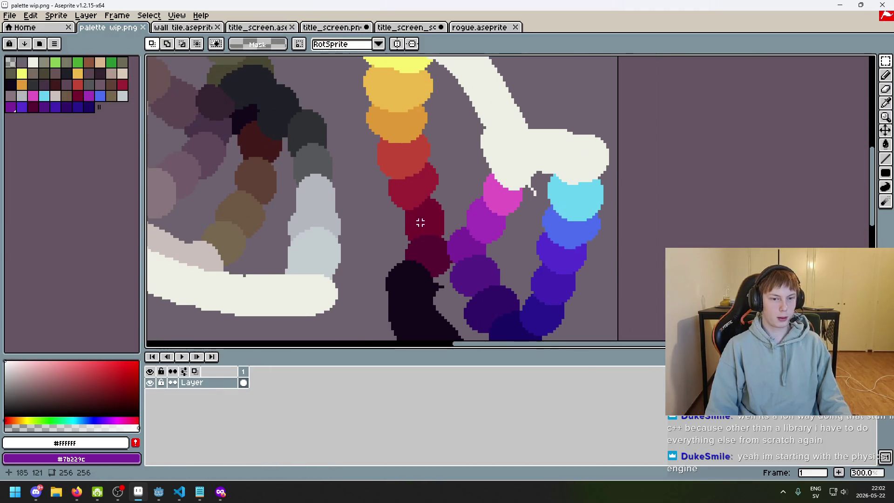
scroll(382, 223, "left", 5)
Step: Sample the off-white colour from the sketch, then return to the marquee tool
left_click(333, 234, "alt")
scroll(294, 196, "up", 2)
scroll(298, 177, "left", 2)
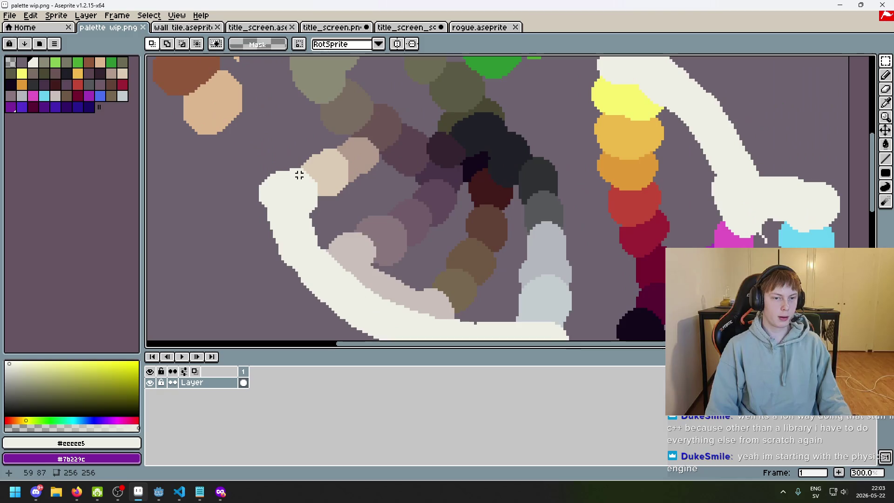
key("alt")
scroll(303, 199, "down", 2)
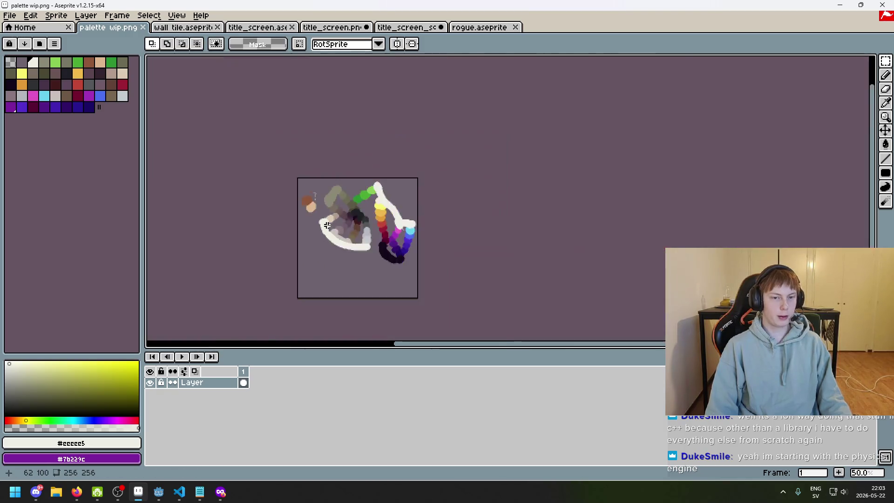
scroll(430, 226, "up", 2)
scroll(429, 225, "down", 3)
scroll(442, 186, "right", 3)
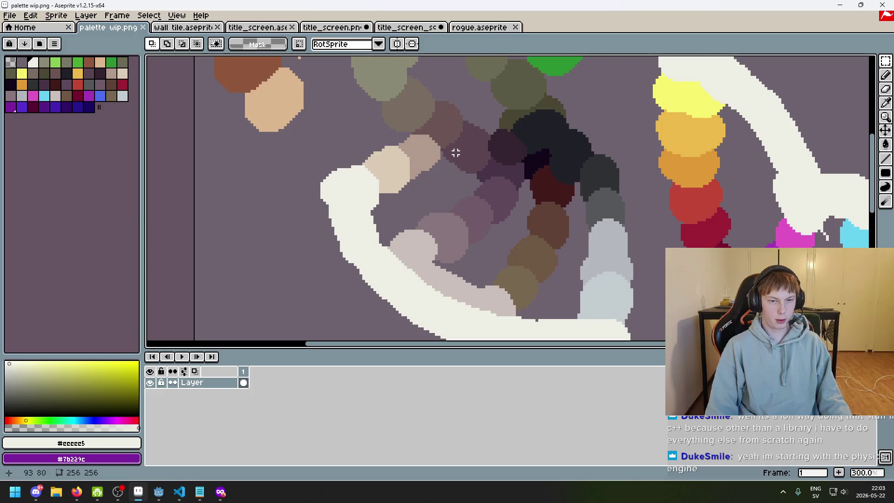
key("i")
key("m")
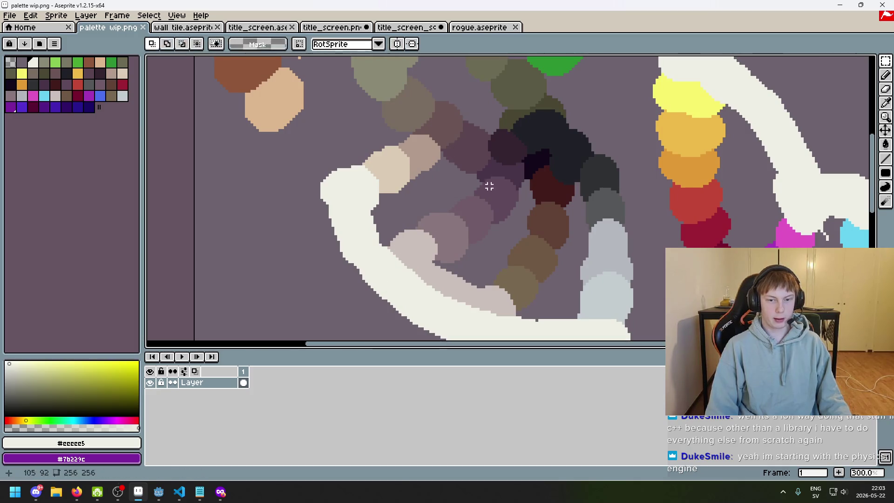
Step: Draw a rectangular selection over the sketch and deselect it
scroll(409, 237, "up", 1)
scroll(409, 237, "right", 1)
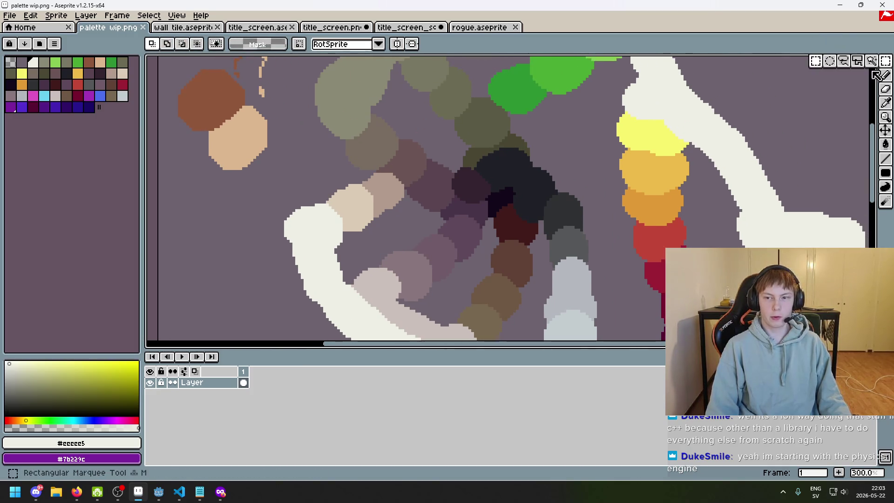
scroll(440, 169, "down", 2)
scroll(439, 169, "right", 1)
mouse_move(237, 126)
left_mouse_down()
mouse_move(379, 239)
mouse_move(409, 309)
left_mouse_up()
key("ctrl+d")
Step: Lasso around the pale blobs, clear the selection, and return to title_screen.aseprite
left_click(886, 61)
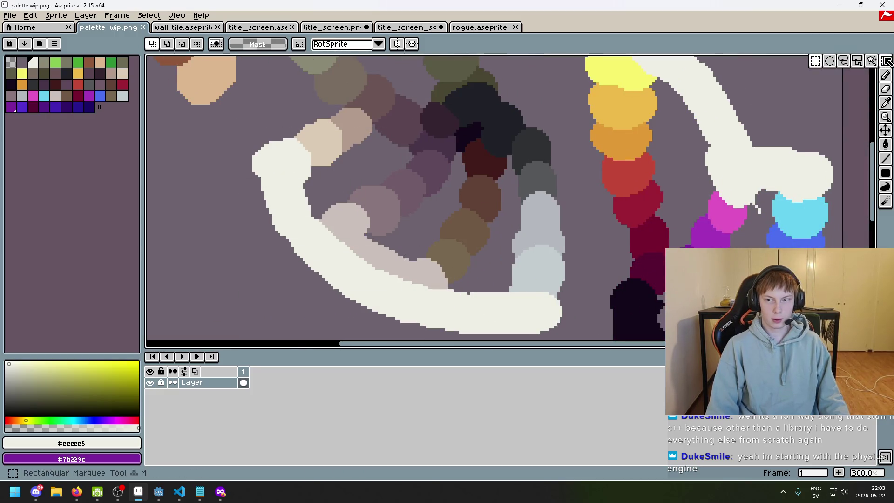
left_click(848, 62)
left_click_drag(271, 297, 354, 280)
left_click_drag(413, 156, 234, 185)
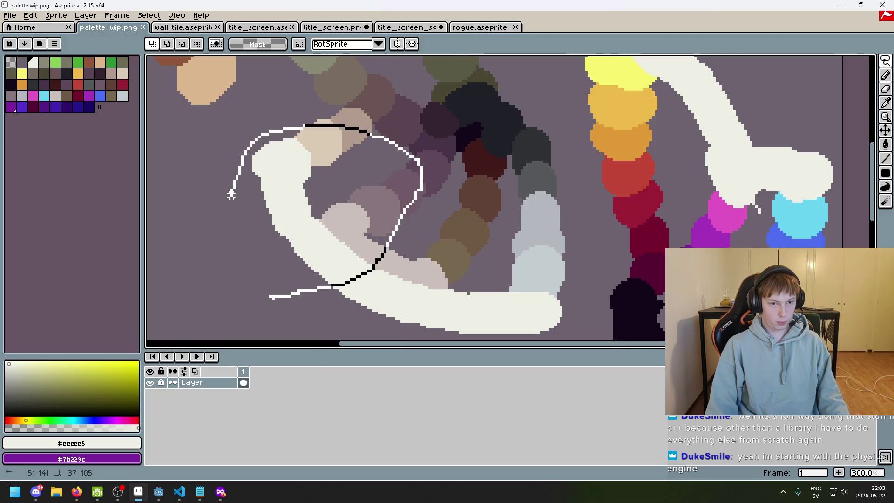
left_click_drag(312, 310, 316, 312)
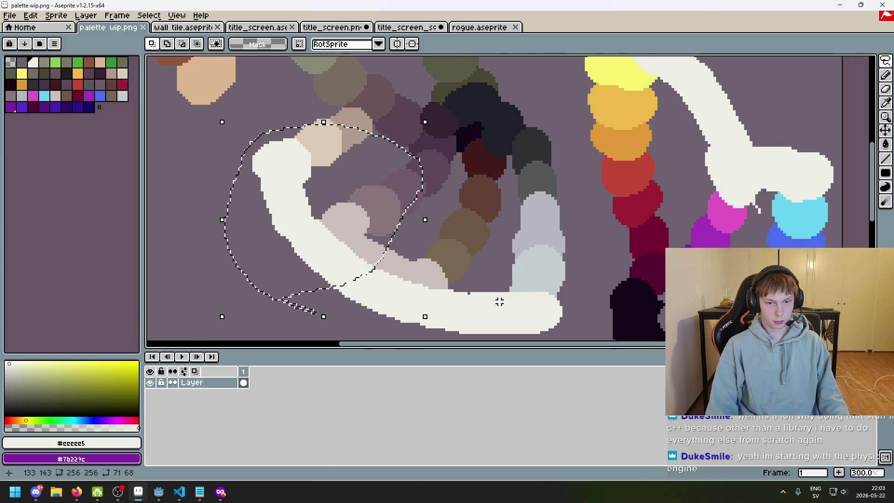
scroll(575, 251, "down", 2)
mouse_move(539, 310)
left_mouse_down()
mouse_move(580, 240)
mouse_move(482, 239)
mouse_move(463, 275)
left_mouse_up()
key("ctrl+d")
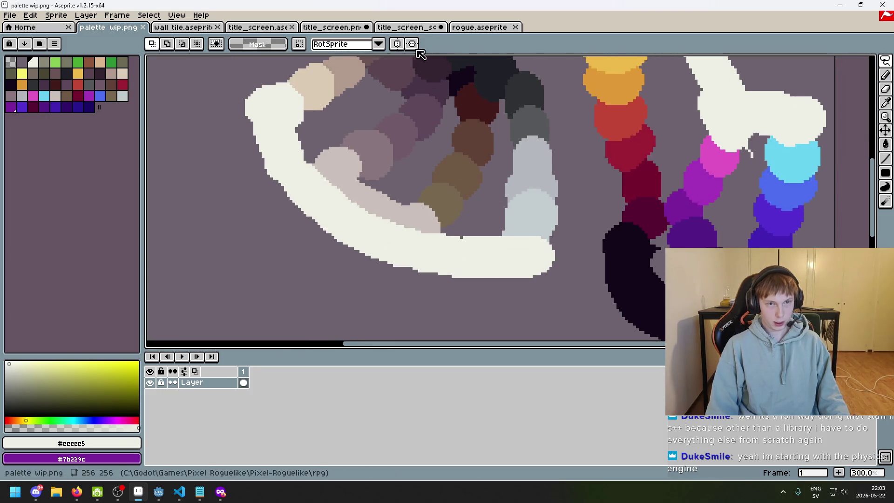
left_click(256, 28)
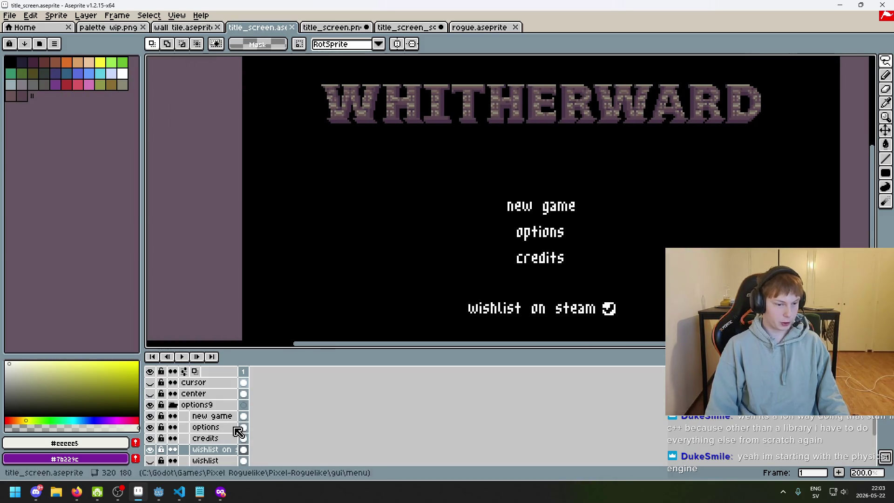
Step: Collapse the options9 group and select it in the layers panel
scroll(481, 234, "down", 2)
scroll(487, 242, "up", 2)
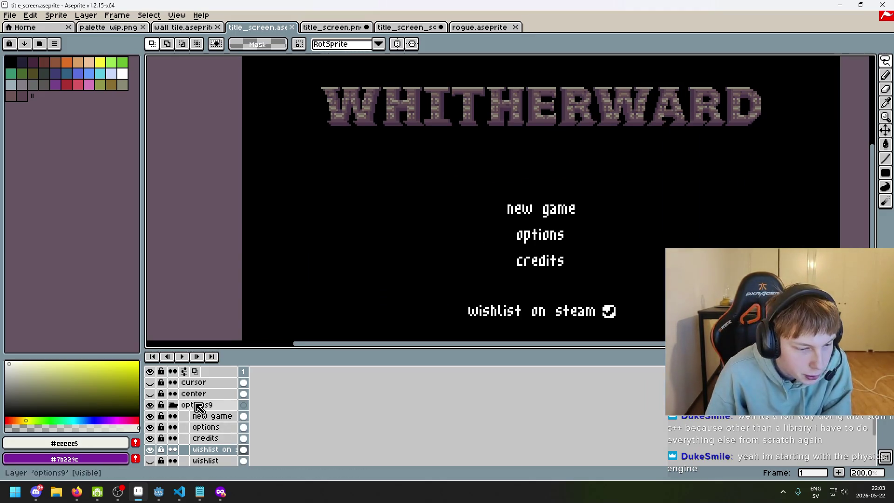
scroll(207, 419, "down", 2)
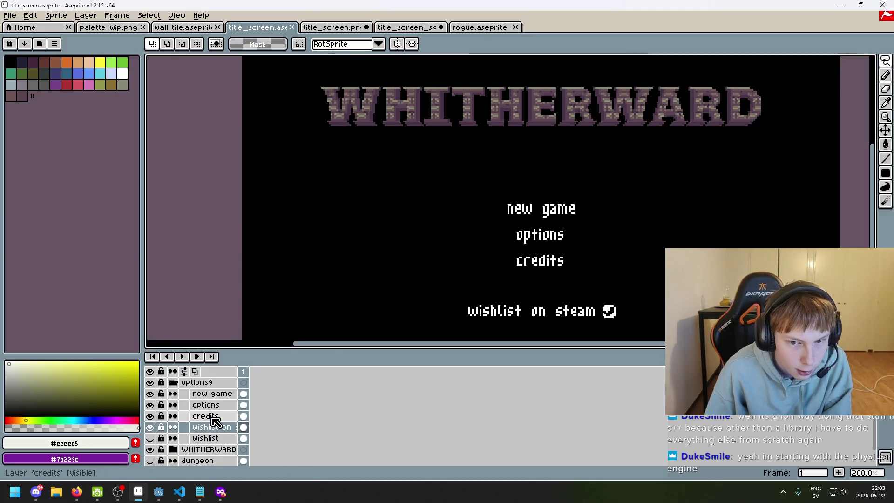
scroll(401, 287, "down", 1)
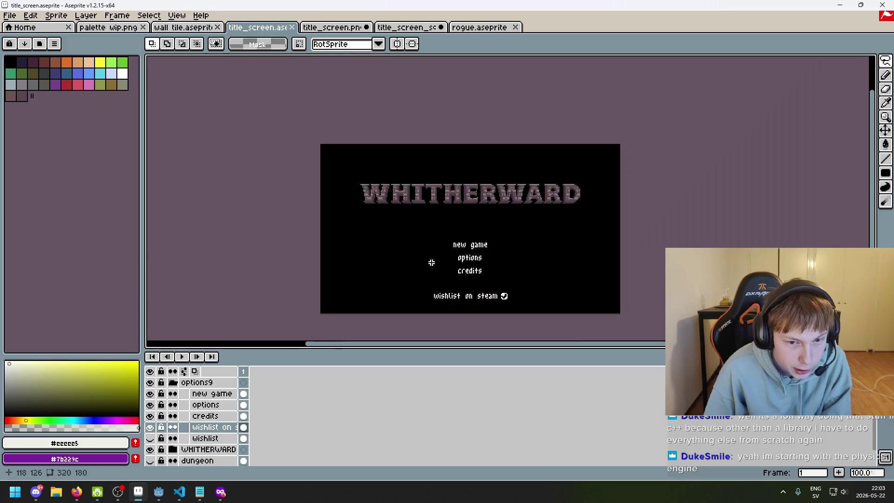
left_click(173, 383)
scroll(205, 410, "up", 2)
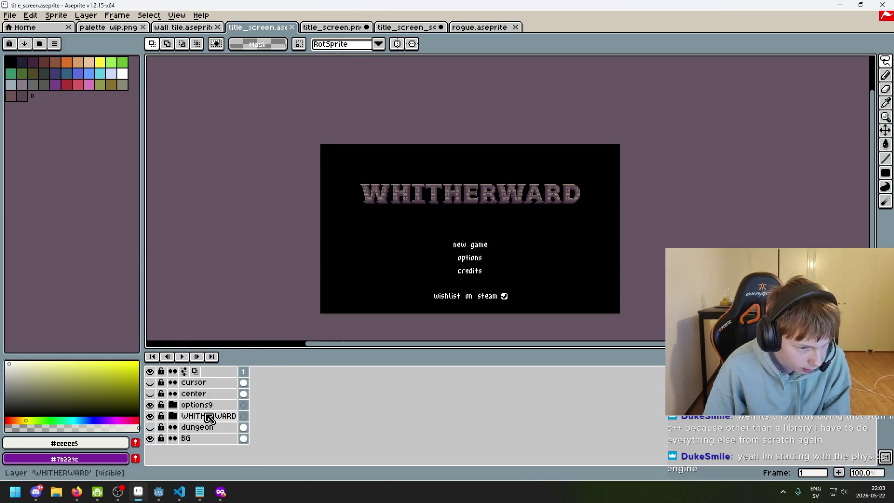
left_click(173, 405)
left_click(173, 404)
left_click(195, 408)
Step: Duplicate the options9 group and flatten 'options9 Copy' into a single layer
right_click(196, 408)
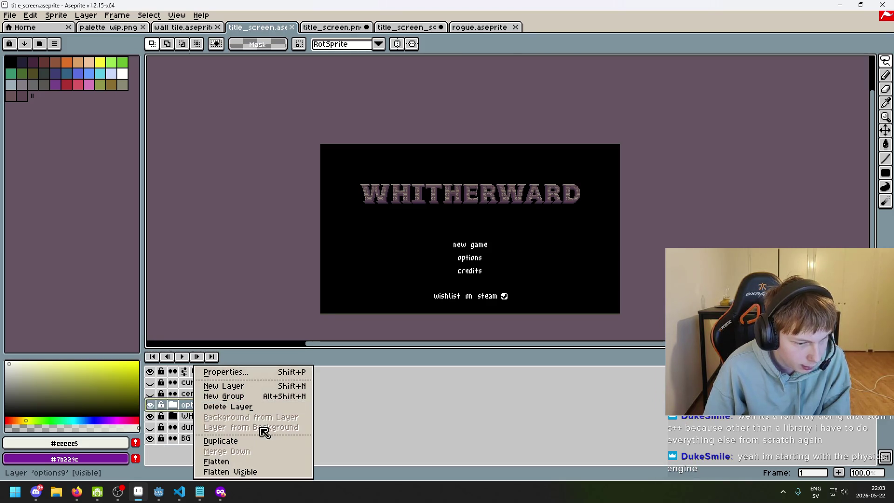
left_click(252, 441)
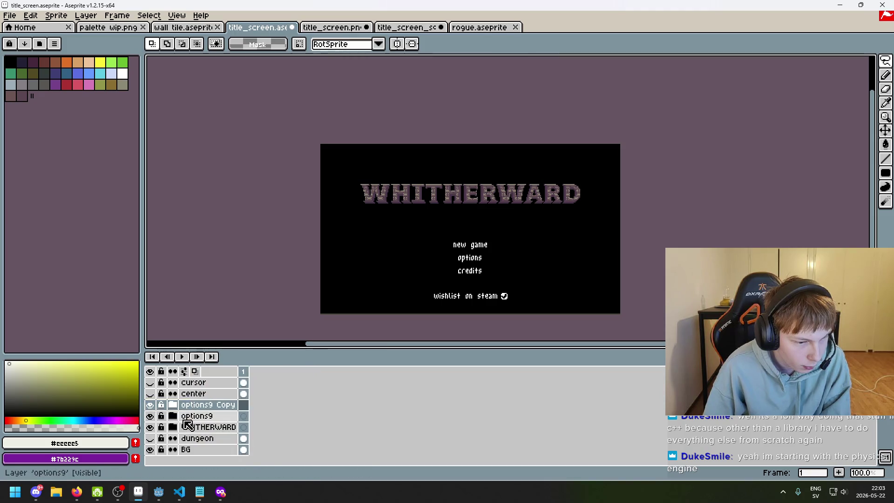
right_click(203, 408)
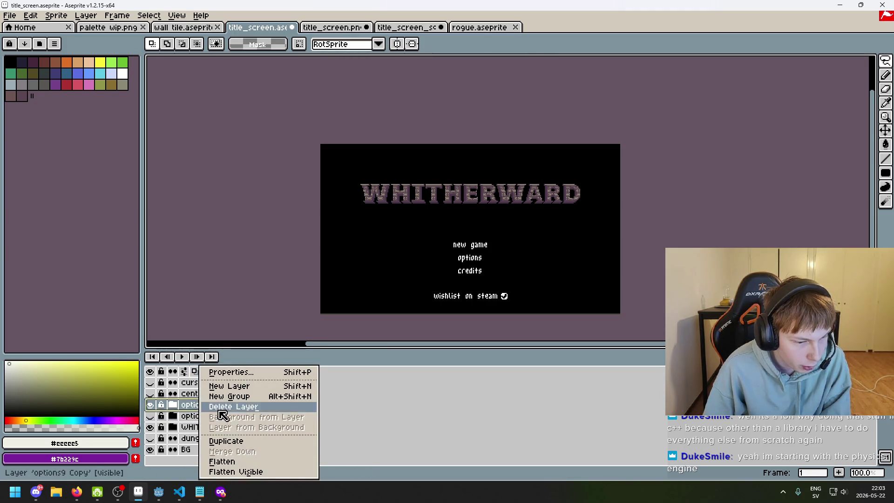
left_click(259, 462)
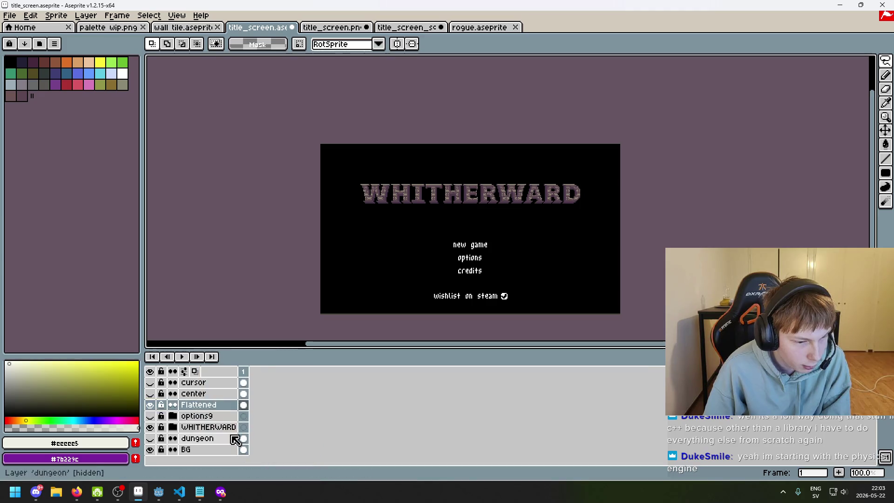
Step: Glance at the exported title_screen.png, then return to the .aseprite document
scroll(479, 214, "up", 1)
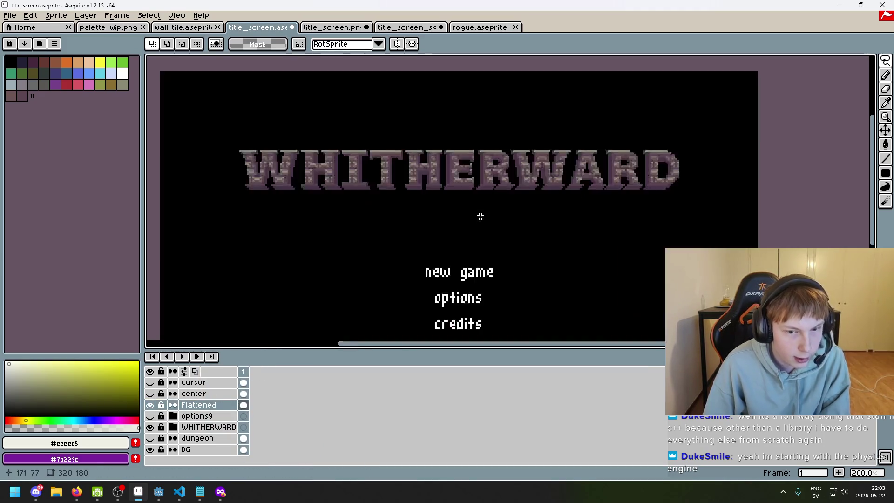
scroll(483, 139, "up", 1)
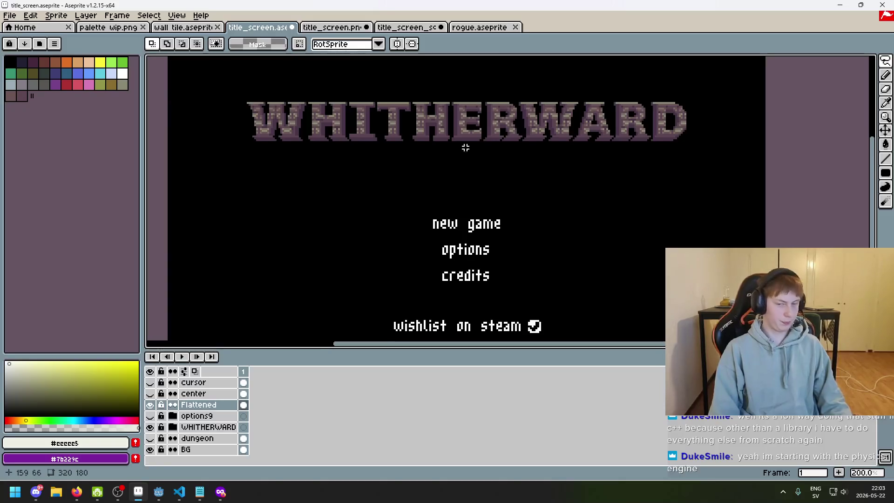
left_click_drag(463, 145, 468, 125)
left_click(340, 27)
left_click(263, 27)
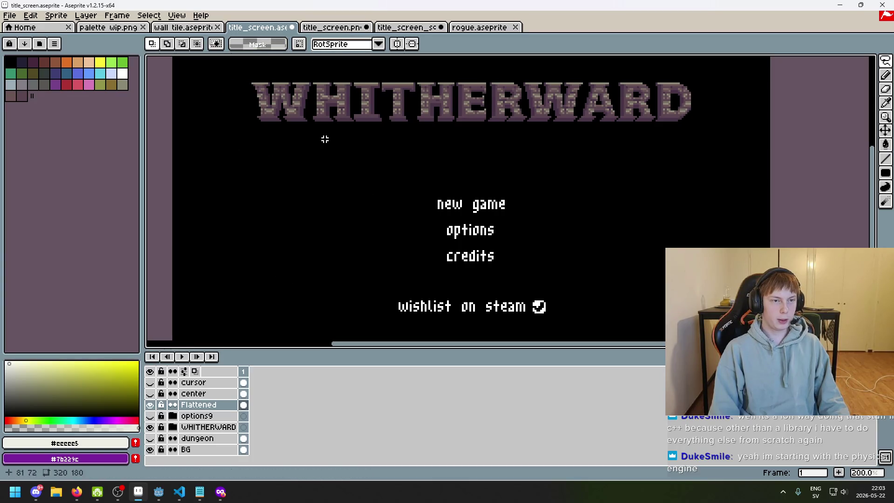
Step: Paste the copied rock image, move it down-left, then cancel the paste
key("ctrl+v")
left_click_drag(323, 204, 284, 228)
key("Escape")
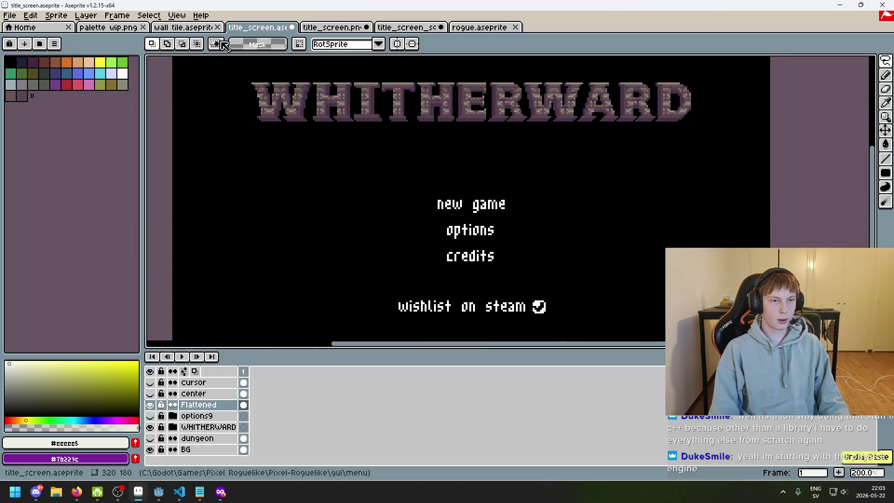
Step: Close title_screen.png, discarding its changes
left_click(185, 27)
left_click(326, 28)
left_click(267, 31)
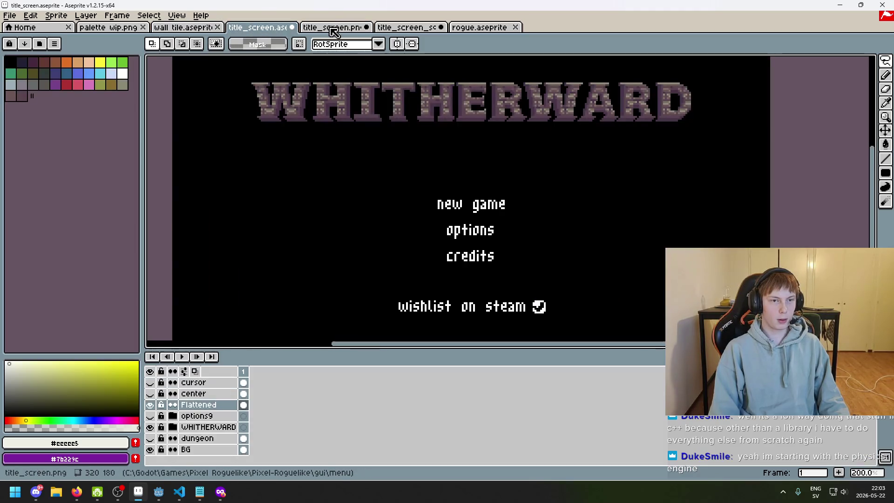
left_click(353, 28)
left_click(366, 28)
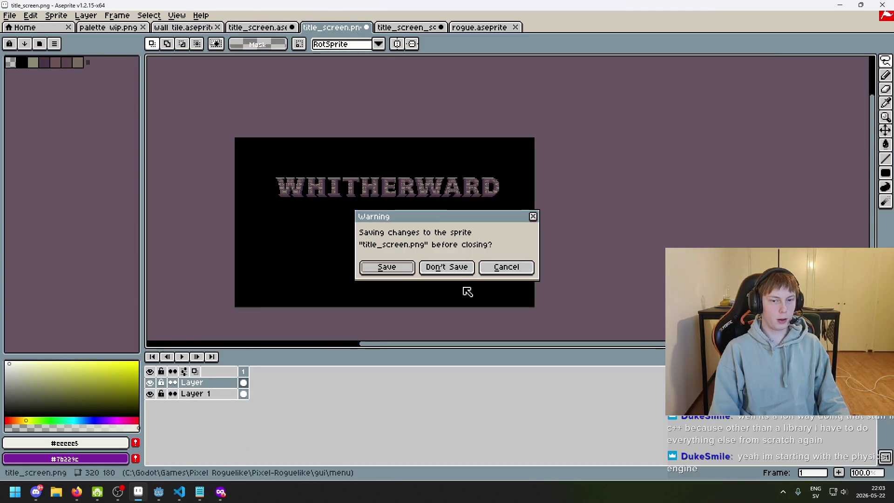
left_click(461, 270)
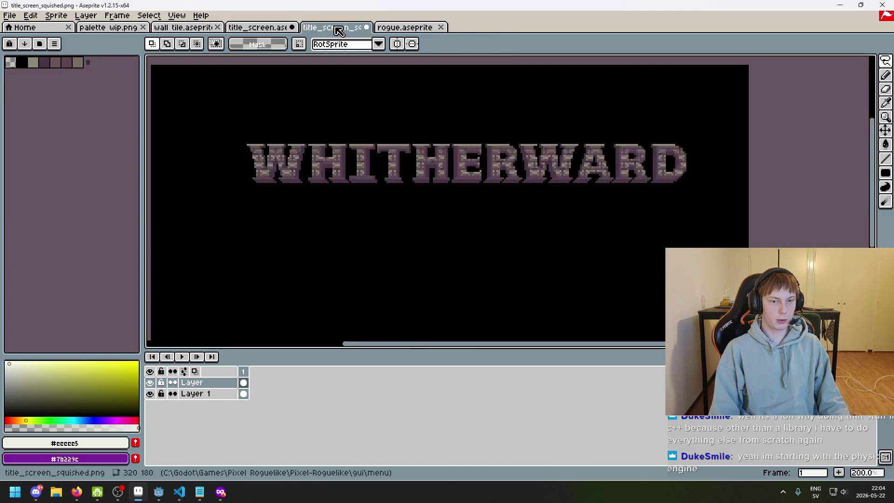
Step: Move the title_screen.aseprite tab ahead of the wall tile tab
left_click(259, 28)
left_click(108, 27)
scroll(378, 239, "up", 1)
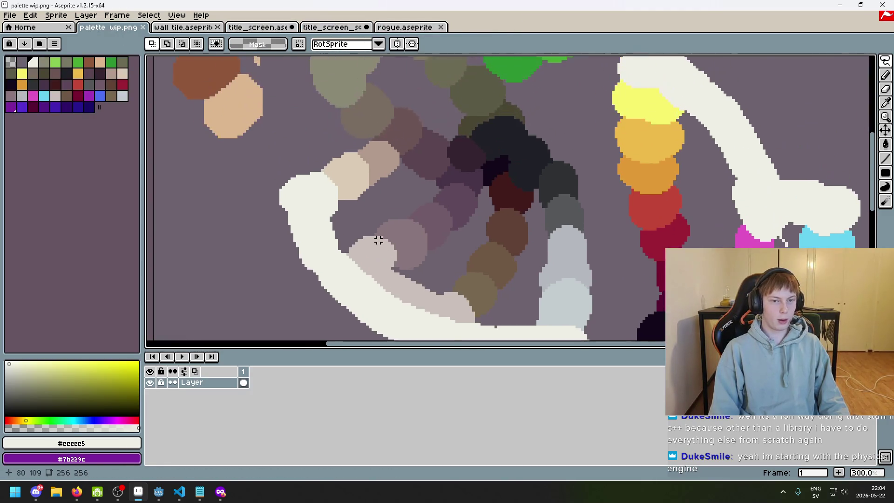
left_click(183, 27)
left_click(246, 29)
left_click_drag(248, 31, 186, 28)
scroll(397, 181, "up", 2)
Step: Pick the paint bucket tool (G) and compare the title screen with the palette painting
key("g")
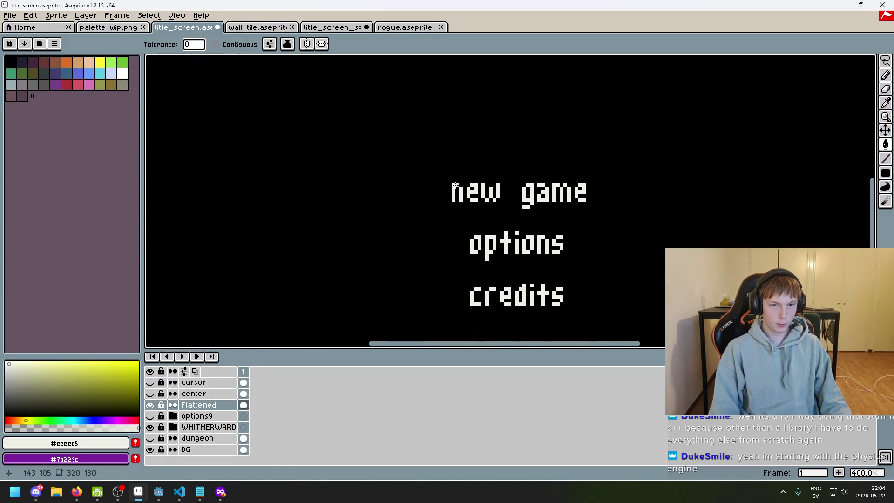
scroll(515, 202, "down", 3)
scroll(535, 256, "up", 1)
left_click_drag(658, 253, 637, 239)
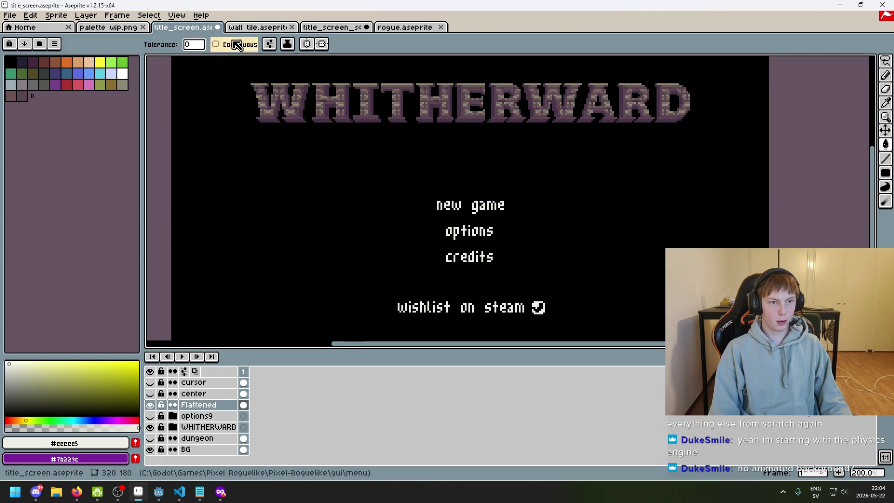
left_click(112, 27)
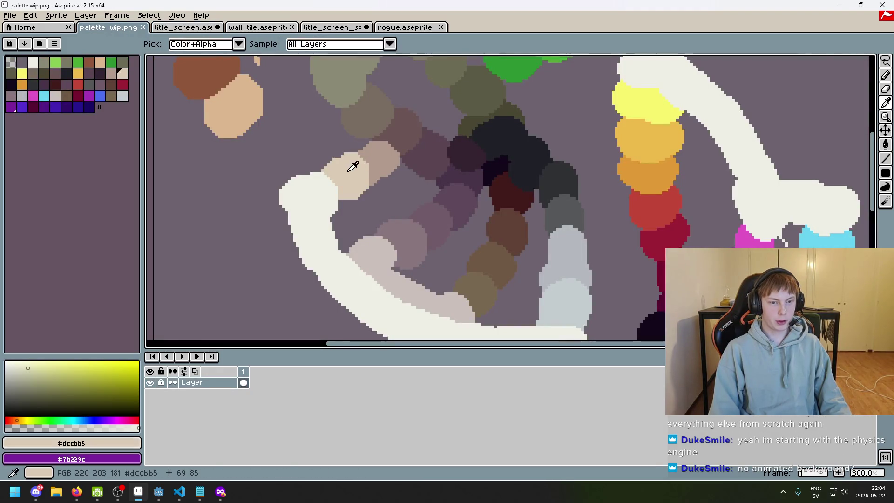
left_click(205, 28)
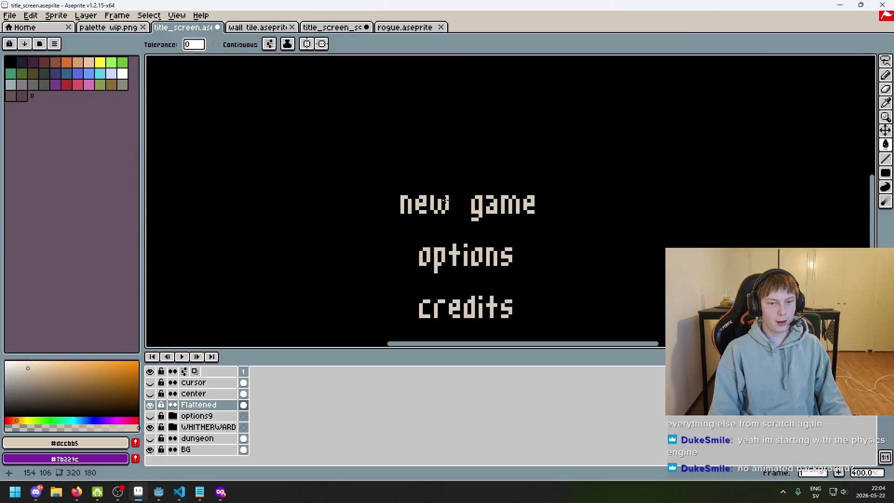
scroll(454, 201, "down", 3)
scroll(569, 234, "up", 1)
left_click_drag(569, 234, 550, 223)
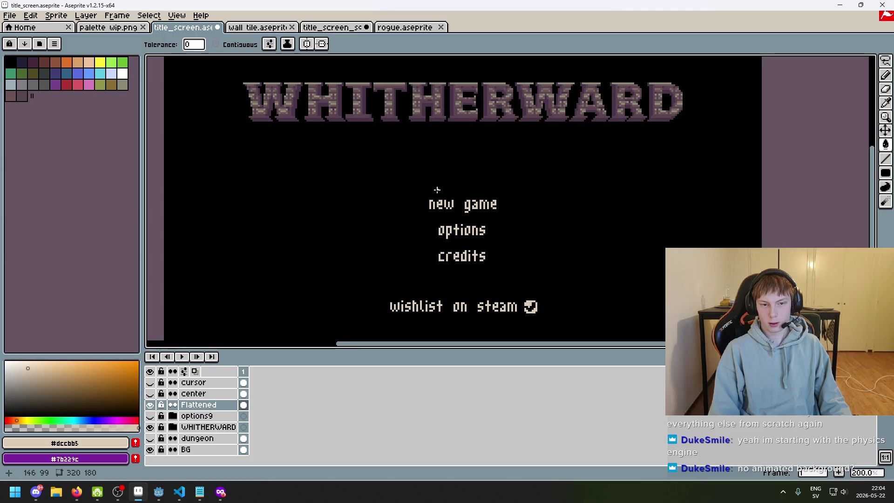
Step: Eyedrop the pale #c3cccf from the palette painting and check it against the title screen
left_click(109, 27)
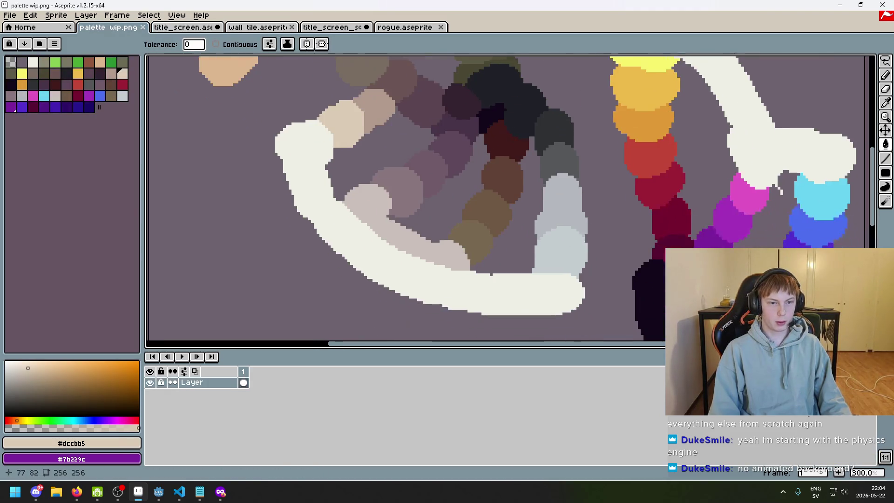
left_click(378, 201, "alt")
left_click(179, 27)
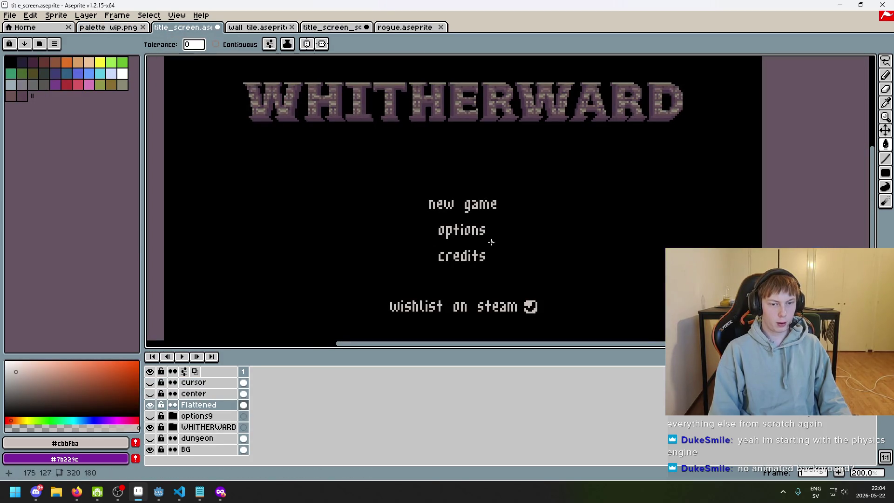
mouse_move(544, 262)
left_mouse_down()
mouse_move(549, 240)
mouse_move(558, 266)
left_mouse_up()
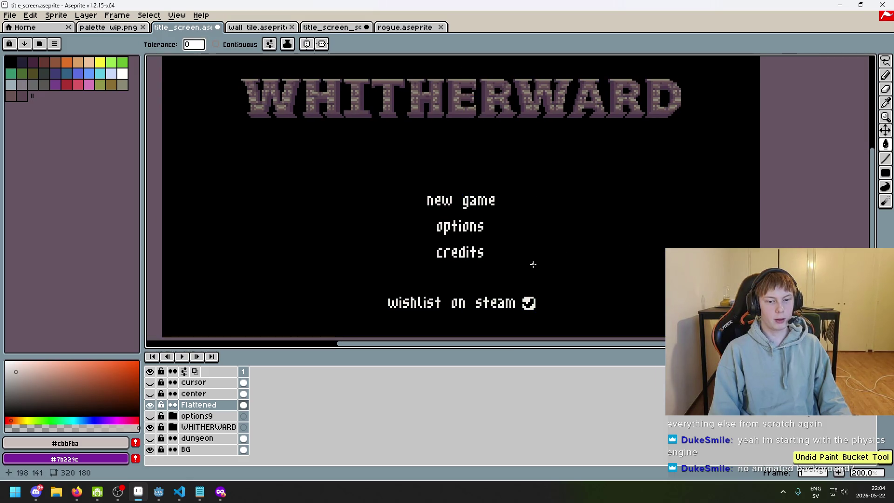
key("ctrl+shift+Tab")
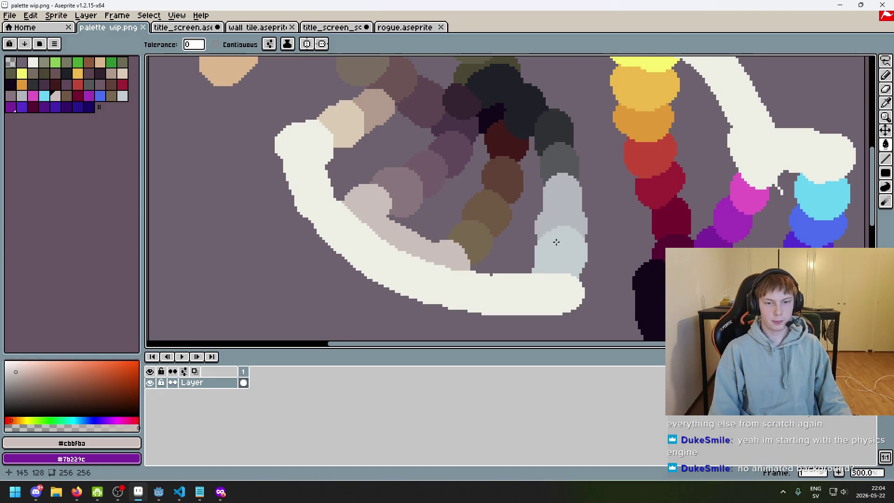
key("ctrl+Tab")
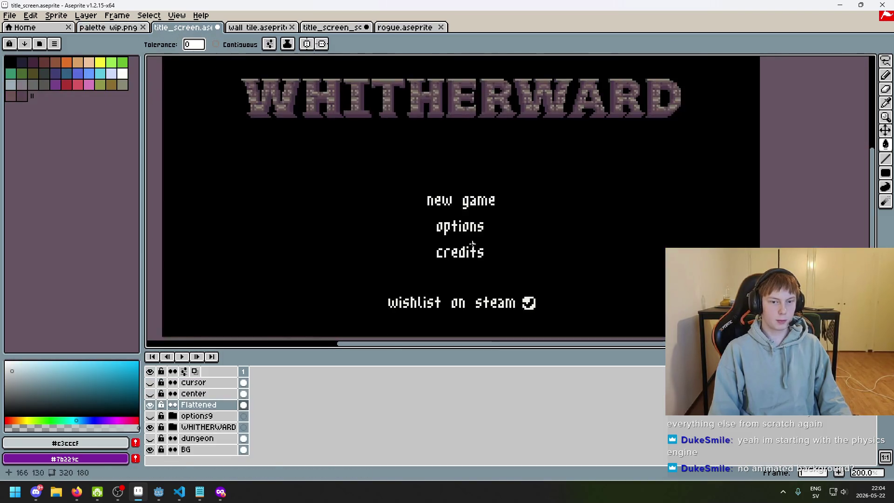
scroll(474, 212, "down", 1)
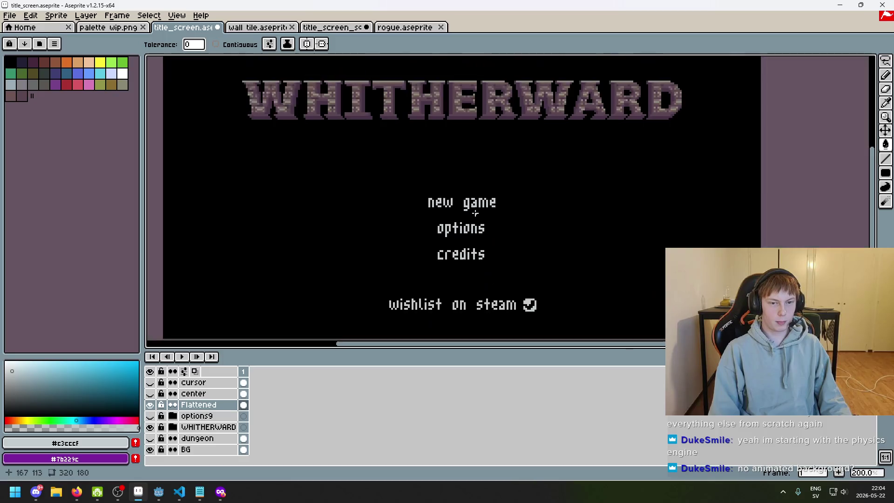
mouse_move(560, 253)
left_mouse_down()
mouse_move(572, 228)
mouse_move(574, 255)
left_mouse_up()
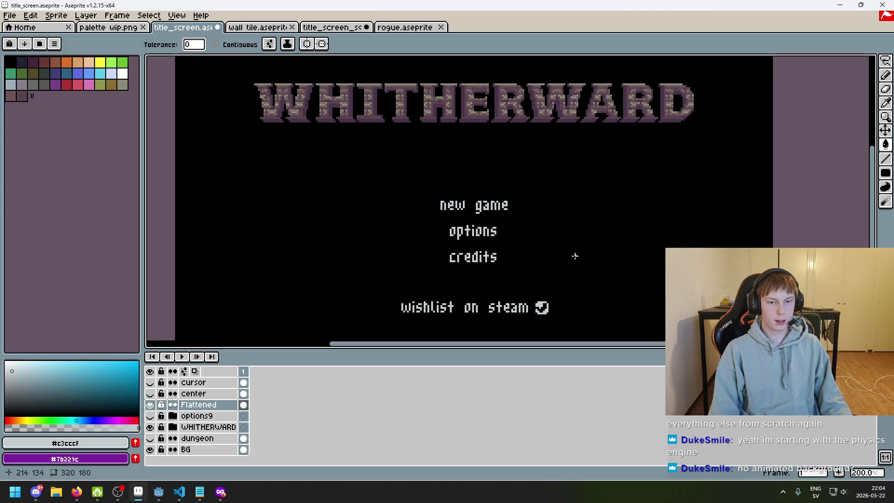
left_click(113, 29)
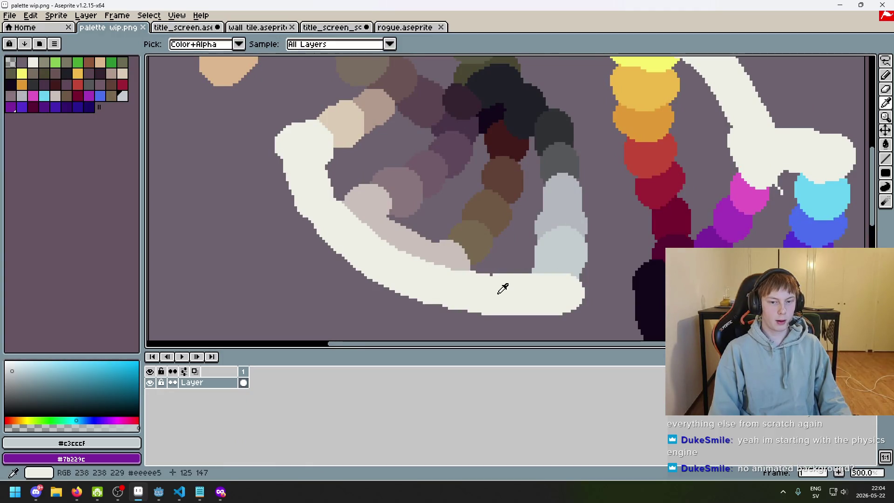
Step: Sample a pinkish-grey from the palette painting, then zoom in on the title screen
left_click(463, 256, "alt")
left_click(385, 214, "alt")
key("ctrl+Tab")
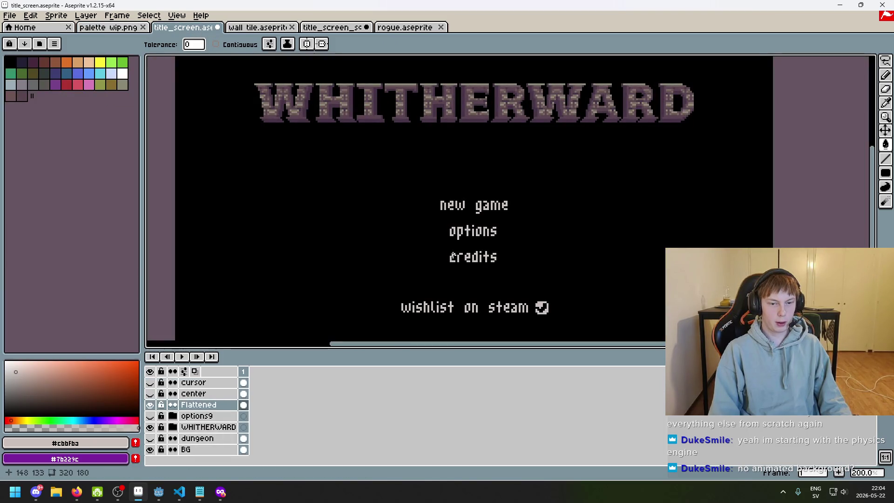
scroll(495, 277, "down", 1)
scroll(541, 268, "up", 1)
mouse_move(539, 265)
left_mouse_down()
mouse_move(562, 285)
mouse_move(552, 233)
mouse_move(523, 248)
left_mouse_up()
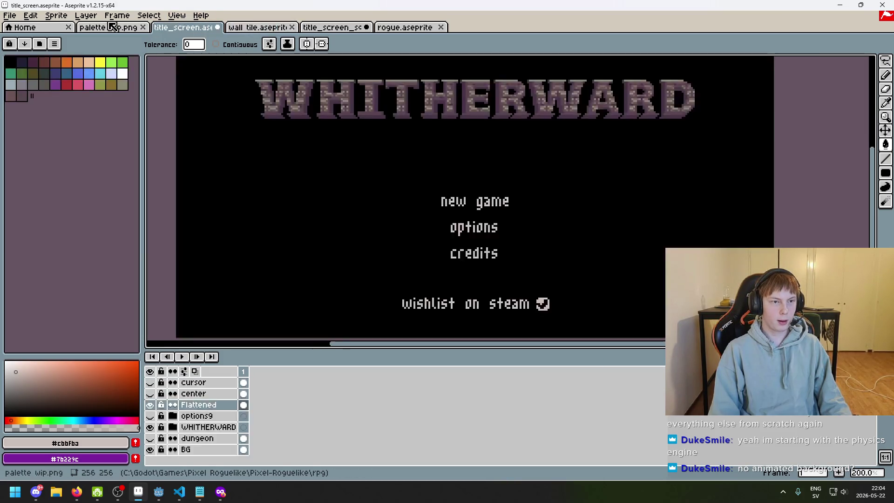
Step: Eyedrop colours across the palette painting, ending on off-white #eeeee5
left_click(118, 27)
key("i")
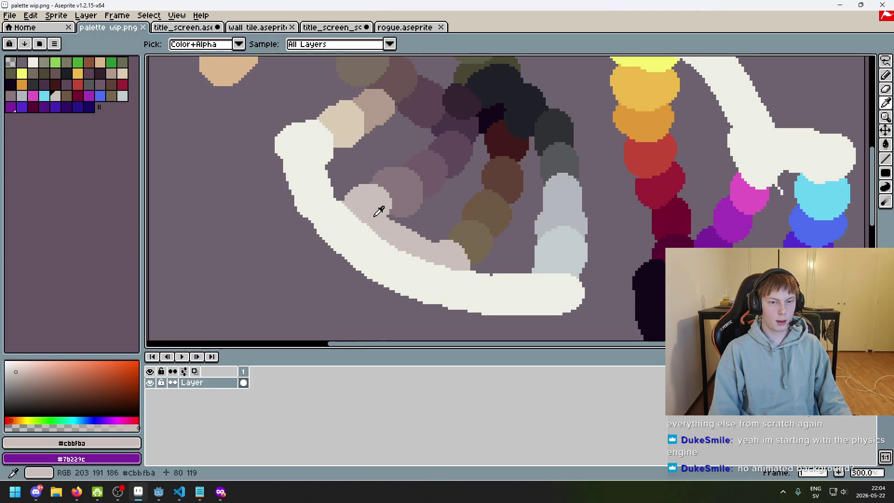
left_click(350, 201)
mouse_move(350, 200)
left_mouse_down()
mouse_move(331, 216)
mouse_move(424, 171)
mouse_move(549, 209)
mouse_move(539, 204)
left_mouse_up()
left_click(443, 169)
mouse_move(421, 173)
left_mouse_down()
mouse_move(445, 166)
mouse_move(429, 174)
mouse_move(443, 265)
mouse_move(467, 251)
left_mouse_up()
left_click(436, 267)
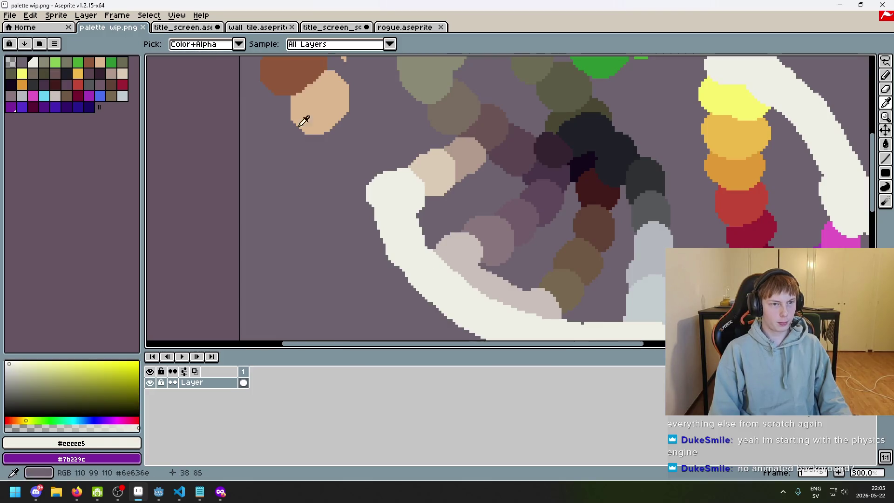
Step: Back in title_screen.aseprite, pick the pure white palette swatch as the drawing colour
key("ctrl+Tab")
scroll(451, 202, "up", 2)
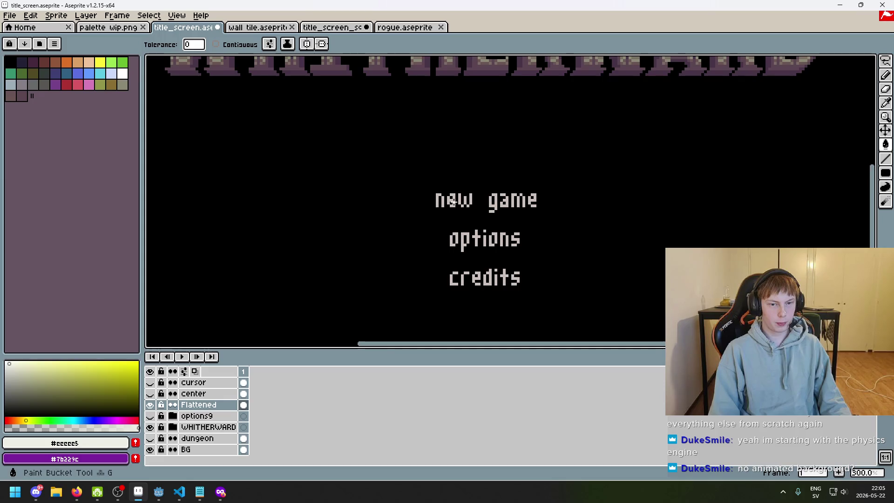
scroll(515, 200, "down", 3)
scroll(512, 188, "up", 2)
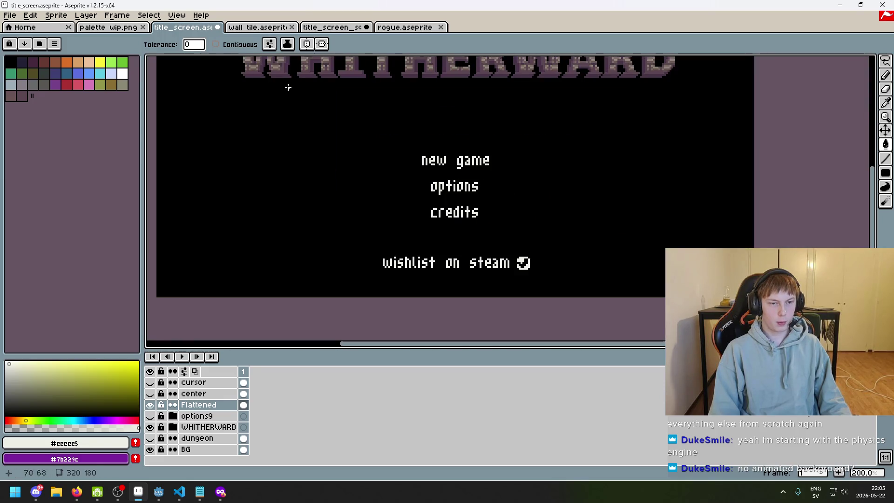
key("ctrl+shift+Tab")
key("ctrl+Tab")
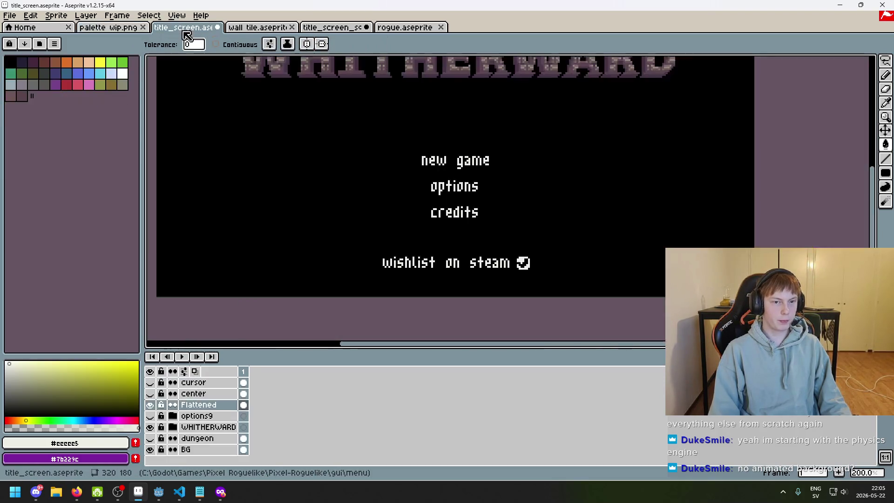
scroll(442, 210, "up", 2)
scroll(376, 303, "down", 2)
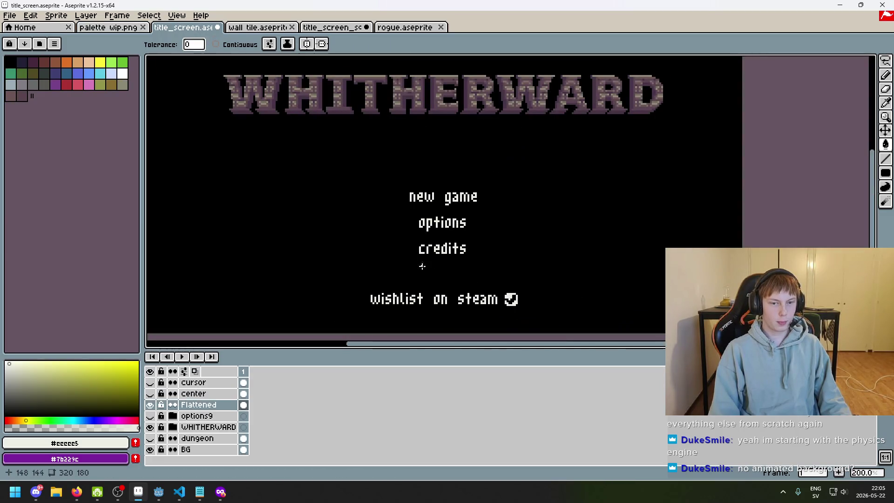
left_click(258, 27)
left_click(184, 27)
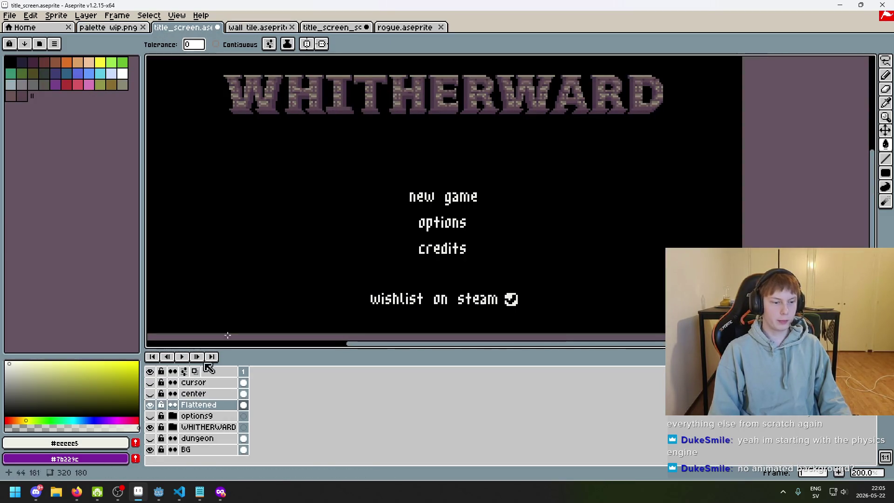
left_click(122, 74)
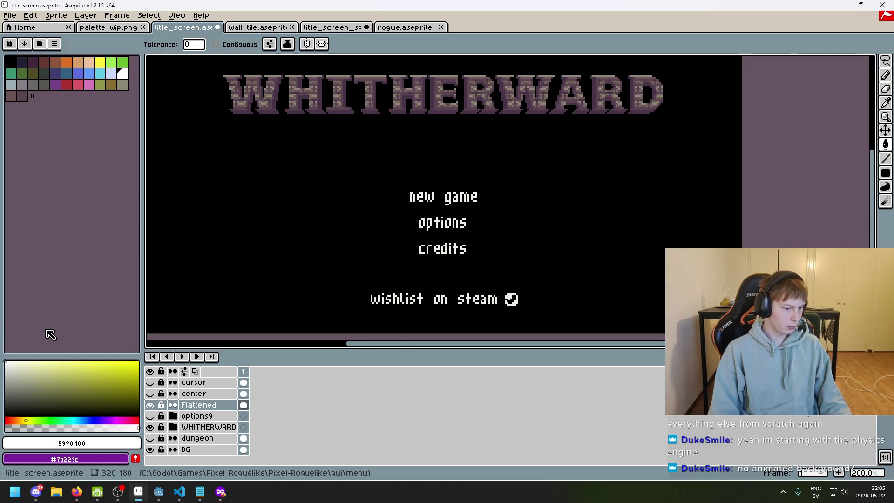
Step: Bring the whole title screen into view, then briefly check Firefox and lower the volume
scroll(432, 195, "up", 1)
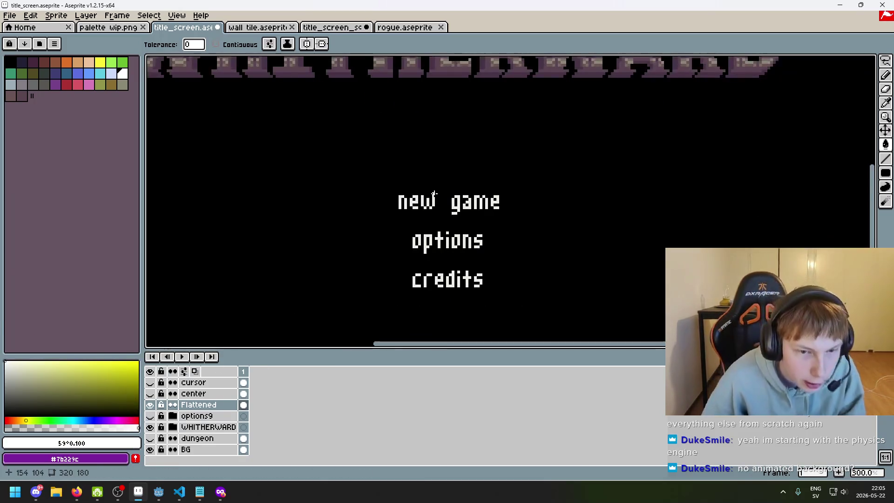
scroll(432, 196, "down", 2)
scroll(465, 209, "up", 1)
mouse_move(498, 216)
left_mouse_down()
mouse_move(545, 243)
mouse_move(513, 238)
left_mouse_up()
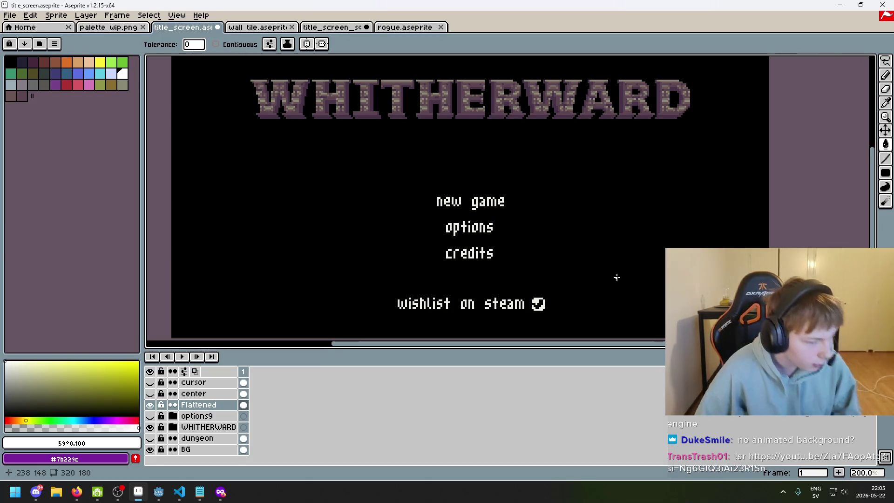
left_click(77, 492)
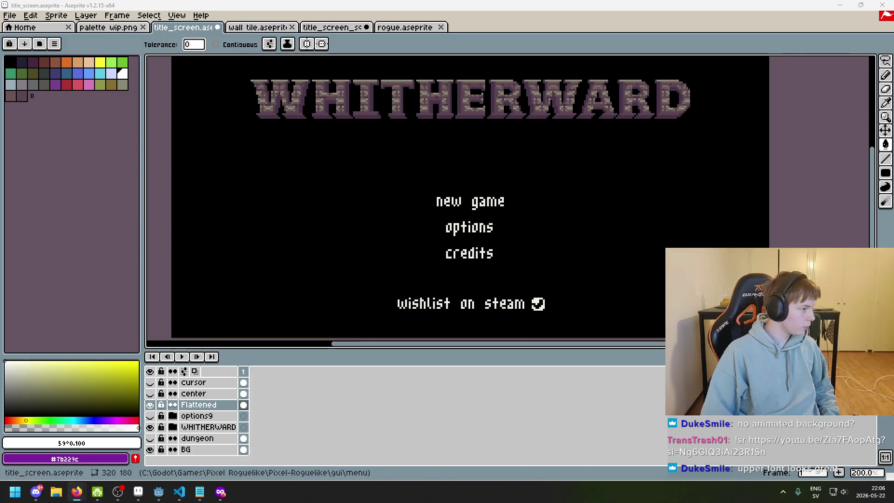
key("XF86AudioLowerVolume")
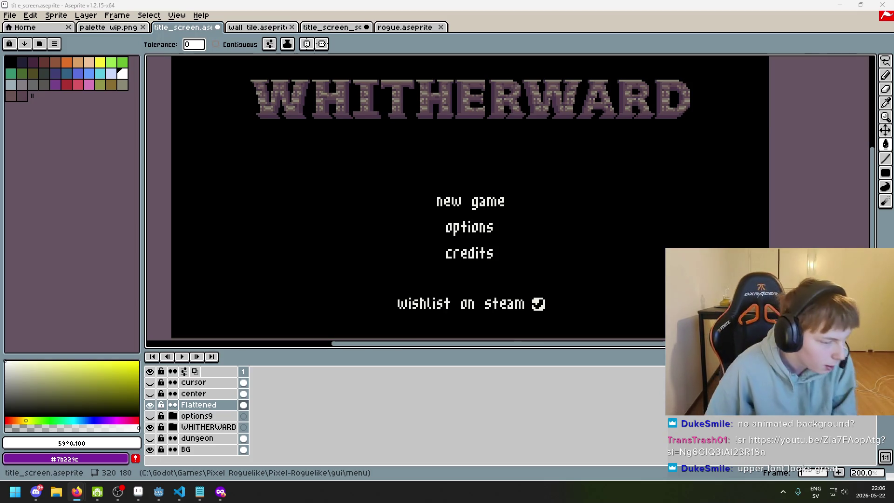
scroll(358, 205, "up", 2)
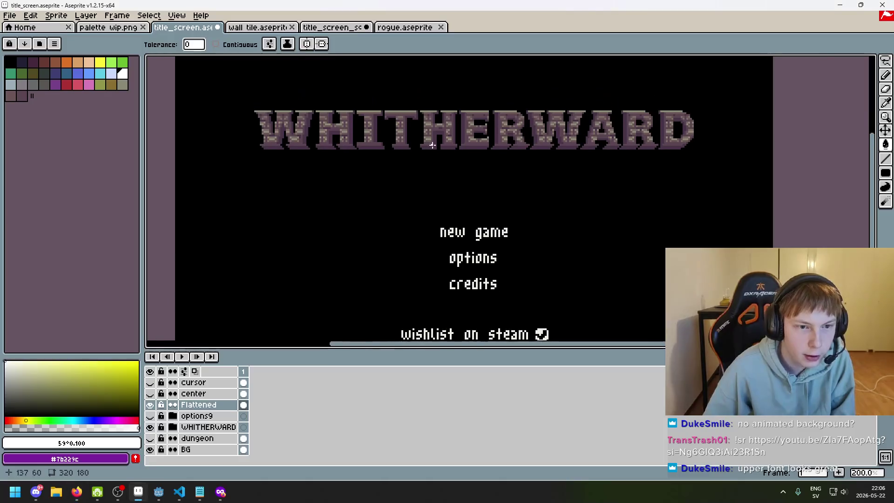
scroll(364, 251, "up", 3)
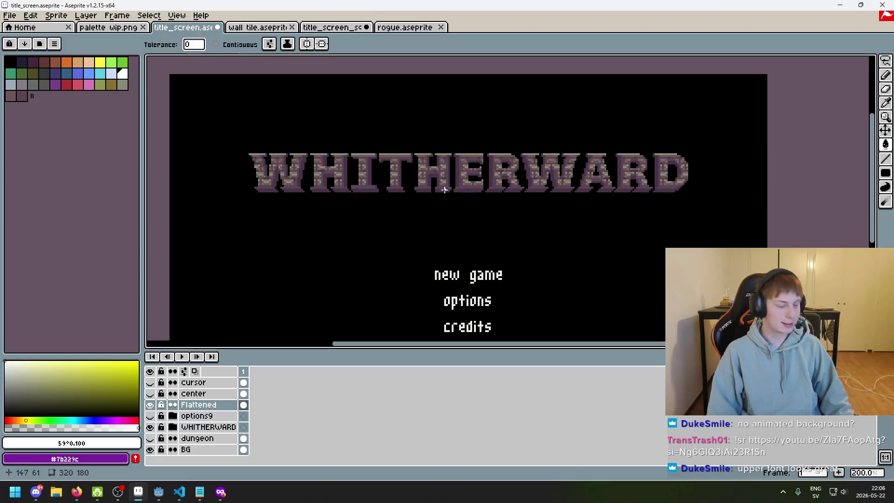
Step: Select the Pencil tool and save title_screen.aseprite with Ctrl+S
left_click(886, 75)
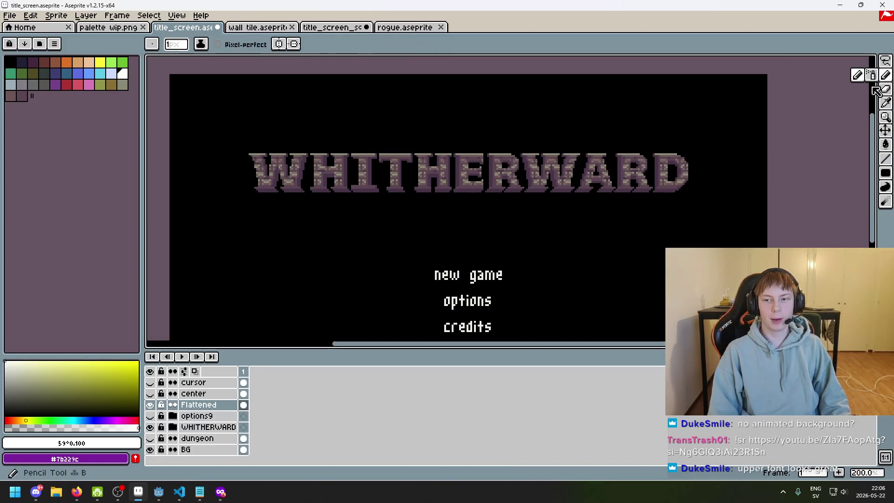
scroll(596, 250, "down", 6)
scroll(504, 216, "up", 1)
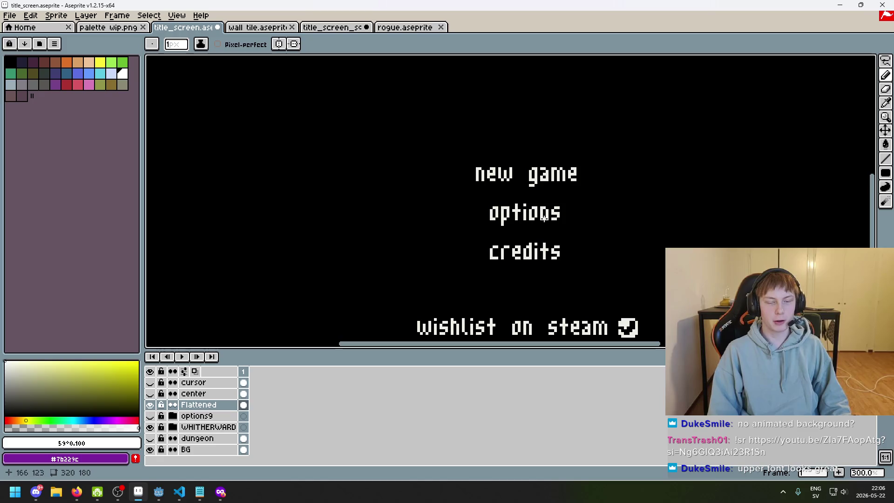
scroll(520, 174, "down", 2)
scroll(531, 200, "up", 1)
scroll(498, 184, "down", 1)
scroll(456, 170, "up", 1)
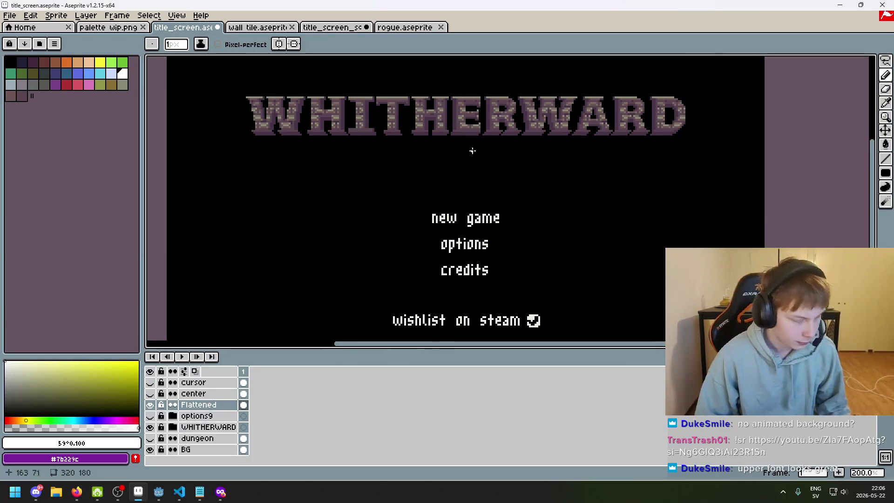
scroll(467, 146, "down", 1)
scroll(505, 167, "up", 1)
key("ctrl+s")
mouse_move(532, 182)
left_mouse_down()
mouse_move(529, 193)
mouse_move(510, 191)
mouse_move(525, 198)
left_mouse_up()
scroll(523, 198, "down", 1)
Step: Preview the title screen at full size, then zoom into its bottom-right corner
scroll(519, 198, "up", 1)
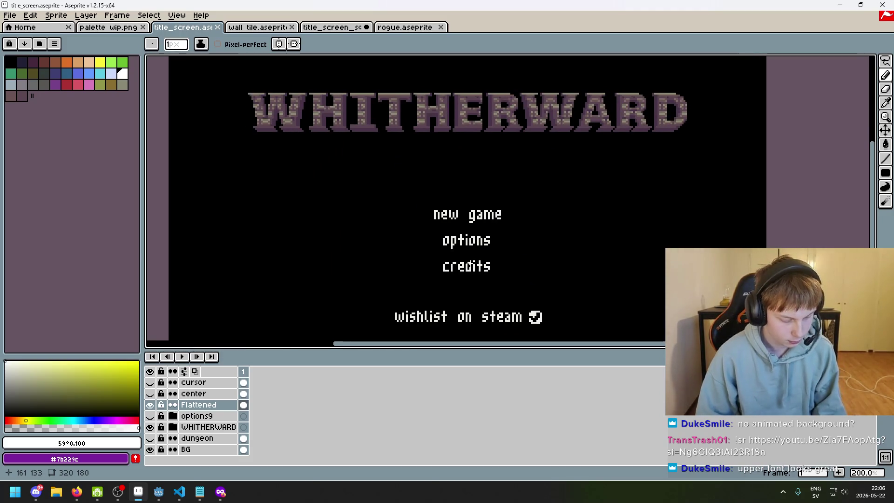
key("F8")
left_click(559, 308)
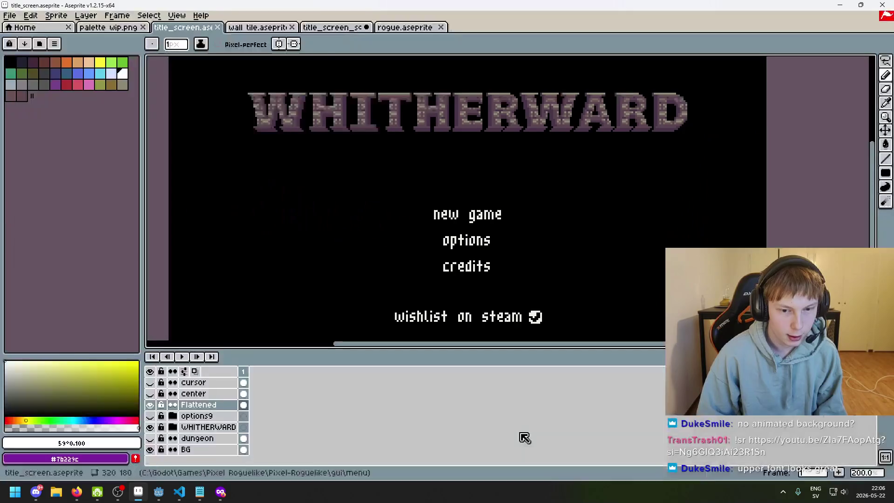
scroll(554, 307, "up", 1)
left_click_drag(508, 291, 320, 175)
scroll(641, 228, "up", 2)
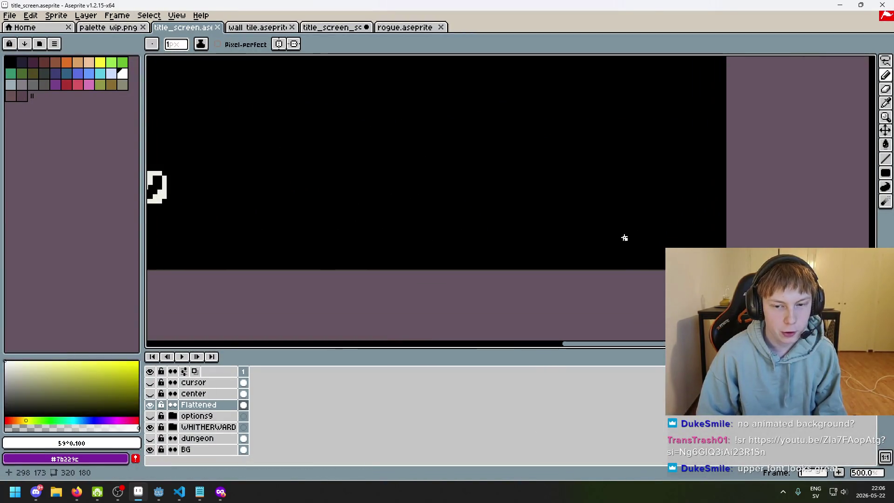
Step: Pencil the version number digits in the bottom-right corner, undoing misdrawn strokes
mouse_move(620, 237)
left_mouse_down()
mouse_move(621, 254)
mouse_move(652, 242)
left_mouse_up()
left_click(634, 252)
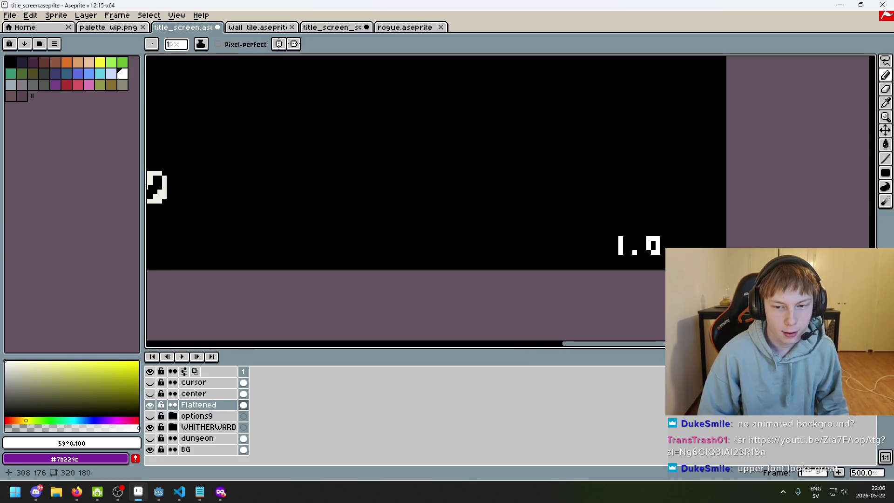
key("ctrl+z")
key("ctrl+z")
key("ctrl+z")
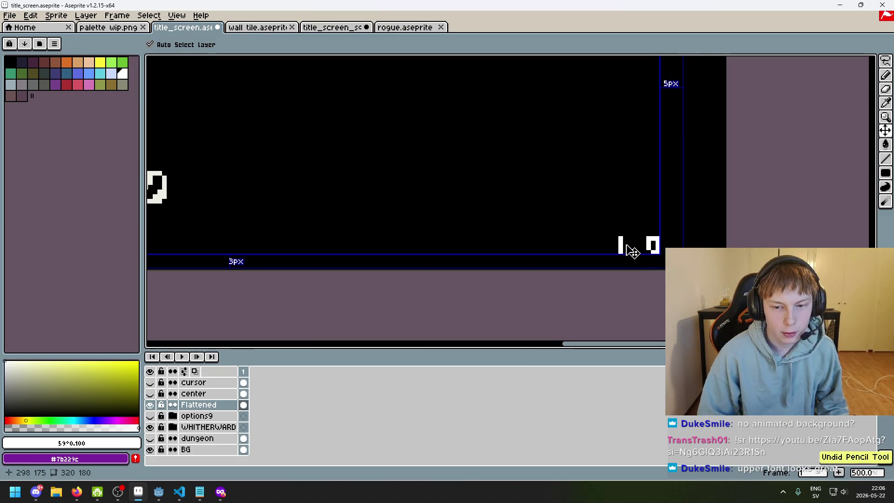
left_click_drag(624, 238, 630, 253)
key("ctrl+z")
left_click(640, 252)
key("ctrl+z")
left_click_drag(648, 244, 654, 251)
key("ctrl+z")
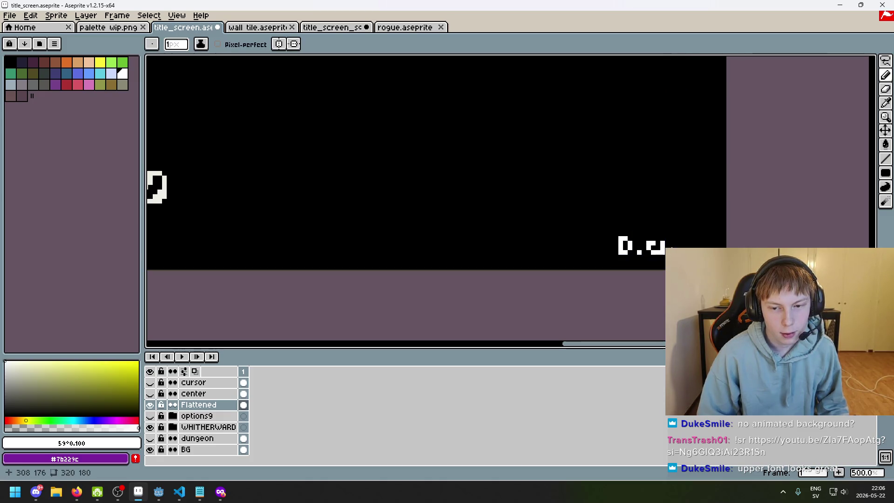
Step: Check the title screen with the version label in full-size preview
key("F8")
key("Escape")
scroll(635, 235, "down", 2)
key("F8")
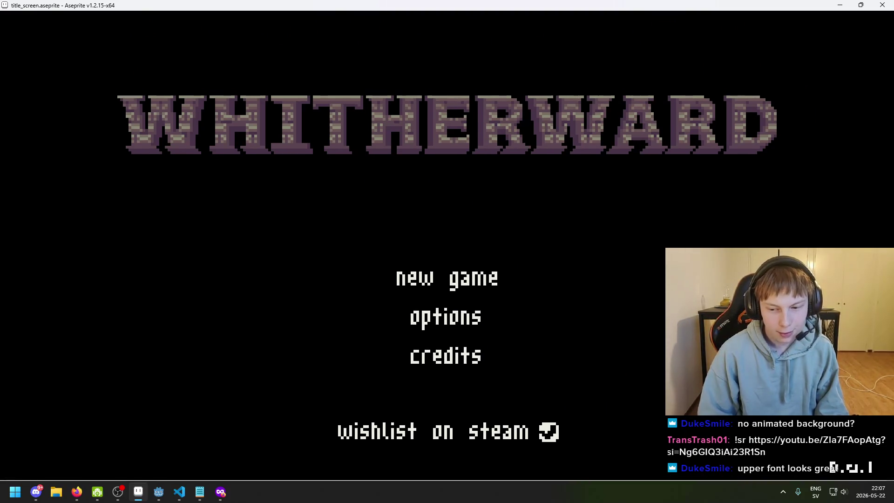
key("Escape")
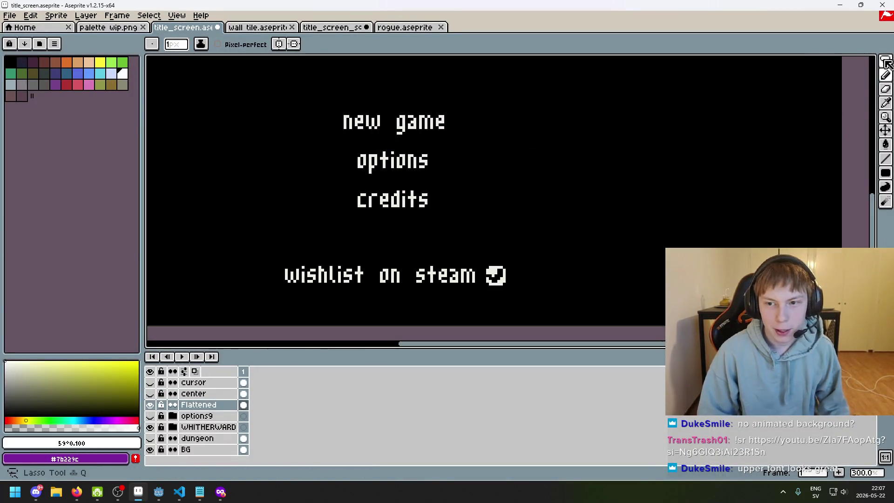
Step: Pick the Rectangular Marquee, zoom out to check the layout, and save title_screen.aseprite
left_click(815, 61)
scroll(705, 260, "down", 3)
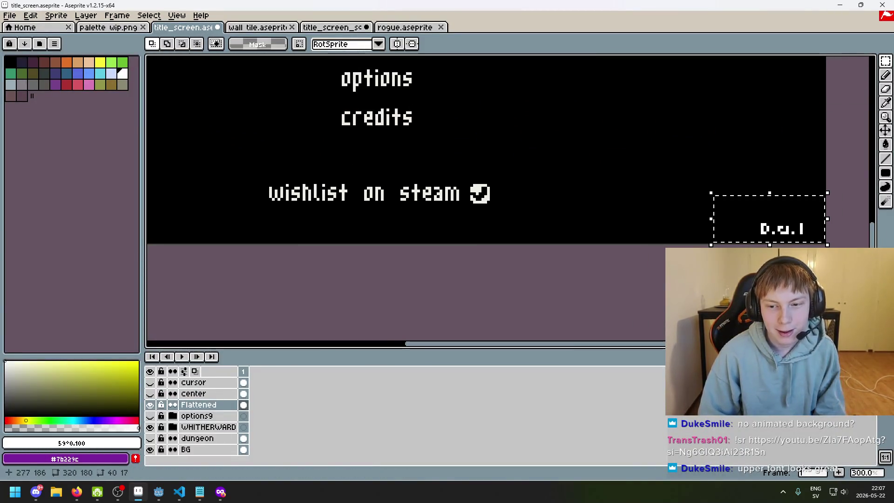
scroll(691, 210, "left", 3)
scroll(631, 165, "down", 2)
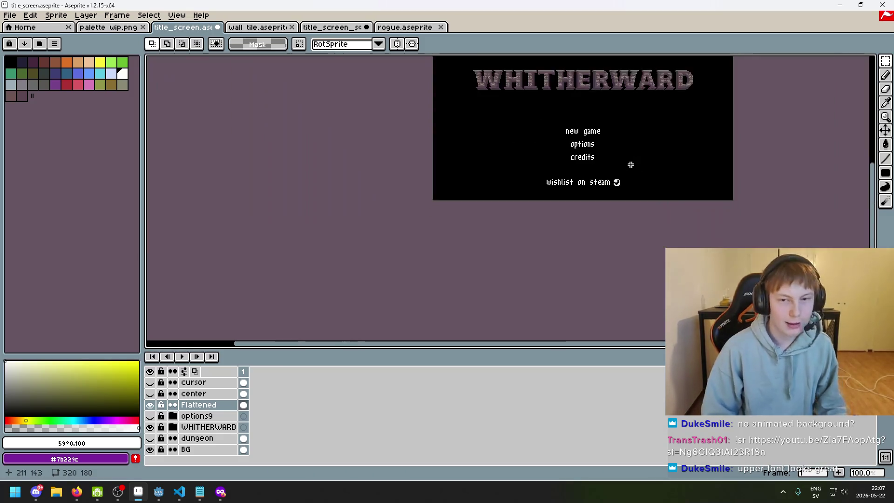
scroll(590, 250, "up", 1)
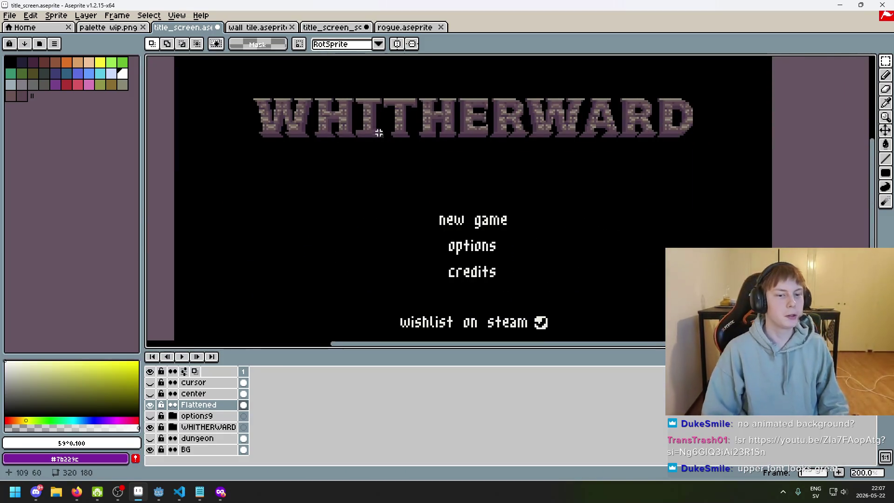
scroll(380, 128, "down", 1)
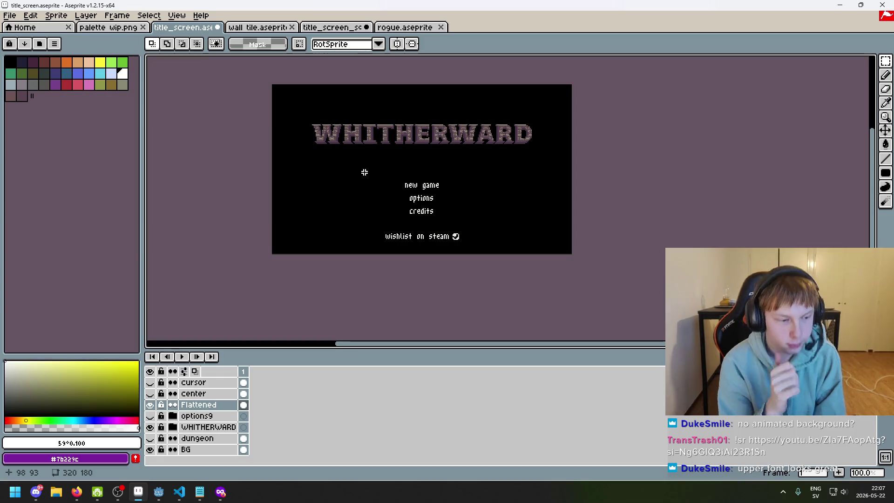
scroll(371, 185, "up", 1)
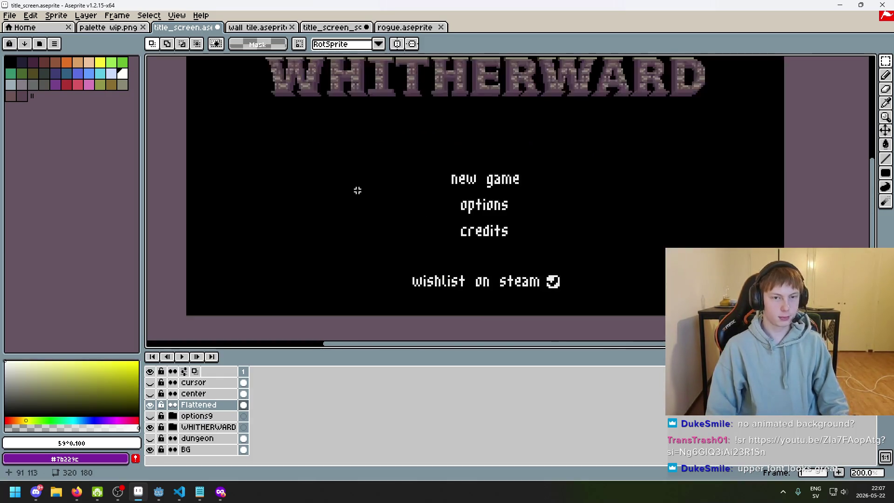
key("ctrl+s")
Step: Eyedrop black from the canvas as the drawing colour and switch to the Pencil
scroll(411, 226, "down", 1)
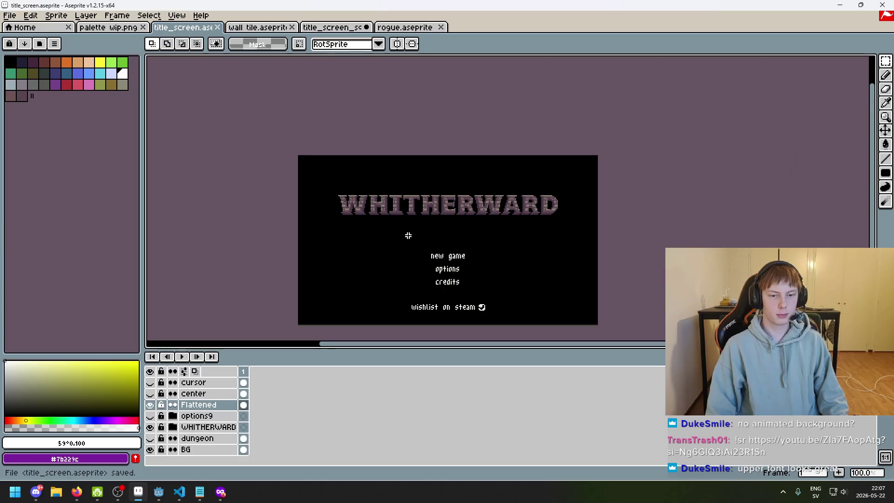
scroll(429, 215, "up", 1)
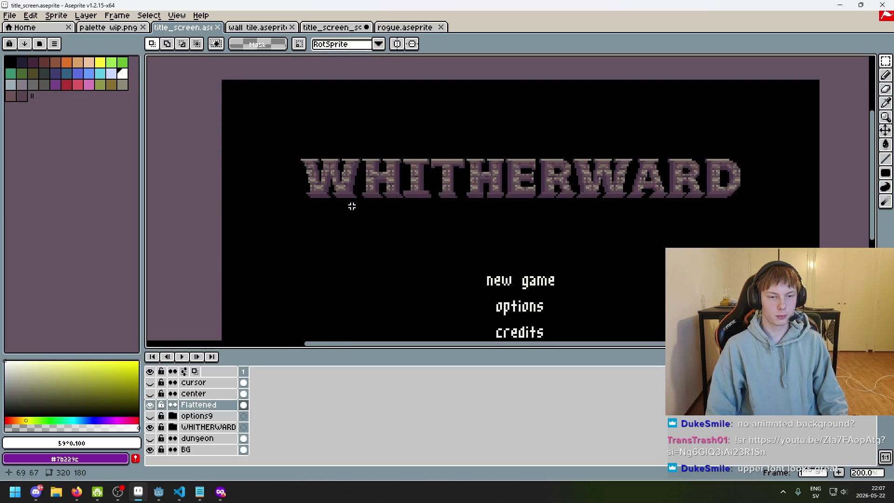
left_click(343, 194, "alt")
key("b")
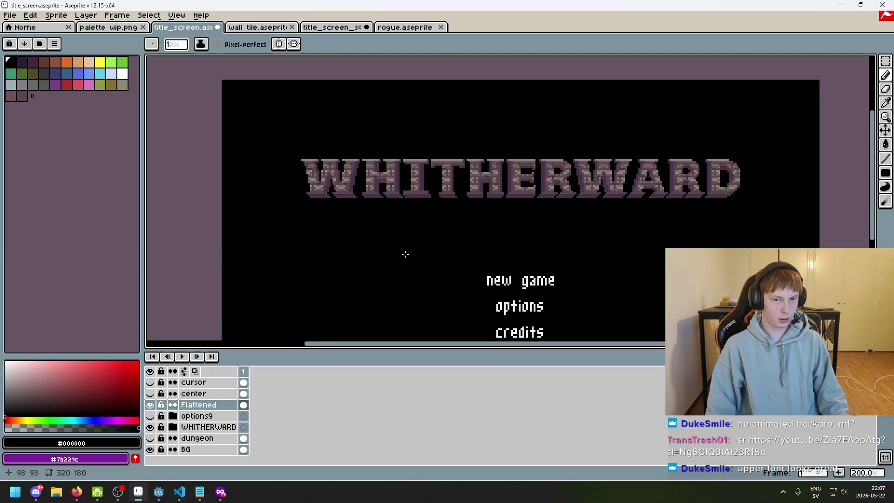
scroll(477, 254, "down", 1)
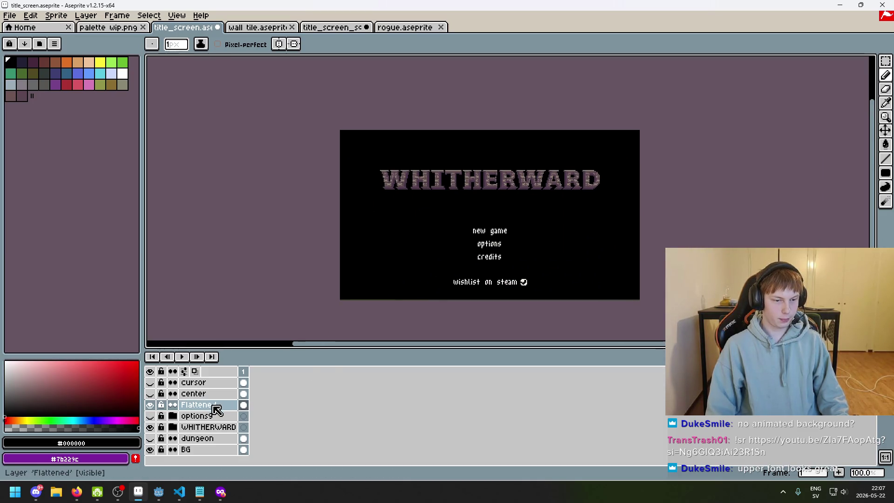
right_click(219, 427)
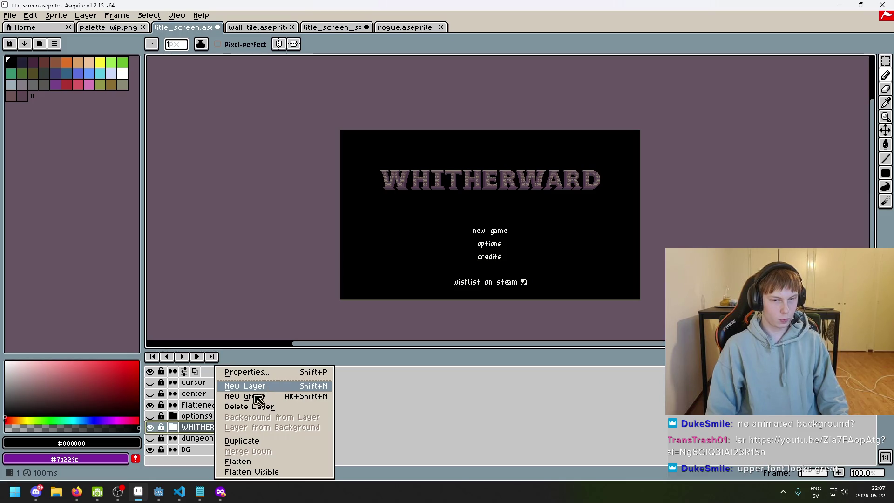
Step: Add a new Layer 1 inside the WHITHERWARD group and make it the active layer
left_click(173, 427)
left_click(172, 427)
scroll(228, 438, "down", 2)
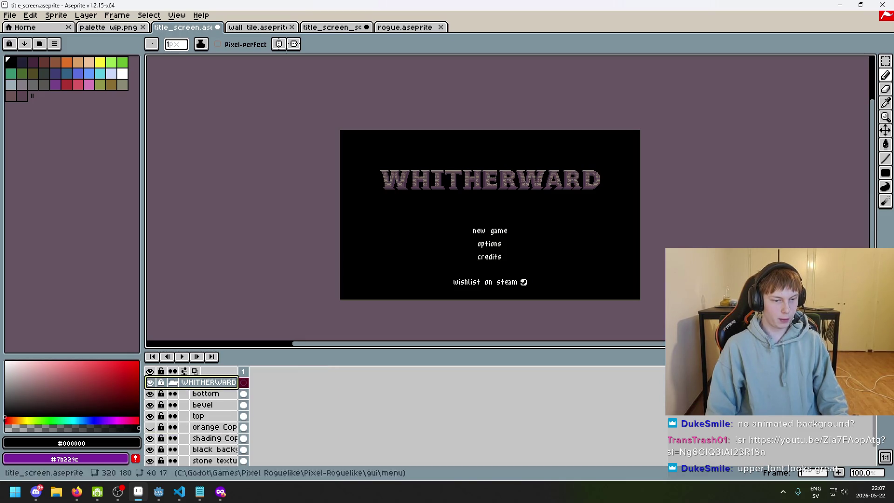
left_click(173, 382)
right_click(208, 382)
left_click(225, 389)
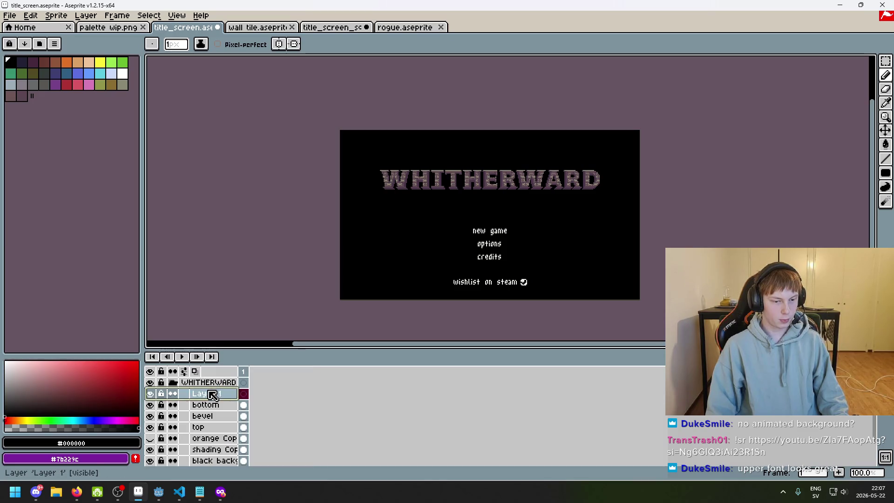
left_click(204, 393)
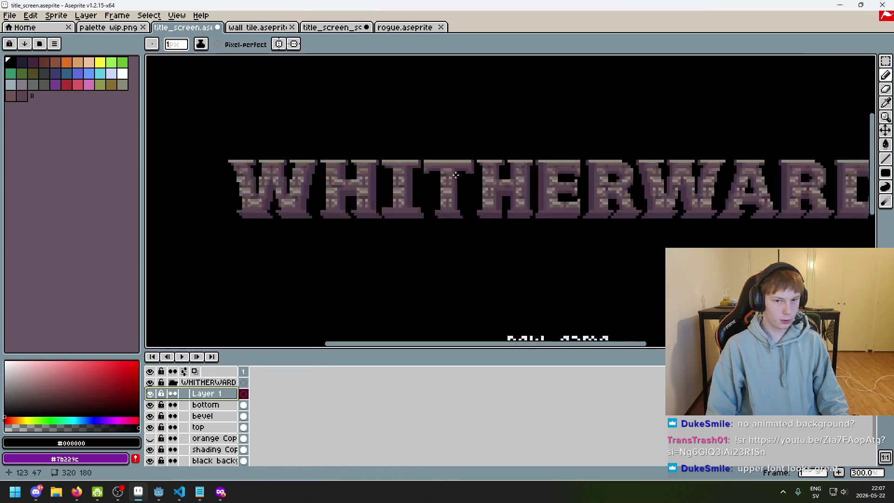
scroll(419, 219, "up", 2)
Step: Eyedrop dark purple #473347 from the lettering and draw a flat filled ellipse beneath the title
left_click(413, 207, "alt")
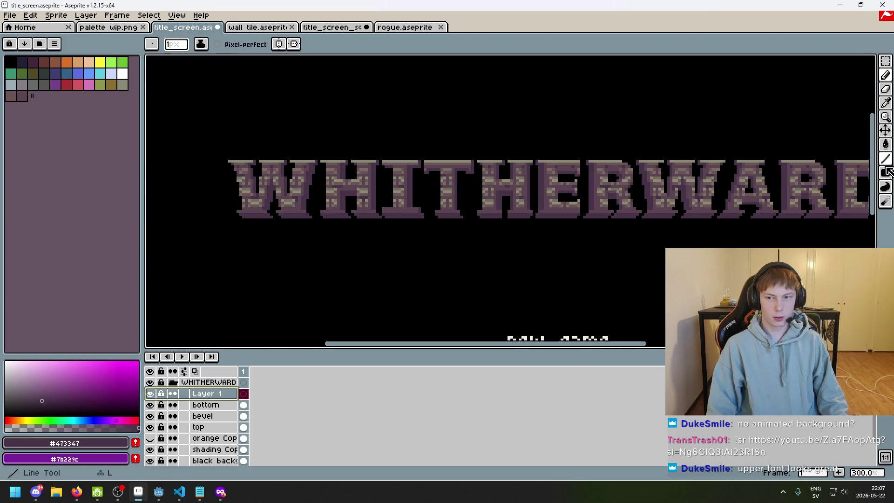
left_click(884, 173)
left_click(871, 173)
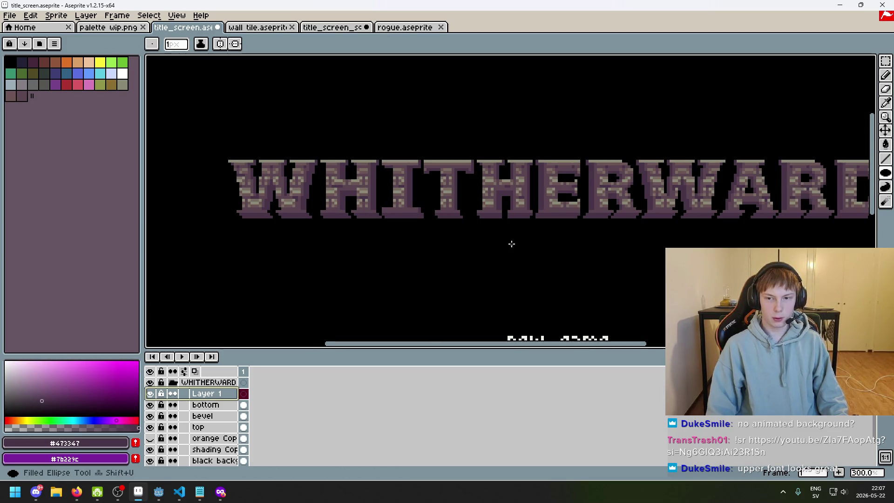
scroll(510, 244, "down", 2)
scroll(334, 247, "up", 1)
left_click_drag(335, 248, 682, 258)
left_click_drag(753, 259, 754, 259)
key("ctrl+z")
left_click_drag(340, 248, 756, 257)
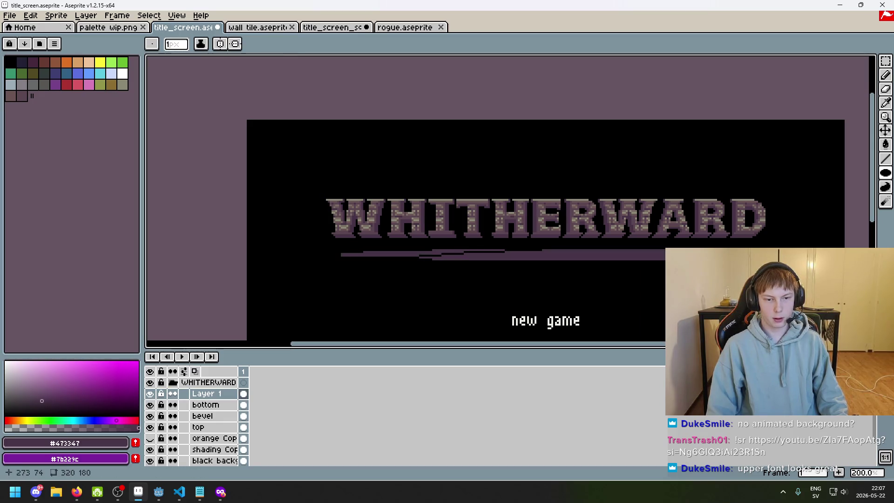
scroll(526, 265, "up", 3)
key("b")
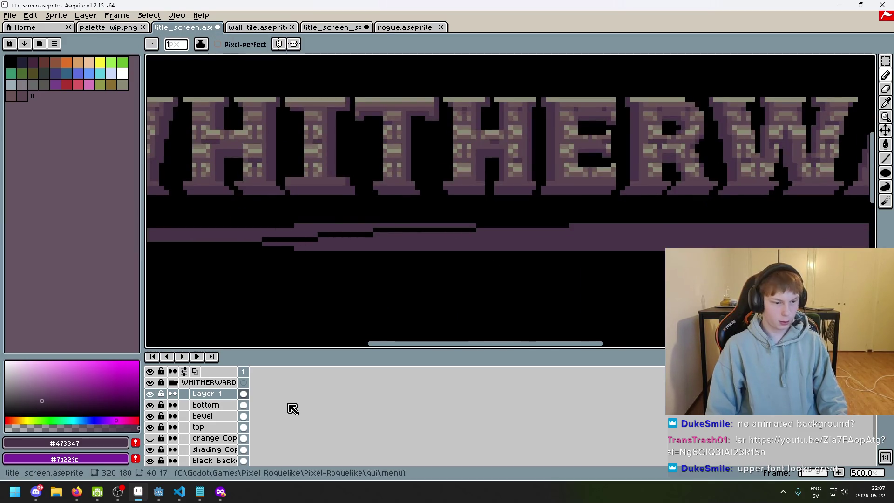
Step: Toggle the shading, stone texture, black background and shading Copy layers off and on to compare
scroll(303, 239, "up", 4)
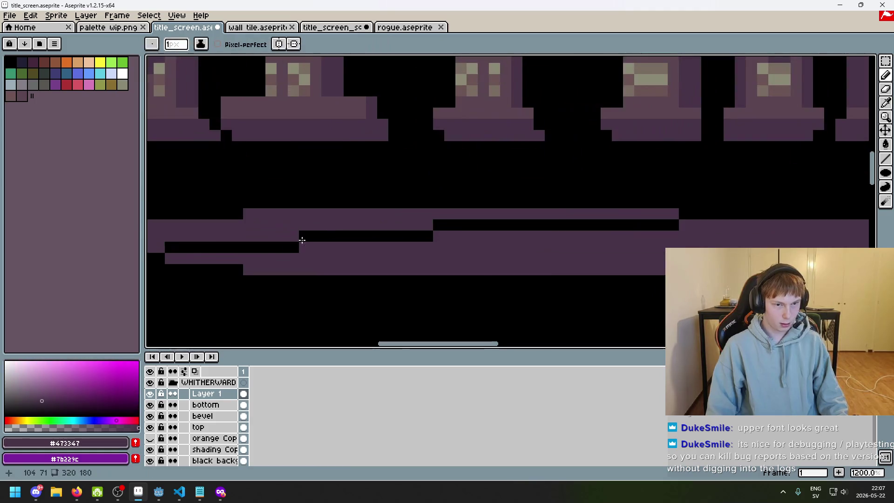
key("b")
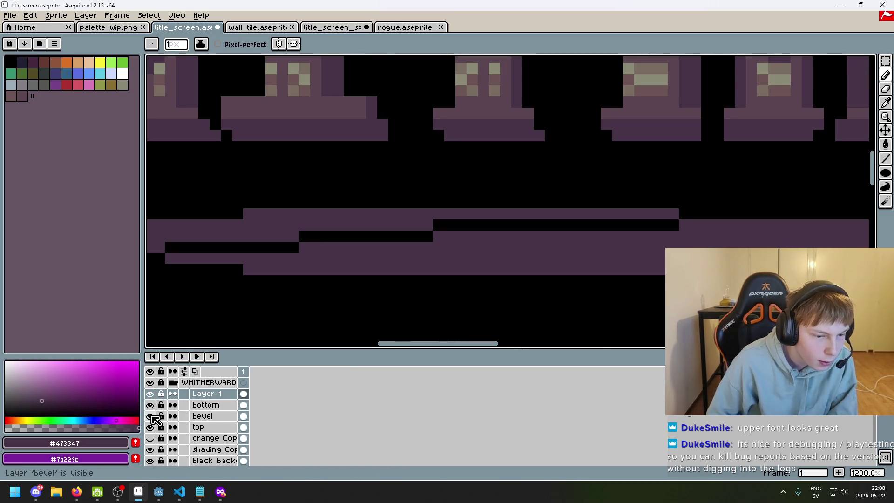
scroll(156, 427, "down", 1)
left_click(151, 428)
left_click(150, 428)
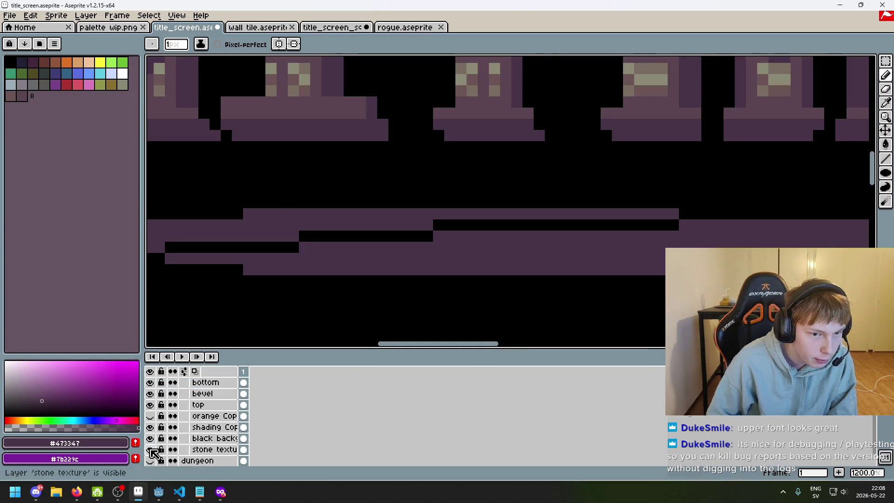
scroll(154, 447, "down", 1)
left_click(150, 438)
left_click(150, 438)
left_click(150, 427)
left_click(150, 427)
left_click(150, 416)
left_click(150, 416)
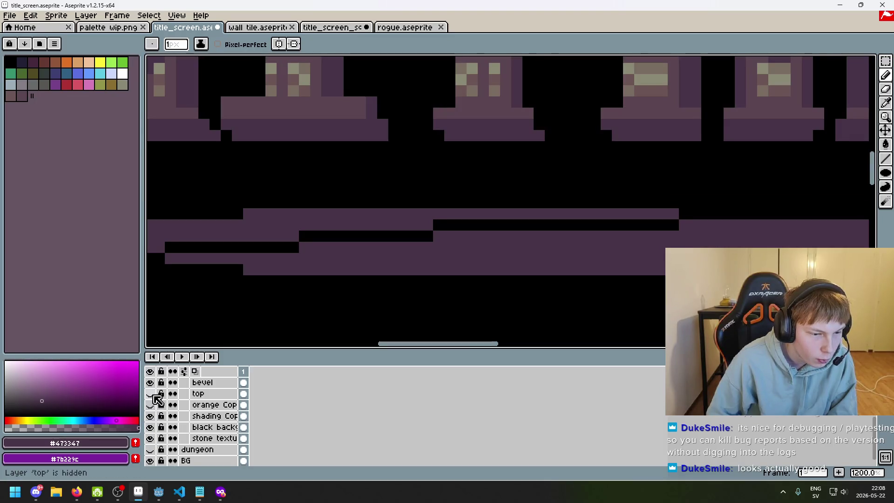
Step: Toggle the Flattened layer, collapse the WHITHERWARD group and zoom out to 200%
scroll(335, 240, "up", 5)
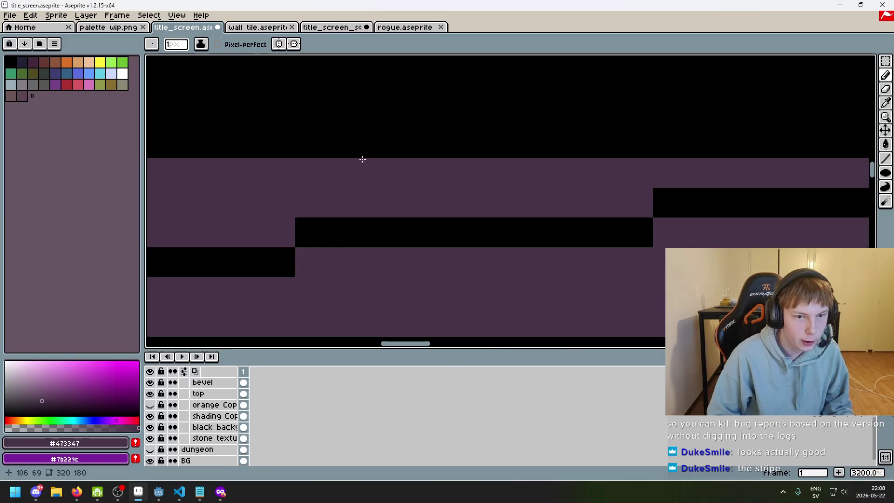
scroll(219, 429, "up", 6)
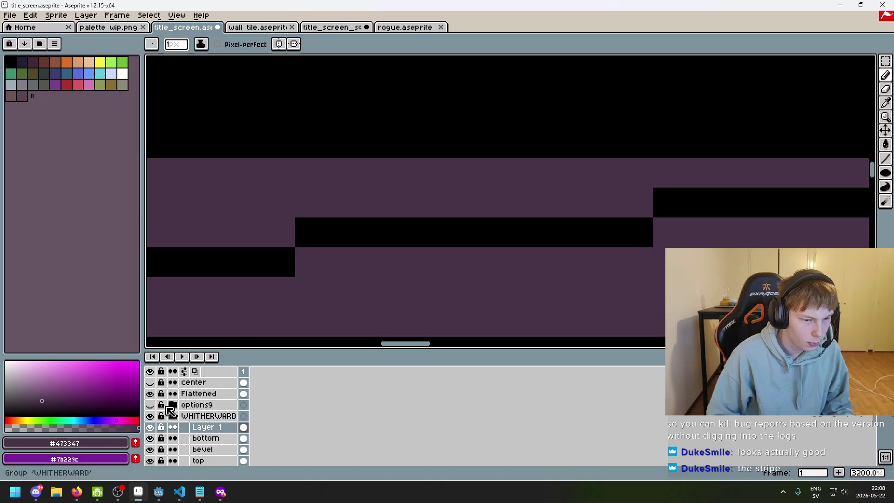
left_click(150, 394)
left_click(151, 394)
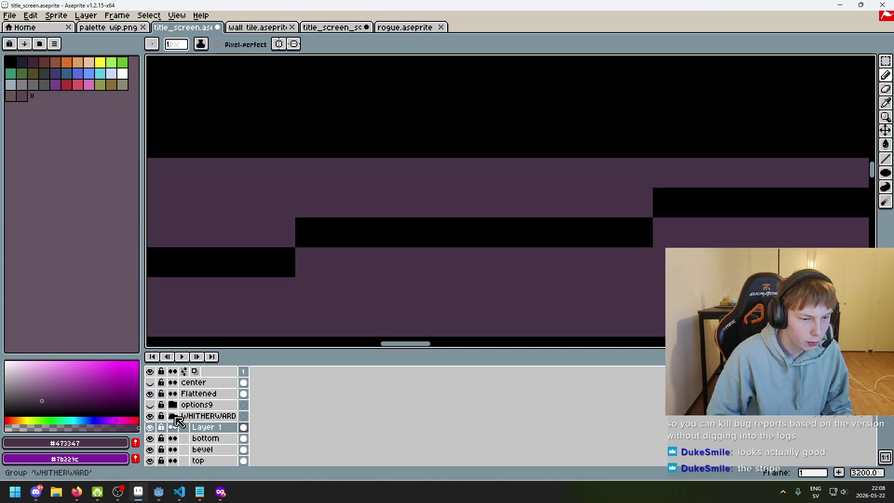
left_click(176, 417)
scroll(262, 296, "down", 5)
scroll(313, 278, "up", 1)
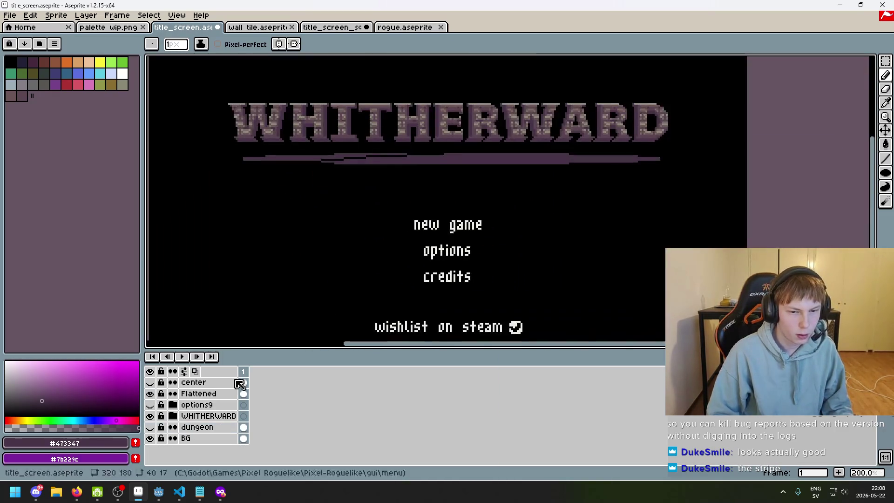
Step: Hide the title group and background, then delete the thin black line from the Flattened layer
left_click(150, 394)
left_click(151, 394)
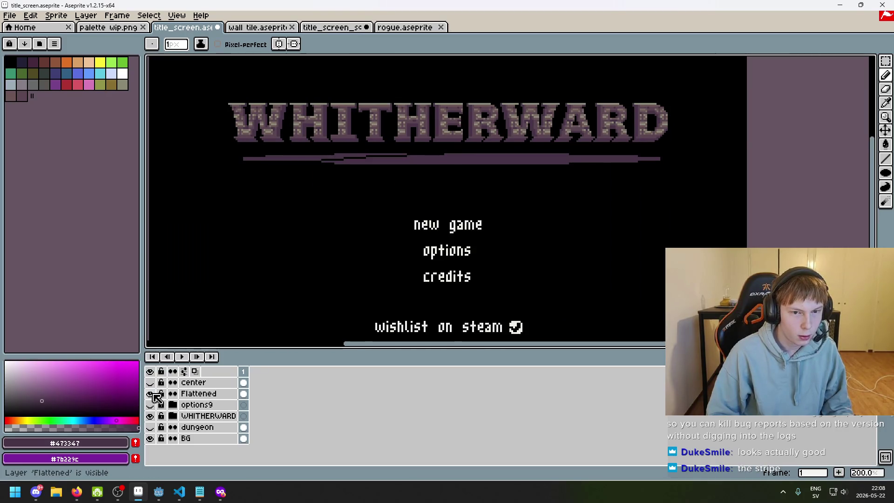
left_click_drag(150, 415, 151, 447)
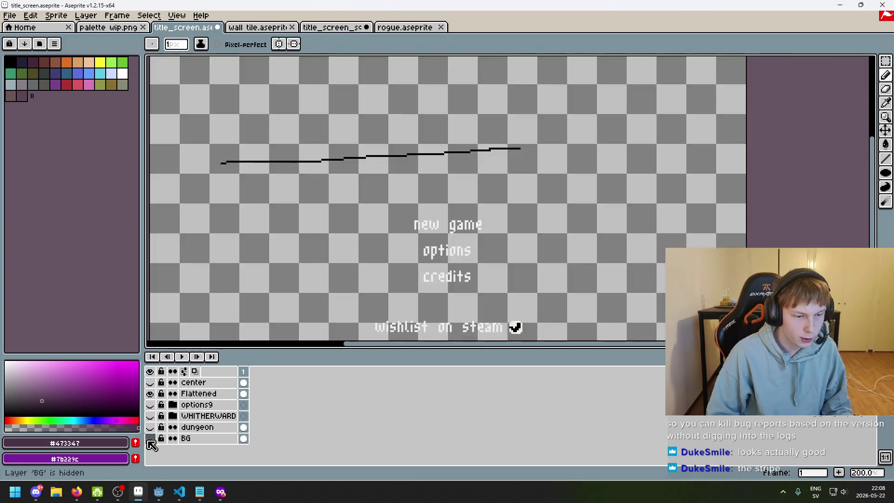
left_click_drag(338, 215, 421, 180)
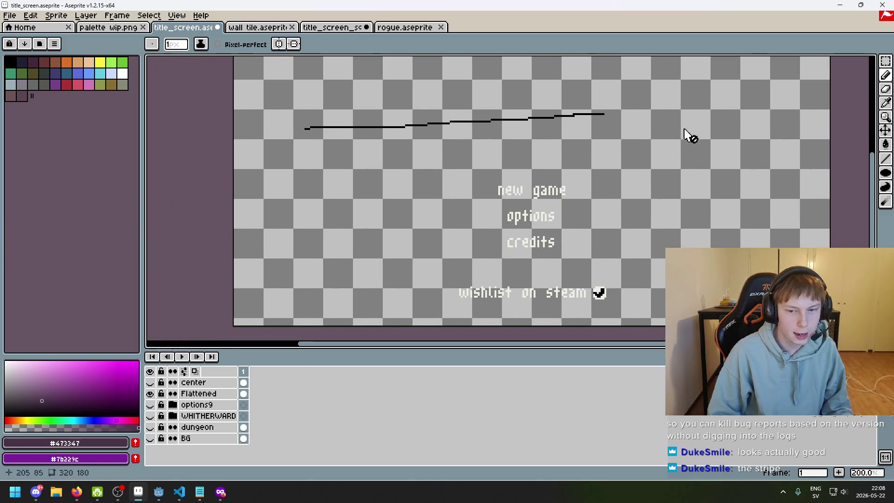
key("m")
mouse_move(713, 132)
left_mouse_down()
mouse_move(299, 84)
mouse_move(233, 54)
left_mouse_up()
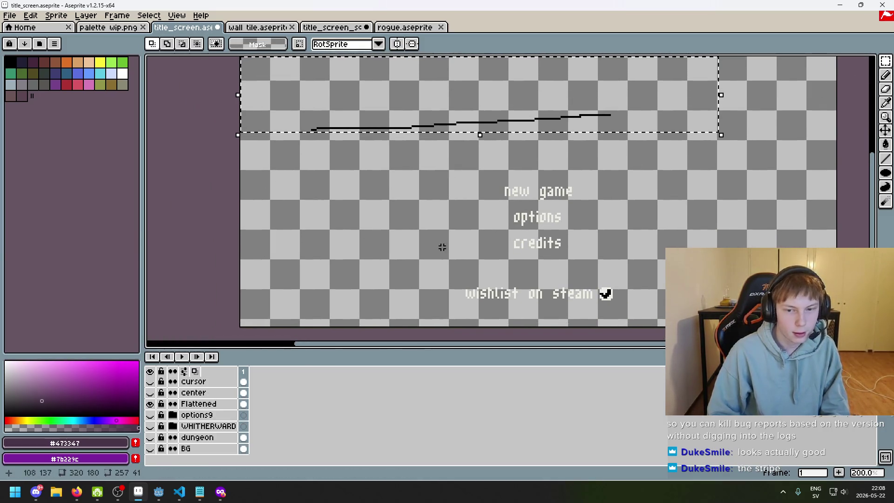
mouse_move(553, 260)
left_mouse_down()
mouse_move(413, 242)
mouse_move(352, 306)
left_mouse_up()
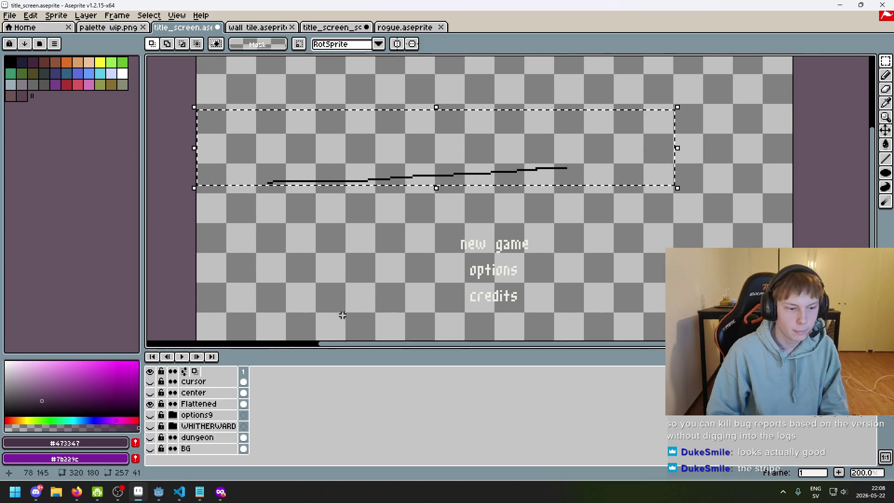
left_click(211, 404)
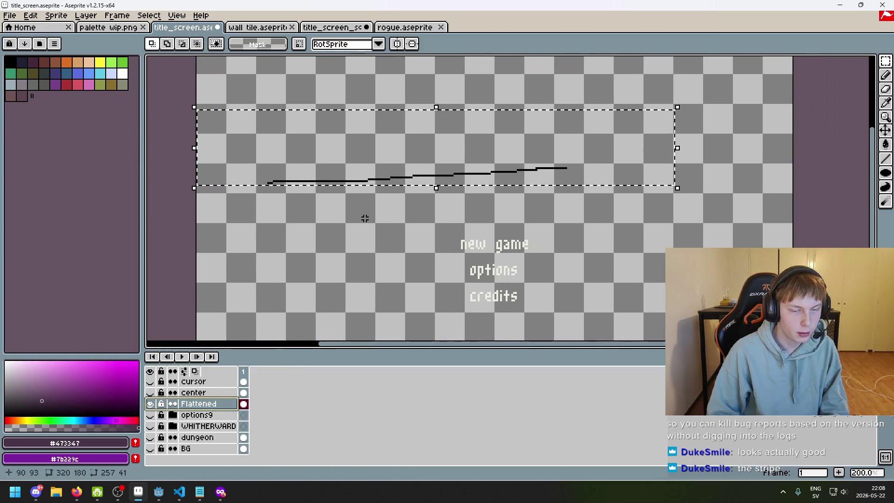
key("Delete")
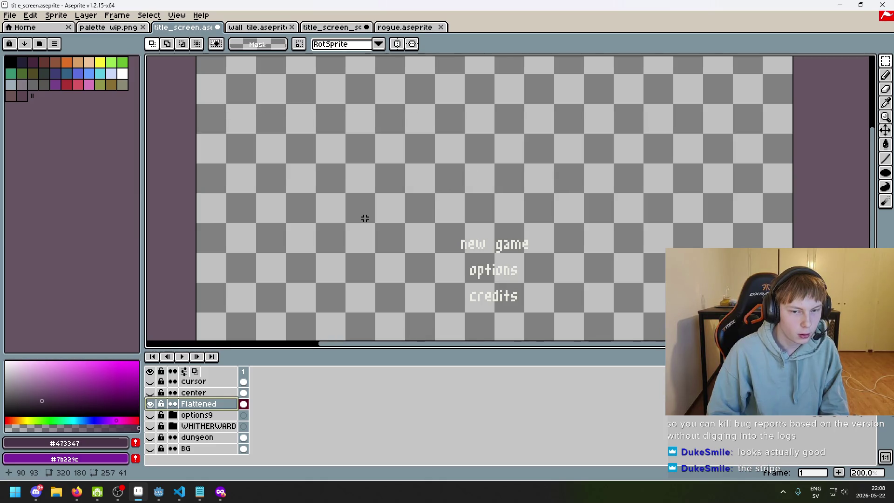
Step: Erase the stray black pixels from the Steam icon with a 1-pixel eraser
scroll(404, 217, "down", 1)
scroll(418, 250, "up", 9)
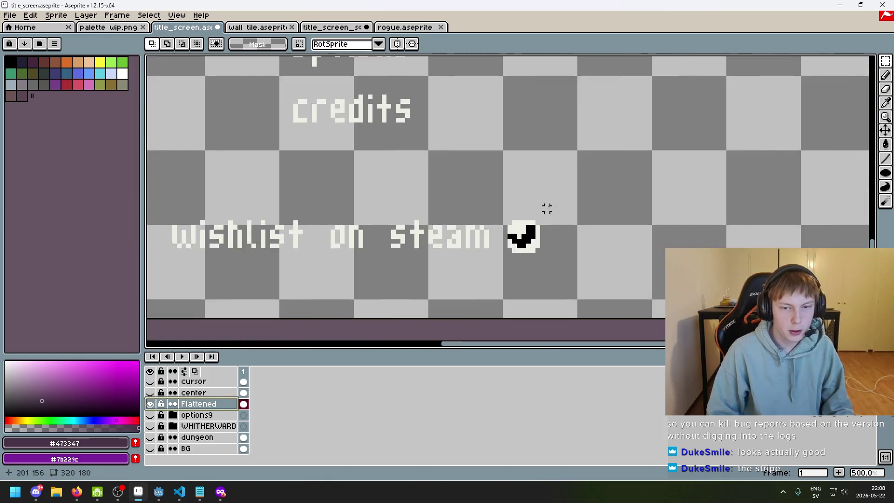
key("e")
key("minus")
key("minus")
key("minus")
mouse_move(517, 231)
left_mouse_down()
mouse_move(502, 246)
mouse_move(517, 261)
mouse_move(473, 291)
left_mouse_up()
left_click(502, 261)
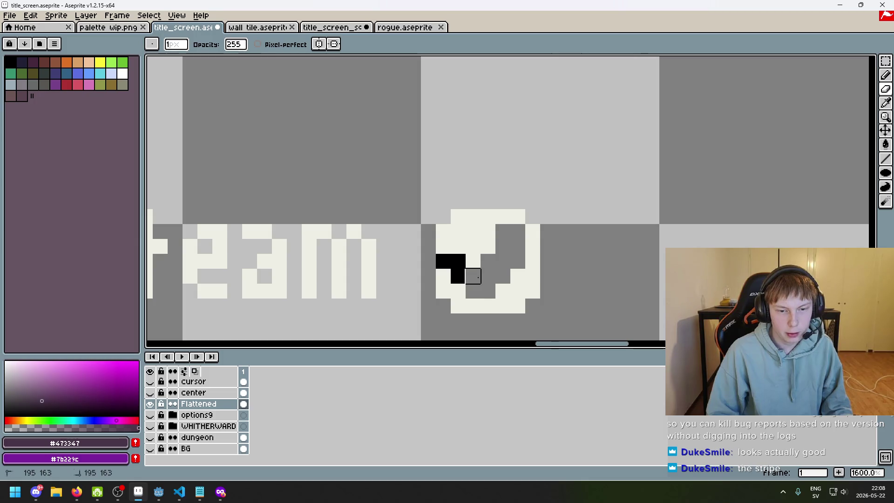
left_click_drag(458, 262, 425, 259)
Step: Show the background again, toggle the WHITHERWARD group to check, and undo the last erase stroke
scroll(425, 259, "down", 7)
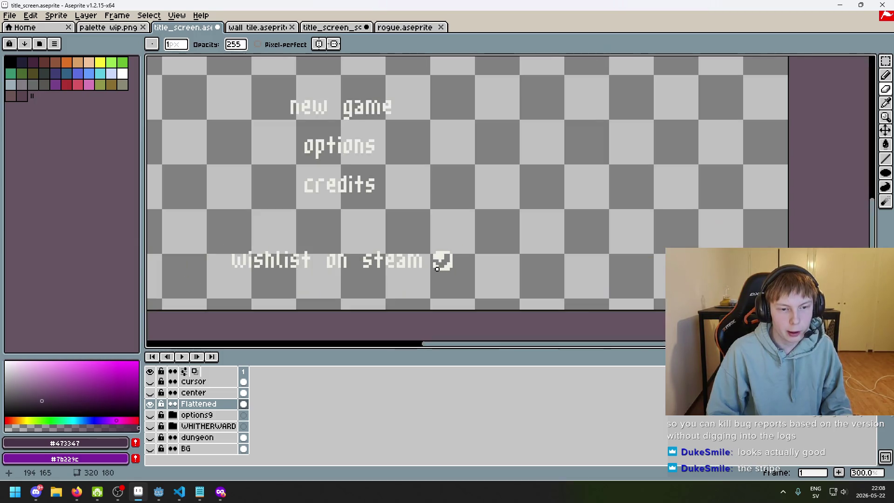
scroll(488, 299, "up", 3)
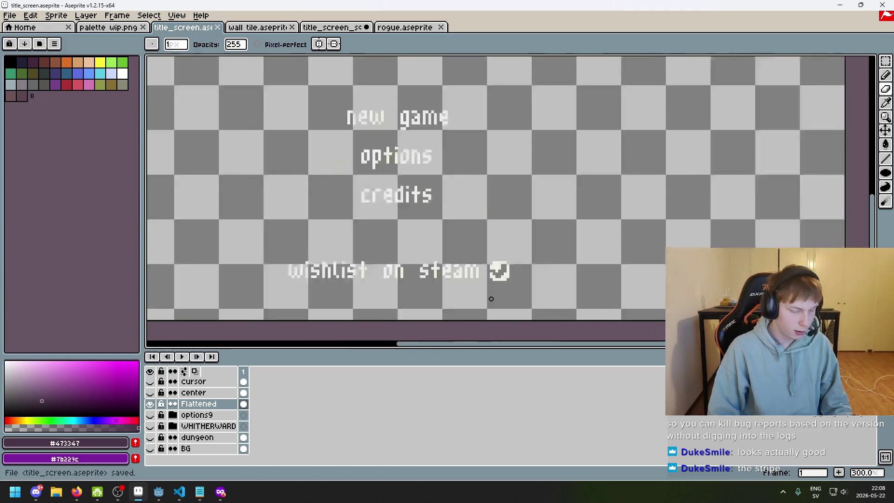
left_click(151, 449)
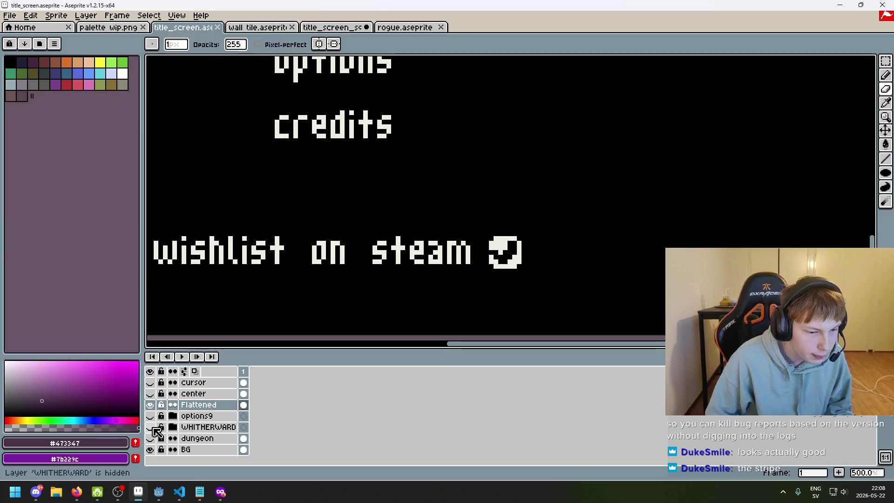
left_click(151, 427)
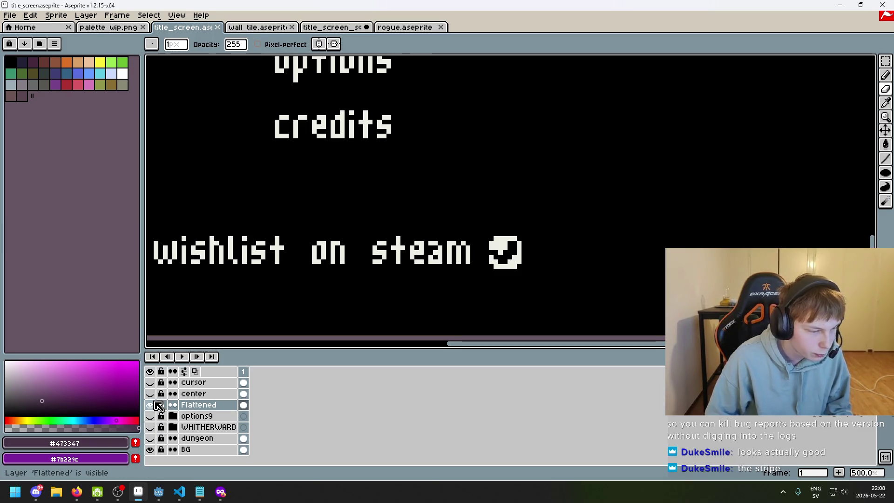
scroll(437, 294, "down", 6)
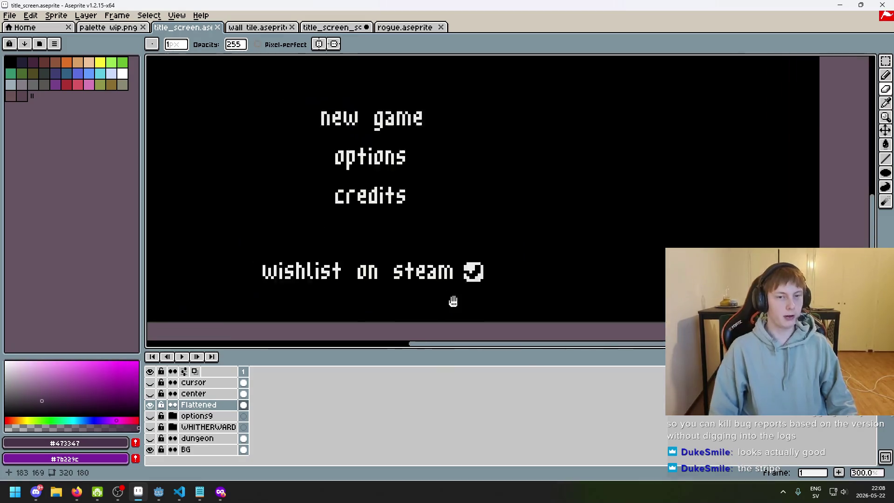
scroll(471, 243, "up", 1)
left_click(150, 427)
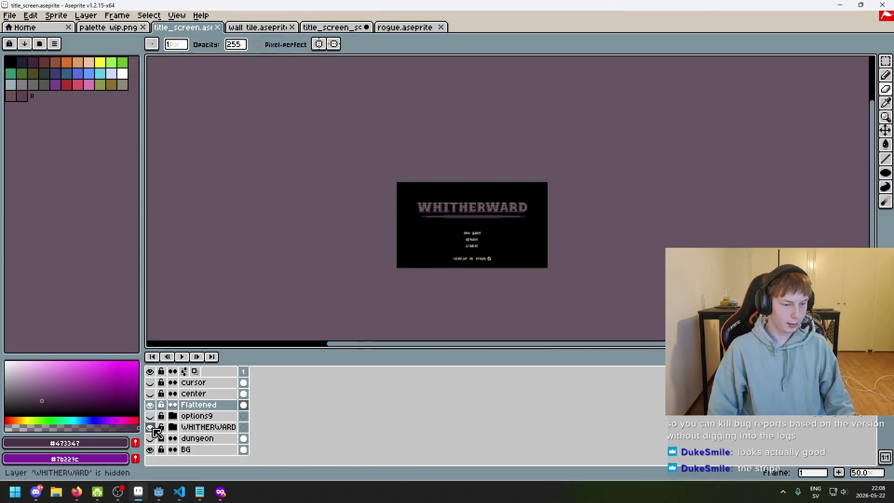
scroll(439, 266, "up", 2)
key("ctrl+z")
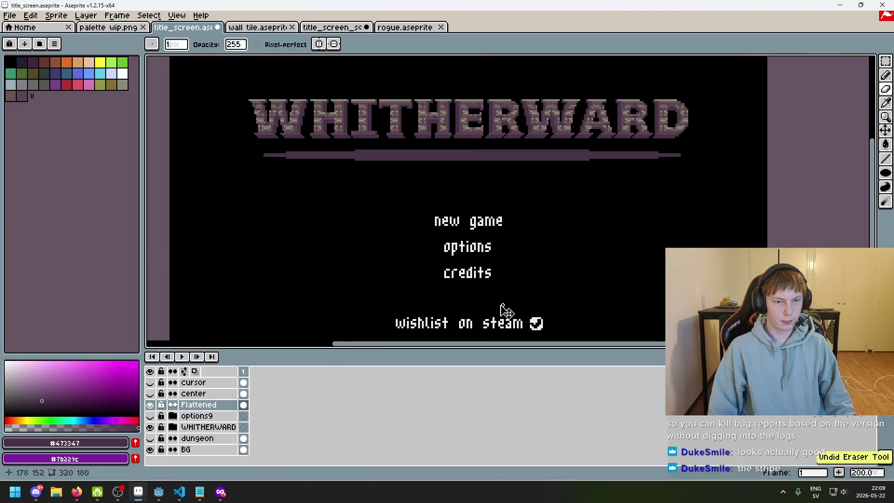
Step: Toggle the options9 group and centre guide visibility, then expand the options9 group
left_click(154, 418)
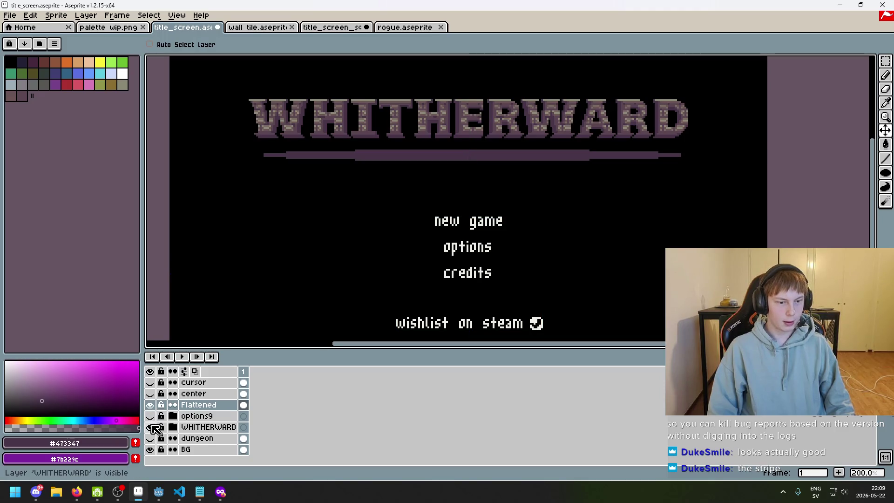
left_click(151, 416)
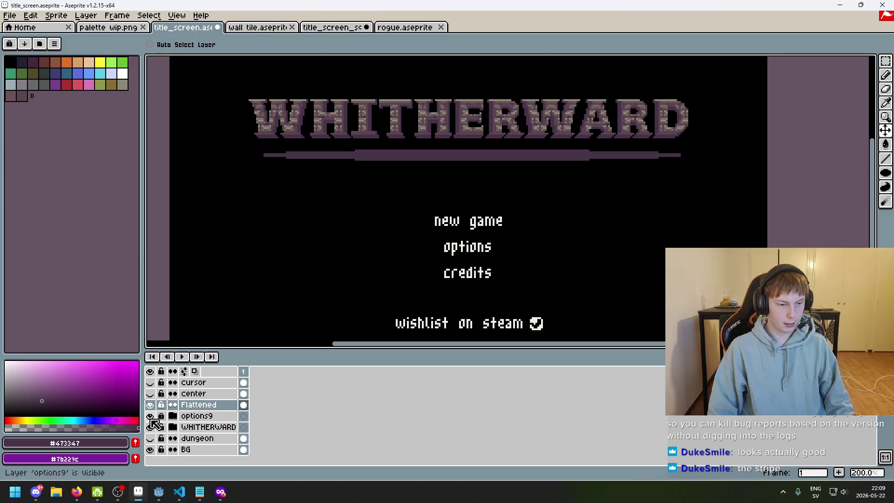
left_click(154, 395)
left_click(154, 395)
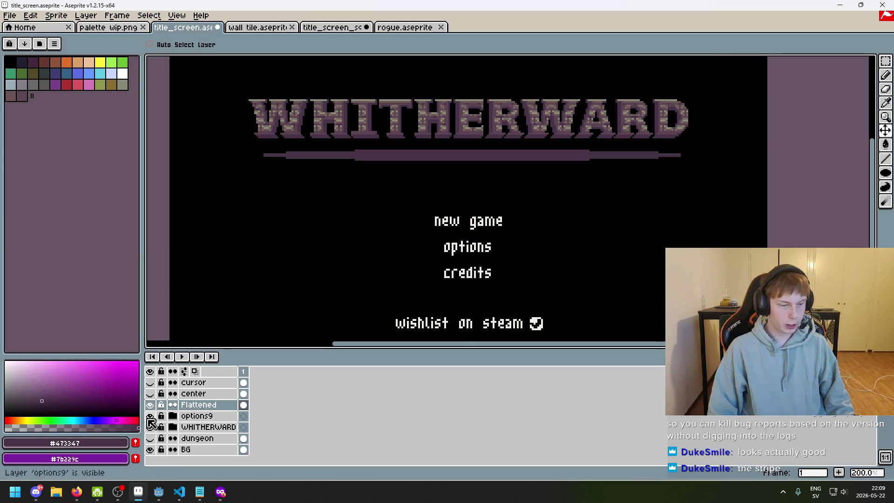
left_click(173, 416)
scroll(178, 421, "down", 2)
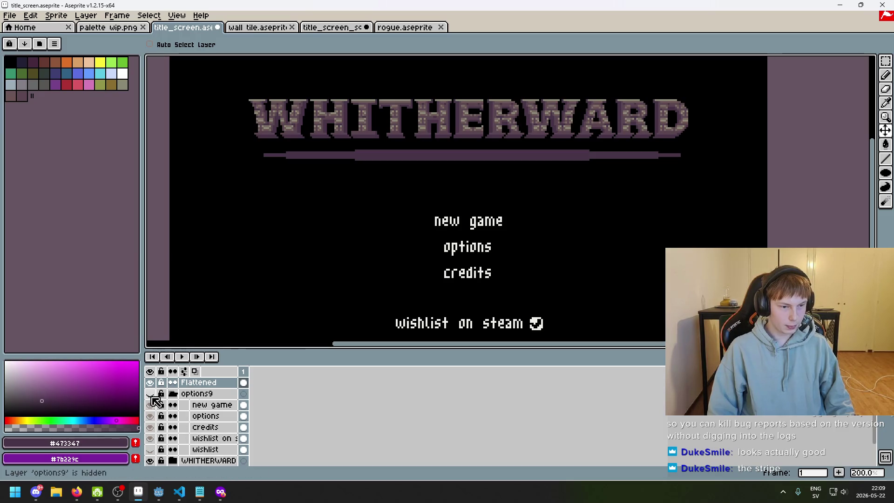
Step: Collapse the options9 group, expand the WHITHERWARD group, and switch to the Pencil
left_click(173, 394)
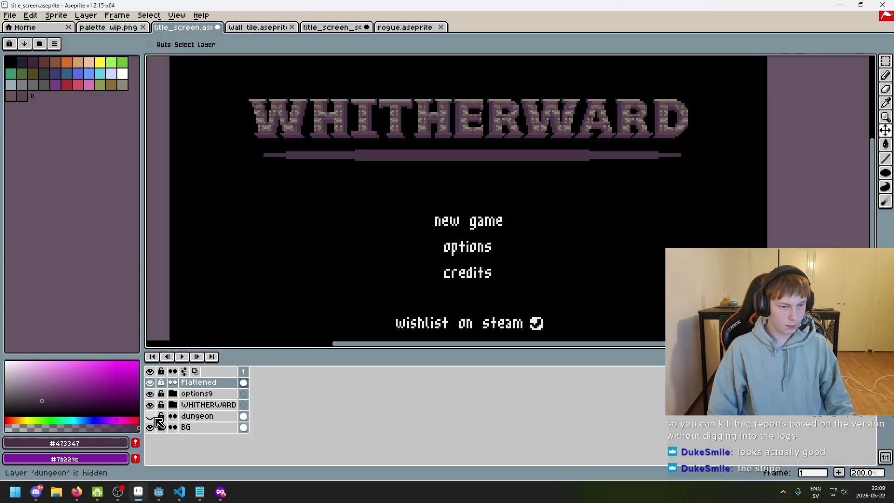
left_click(173, 405)
scroll(163, 433, "down", 3)
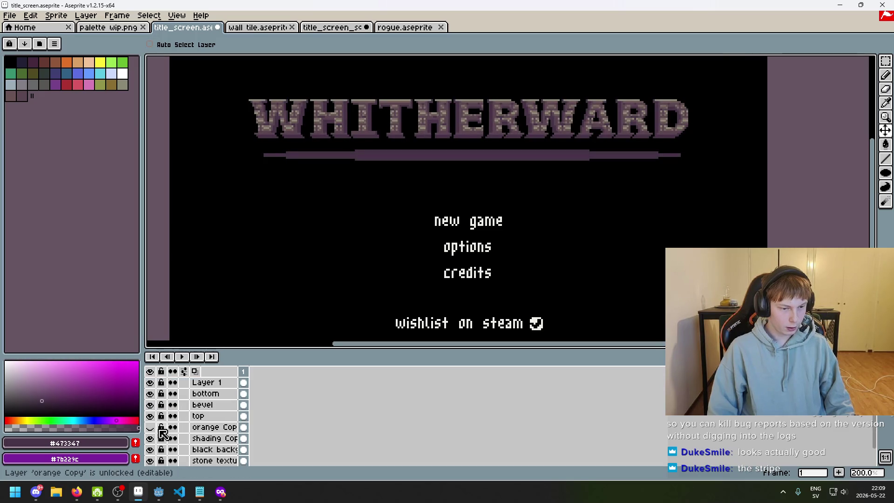
scroll(157, 426, "up", 3)
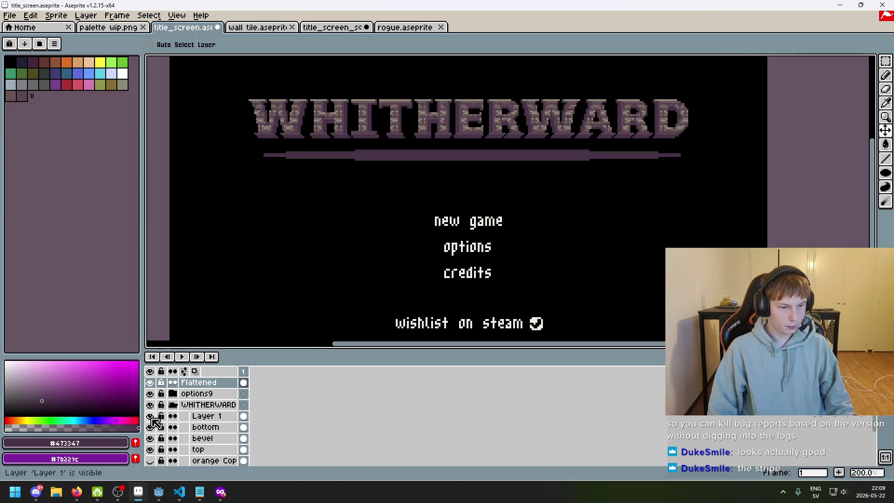
key("b")
scroll(364, 277, "down", 2)
scroll(425, 258, "up", 1)
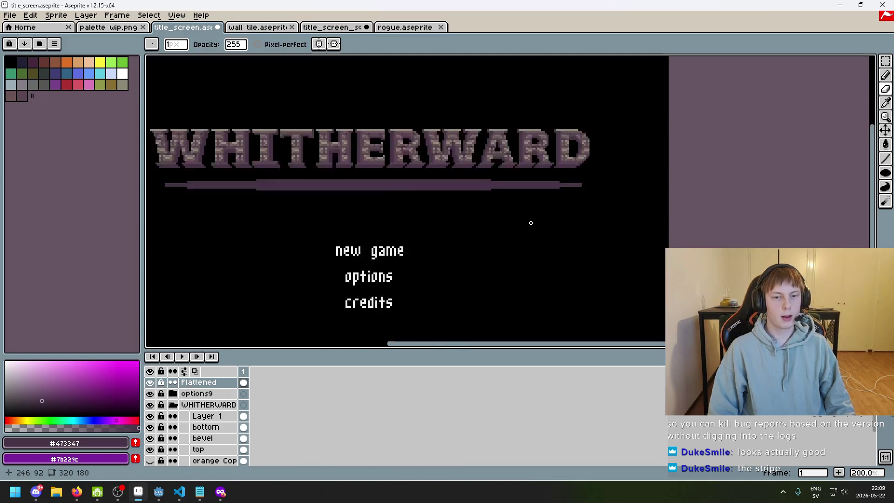
scroll(540, 228, "up", 1)
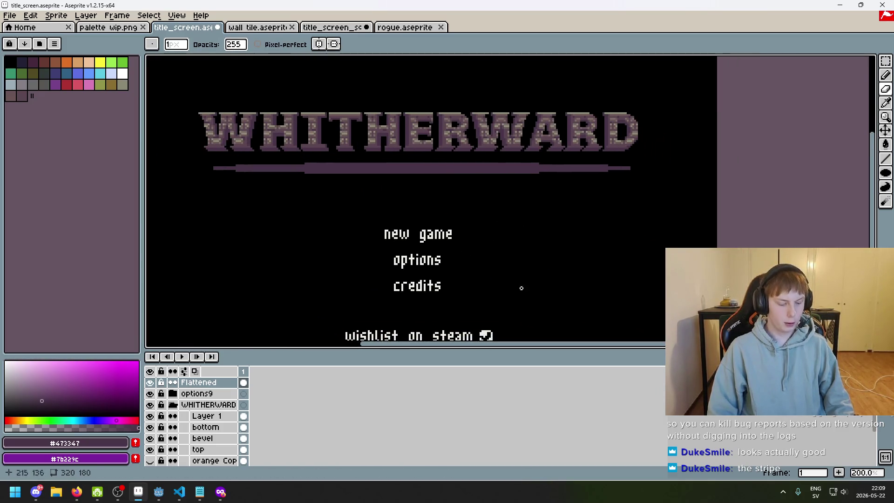
Step: Preview the title screen full-screen twice, then select Layer 1
key("F8")
key("Escape")
scroll(449, 285, "up", 2)
scroll(459, 293, "down", 1)
left_click_drag(459, 293, 508, 301)
key("F8")
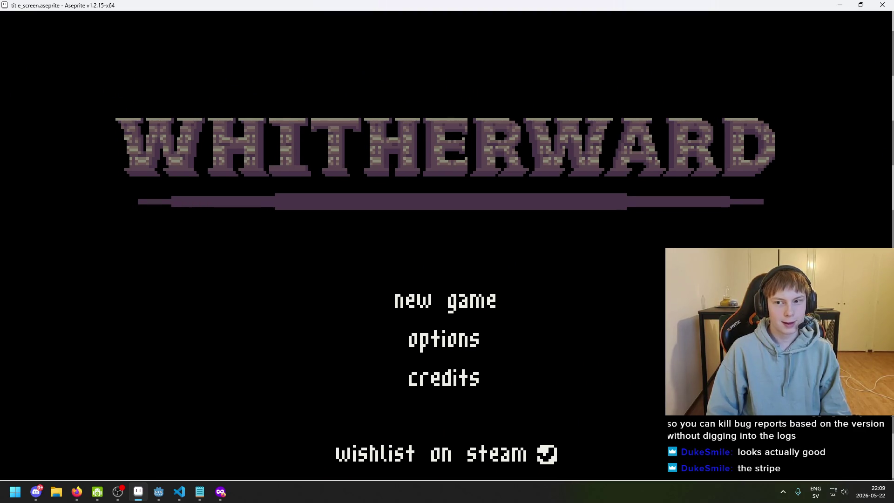
key("Escape")
scroll(445, 232, "down", 2)
scroll(445, 232, "up", 1)
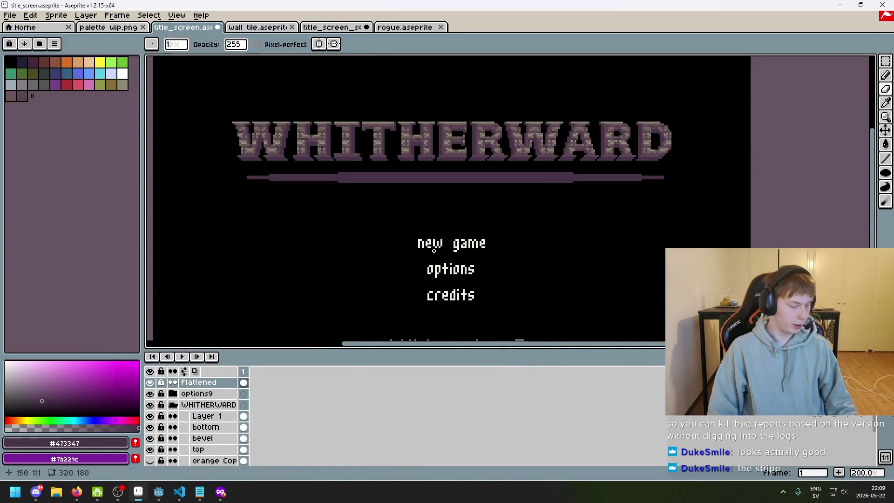
left_click(222, 416)
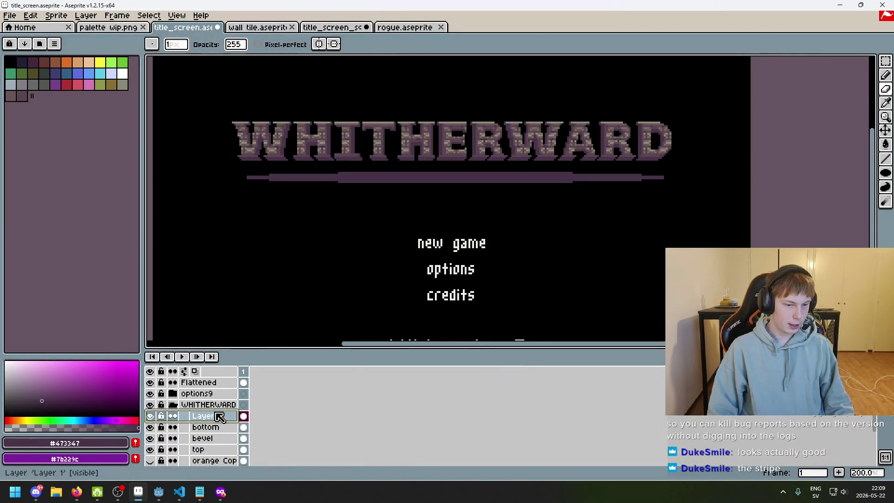
Step: Rename Layer 1 to 'oval' and select the bar under the WHITHERWARD title
double_click(214, 419)
type("oval")
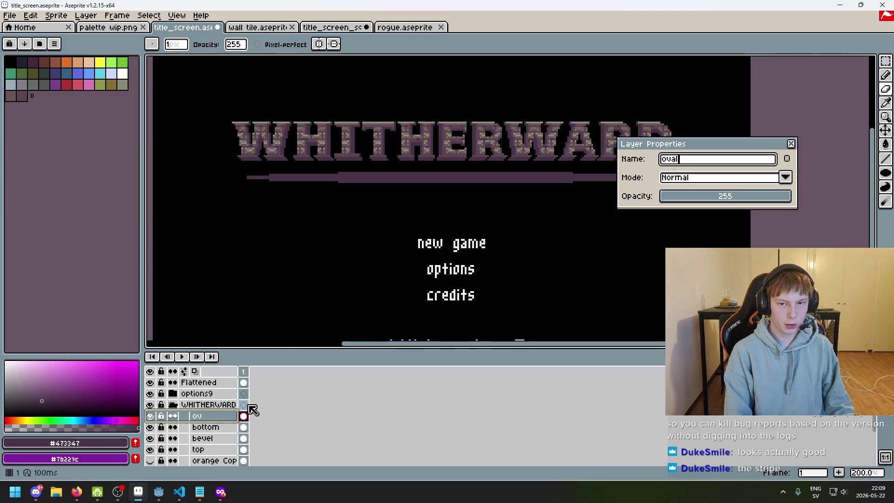
key("Return")
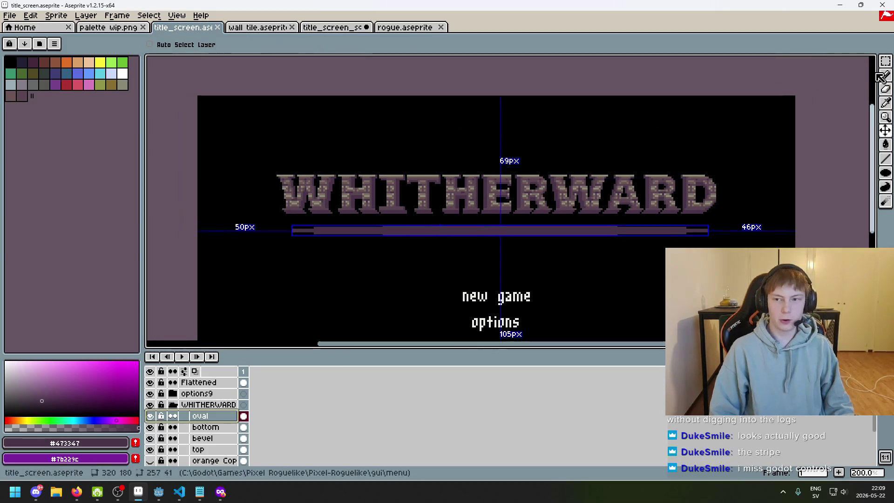
key("w")
scroll(365, 233, "up", 1)
scroll(366, 233, "up", 1)
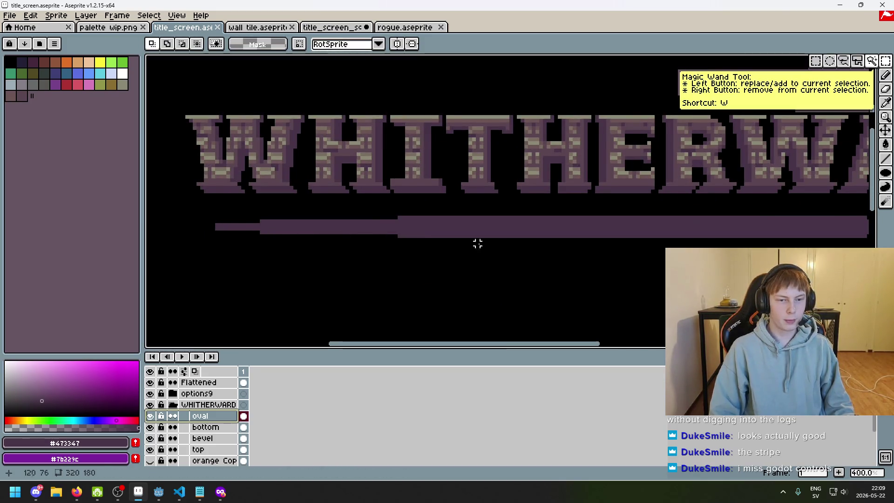
scroll(490, 237, "right", 3)
scroll(671, 220, "right", 2)
scroll(439, 236, "down", 2)
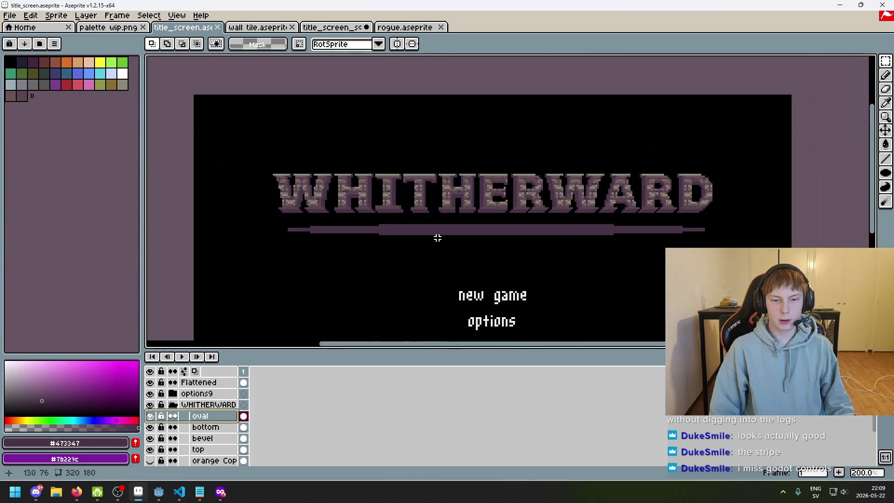
scroll(370, 239, "up", 1)
mouse_move(220, 240)
left_mouse_down()
mouse_move(734, 254)
mouse_move(866, 233)
mouse_move(838, 226)
mouse_move(848, 211)
left_mouse_up()
scroll(494, 176, "down", 1)
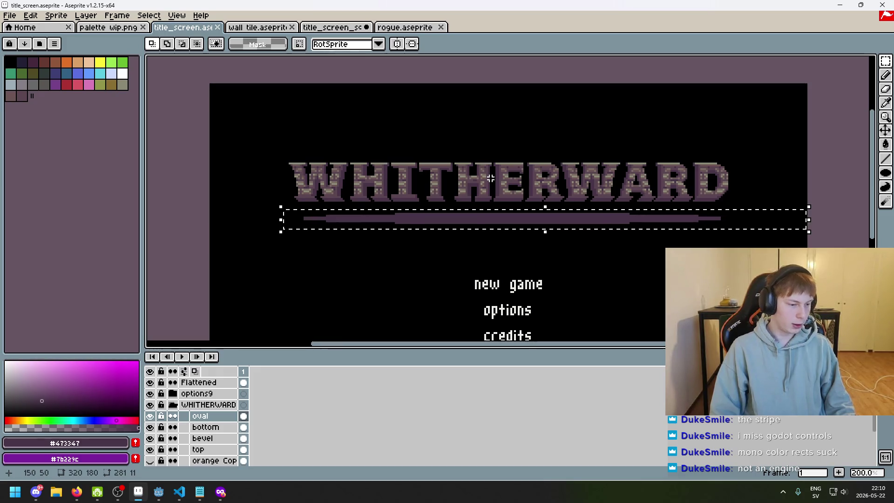
scroll(491, 178, "up", 1)
left_click_drag(490, 177, 432, 213)
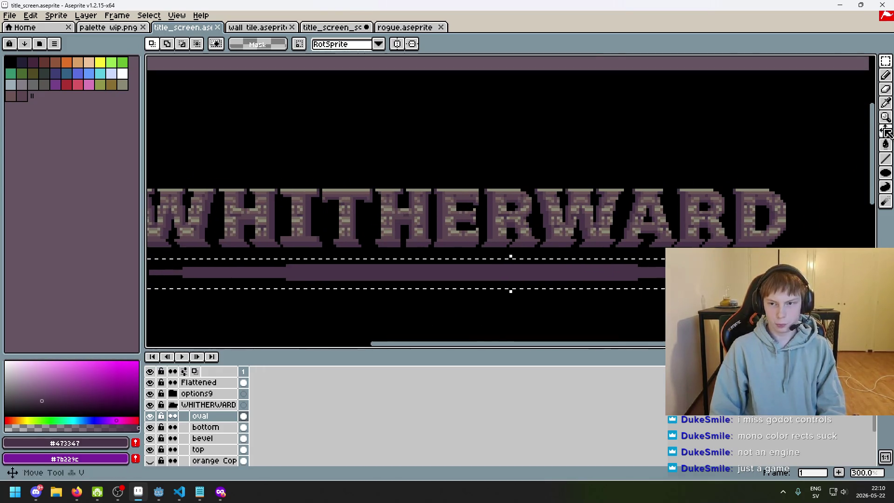
key("Escape")
left_click(886, 173)
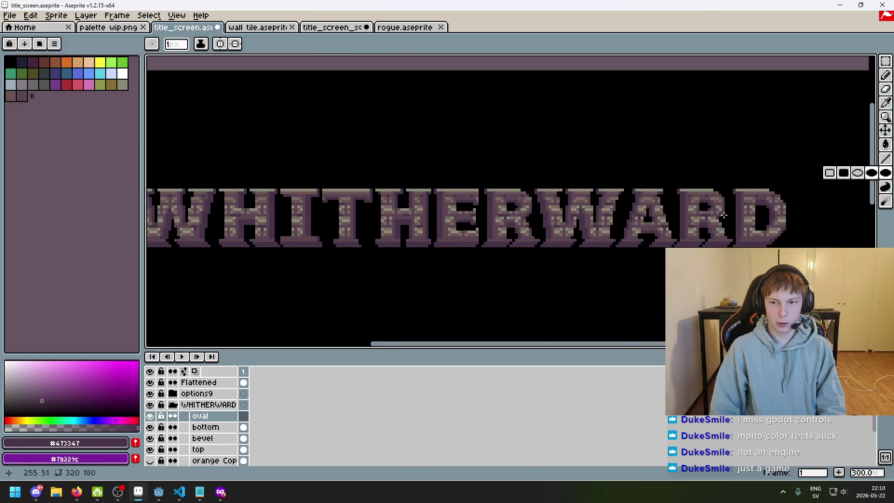
scroll(444, 232, "left", 5)
left_click_drag(358, 259, 615, 264)
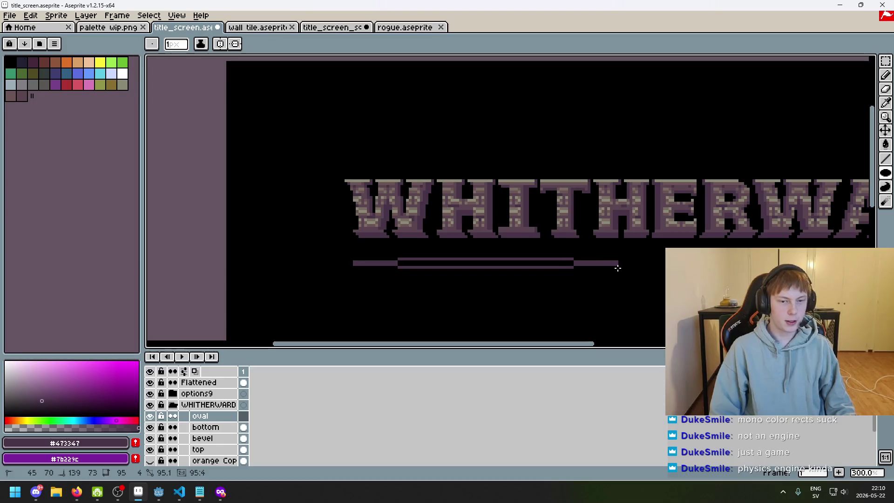
key("ctrl+z")
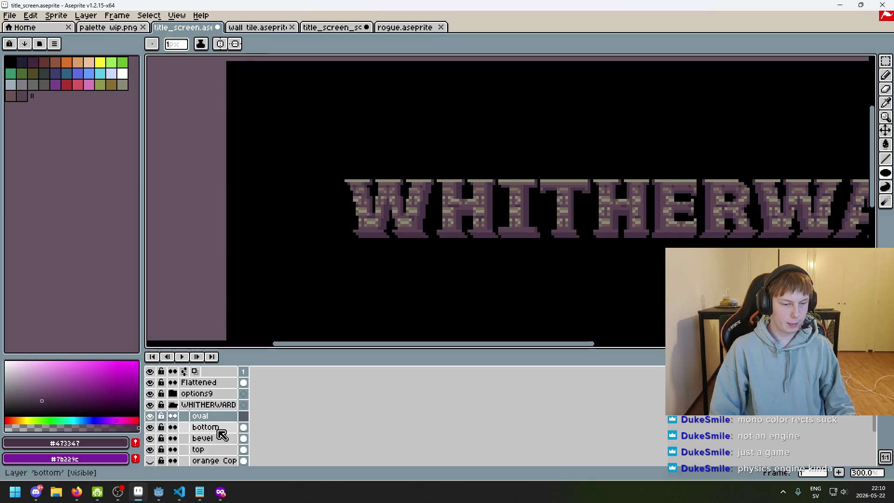
scroll(369, 183, "up", 6)
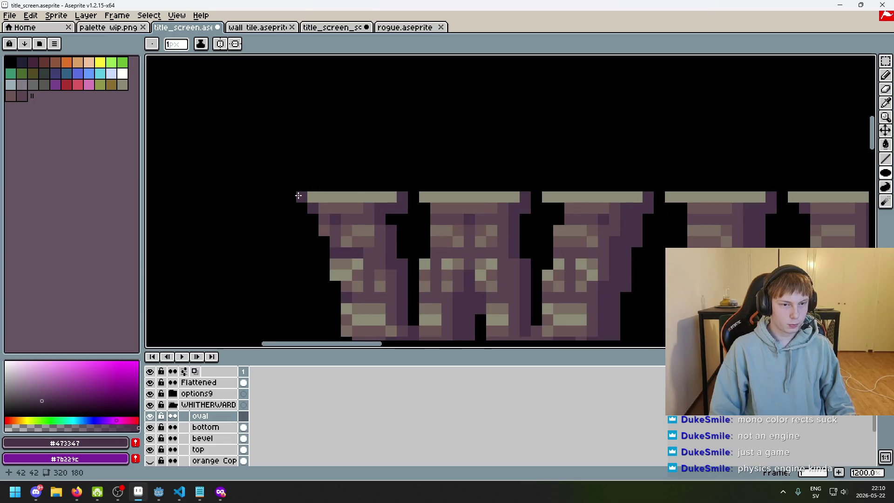
mouse_move(298, 196)
left_mouse_down()
mouse_move(871, 246)
mouse_move(331, 275)
mouse_move(307, 266)
left_mouse_up()
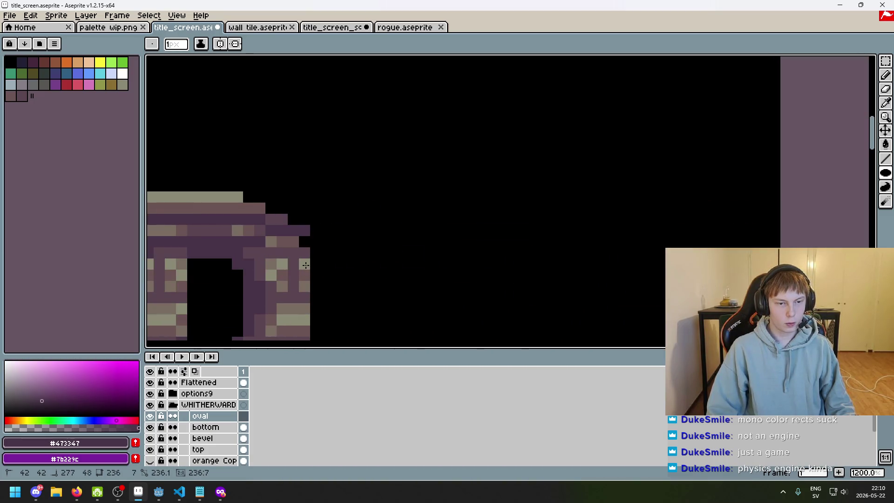
scroll(580, 216, "down", 5)
scroll(580, 216, "down", 3)
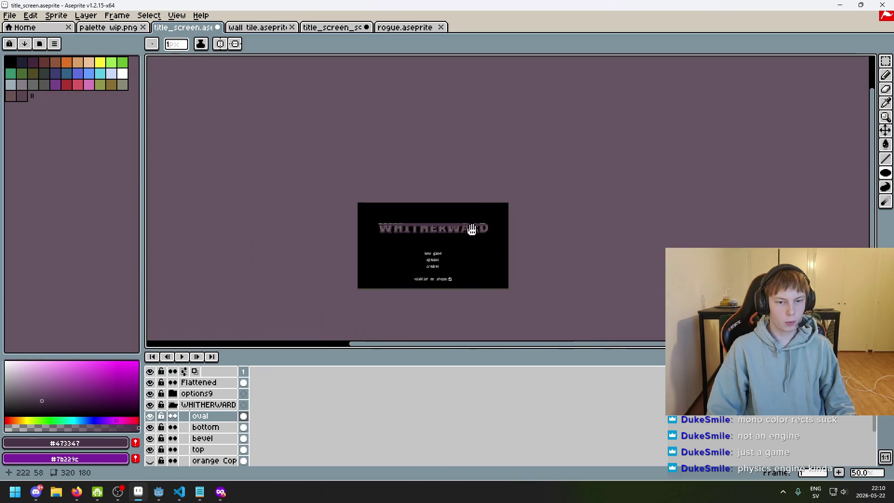
key("m")
Step: Move the title and bar down 28 pixels and deselect
left_click_drag(255, 158, 591, 243)
key("Down")
key("Down")
key("Down")
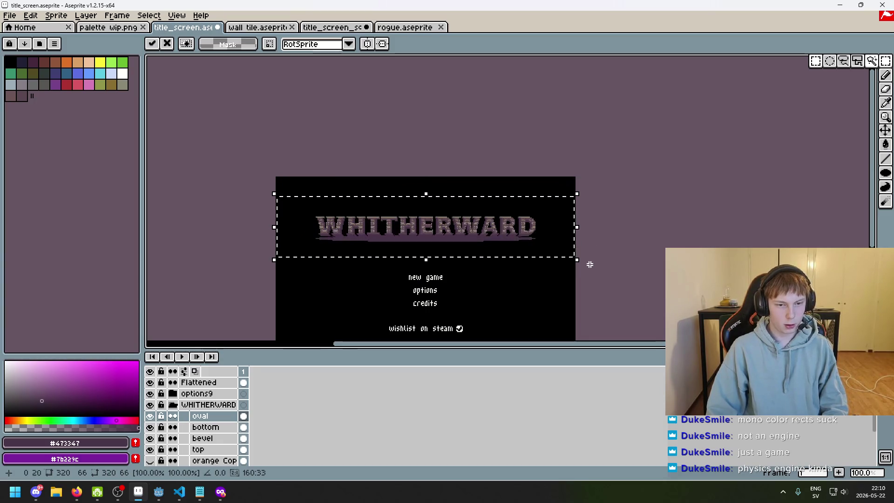
key("Up")
key("Up")
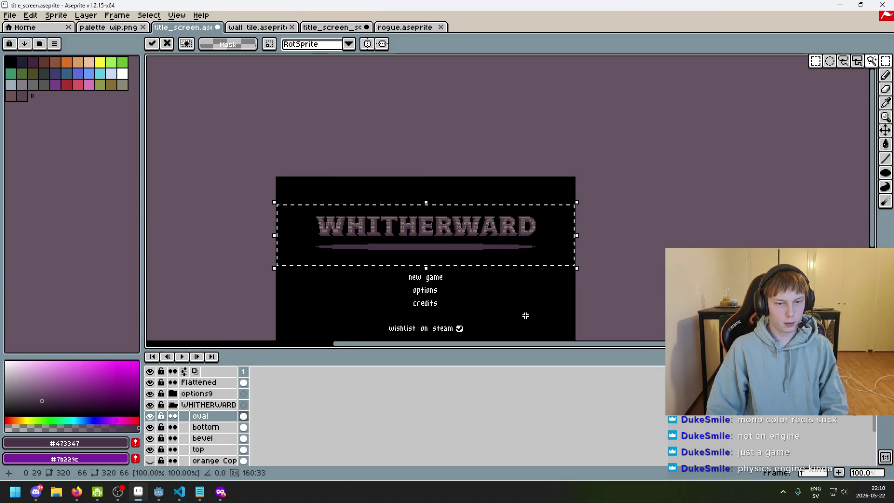
key("ctrl+d")
Step: Preview the repositioned title screen full-screen several times
scroll(413, 267, "up", 1)
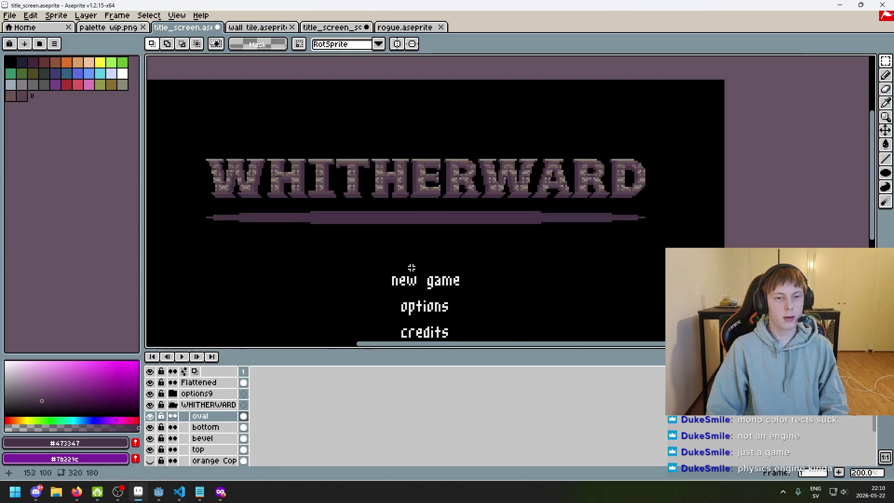
scroll(414, 268, "down", 1)
scroll(495, 183, "up", 1)
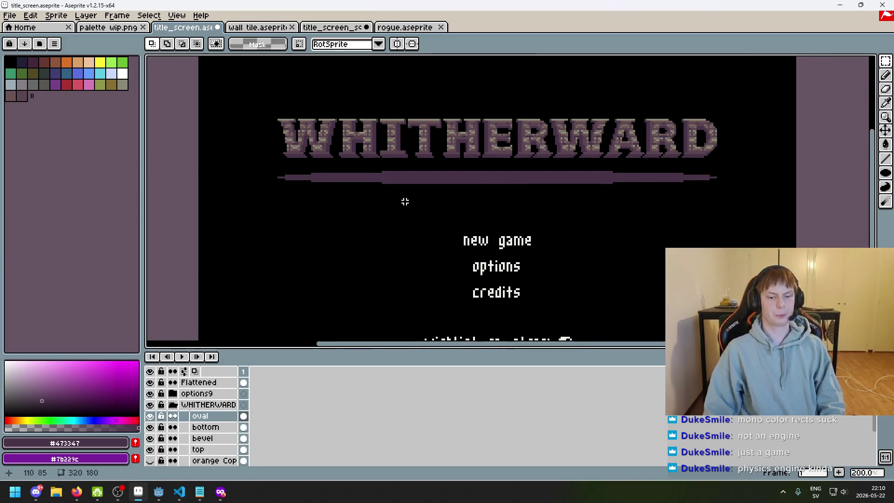
key("F8")
key("Escape")
scroll(342, 238, "up", 1)
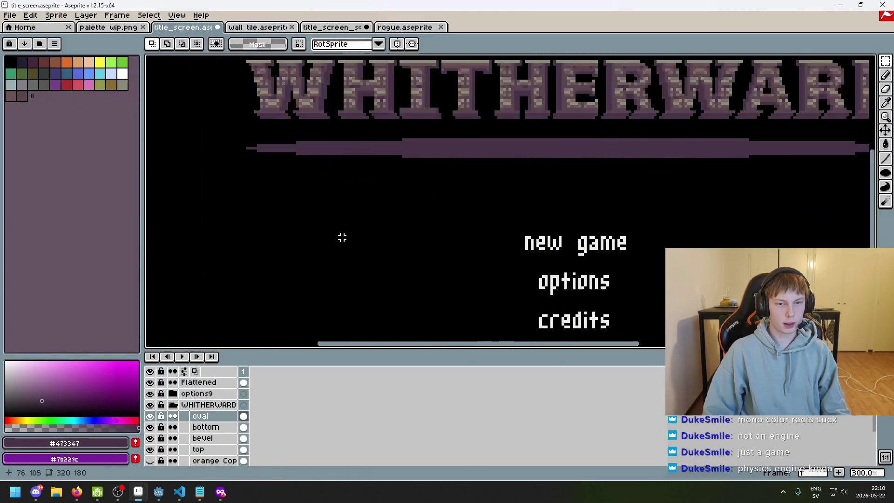
key("F8")
key("Escape")
key("F8")
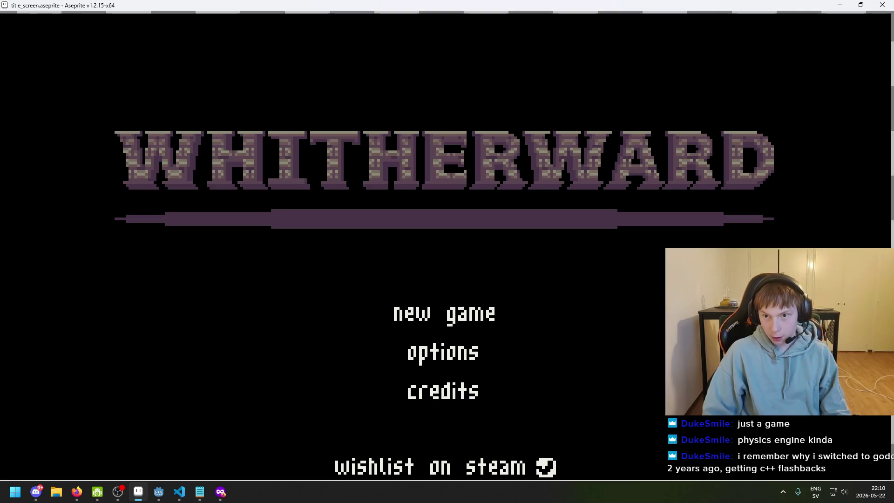
Step: Close the preview, check it once more, and enlarge the canvas area
key("Escape")
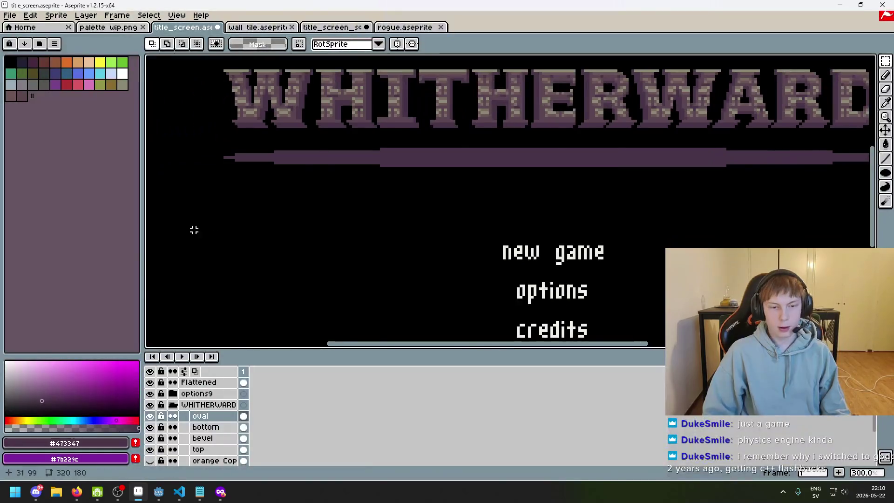
scroll(340, 228, "down", 1)
key("F8")
key("Escape")
scroll(338, 238, "up", 2)
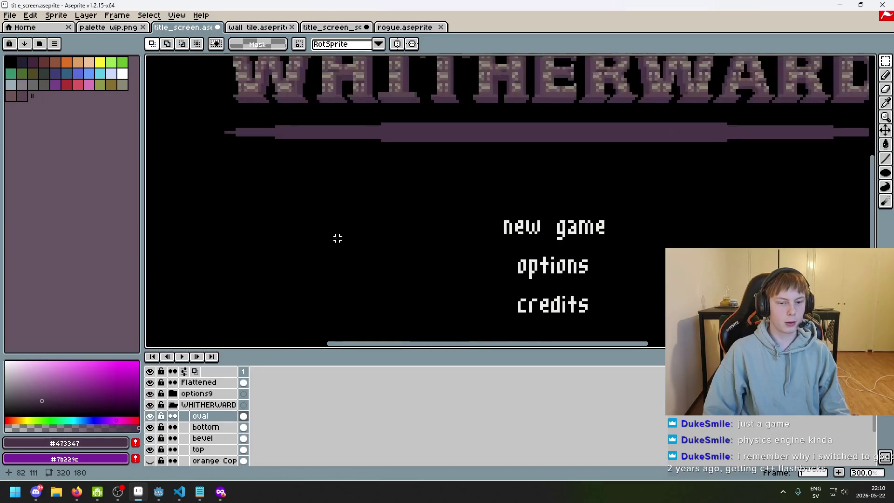
left_click_drag(301, 358, 300, 408)
scroll(365, 289, "down", 1)
scroll(373, 284, "up", 1)
Step: Save the title screen and review it full-screen before switching to Firefox
key("ctrl+s")
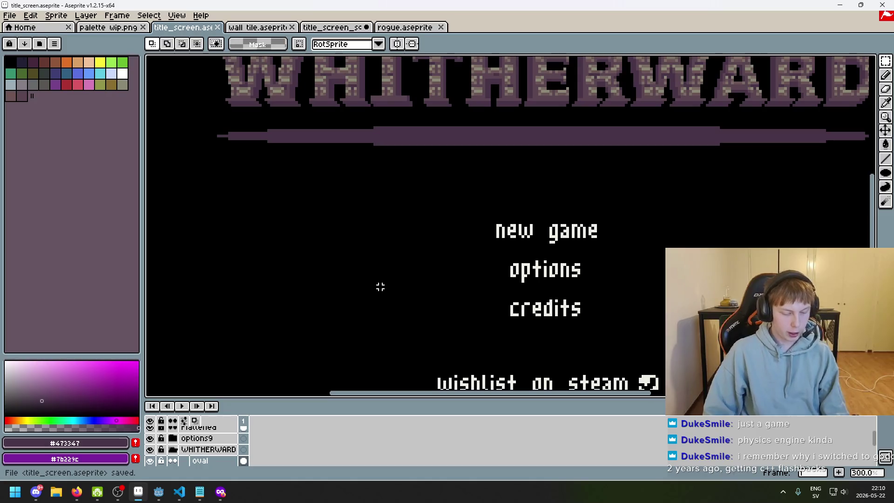
key("F8")
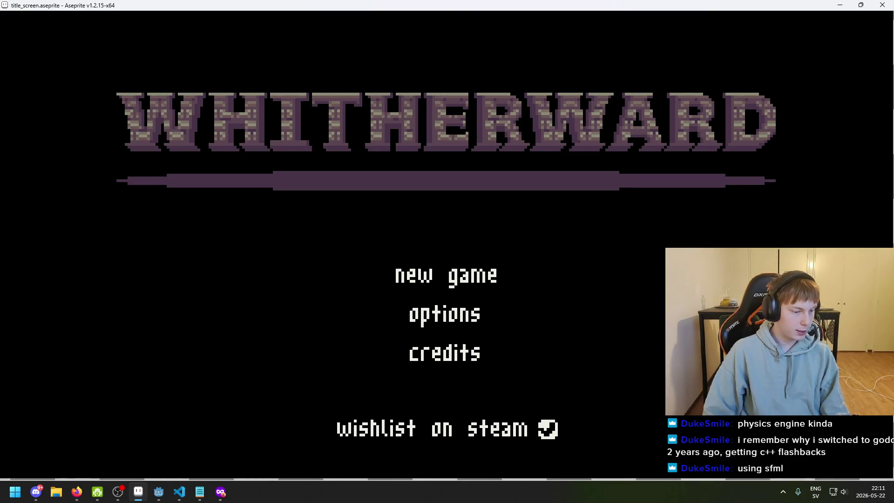
key("Escape")
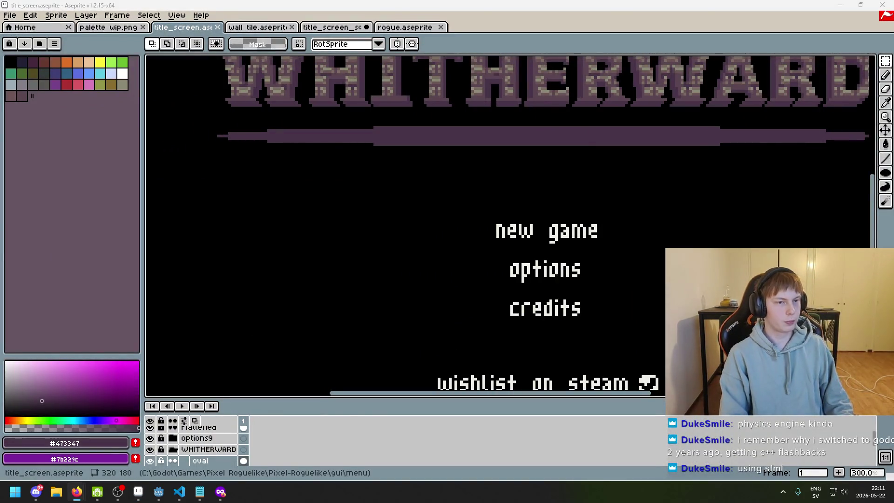
left_click(221, 492)
Step: Search Google for 'sfml' and show the image results
type("sfml")
key("Return")
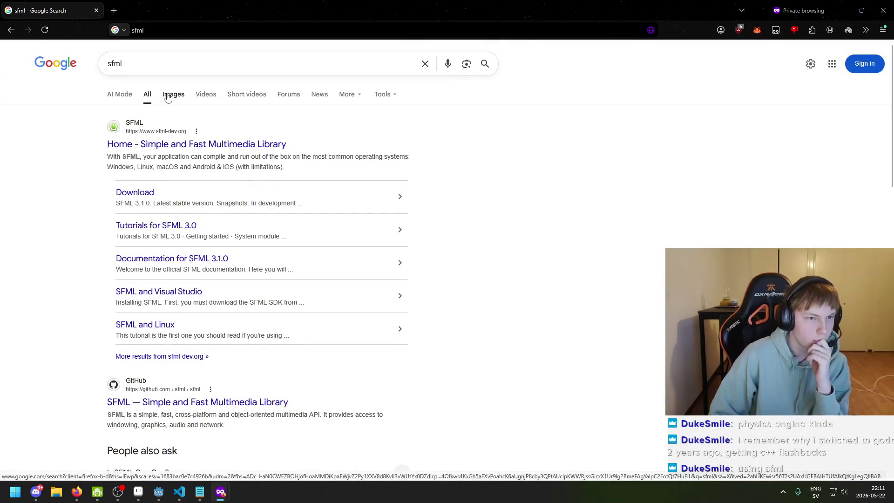
left_click(172, 95)
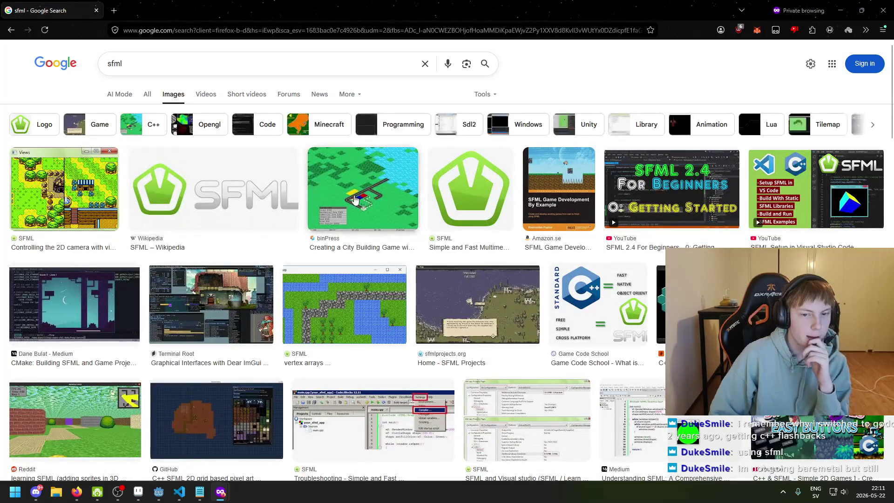
Step: Preview the SFML logo, city-building game, VS Code setup and CMake image results
left_click(457, 205)
left_click(220, 208)
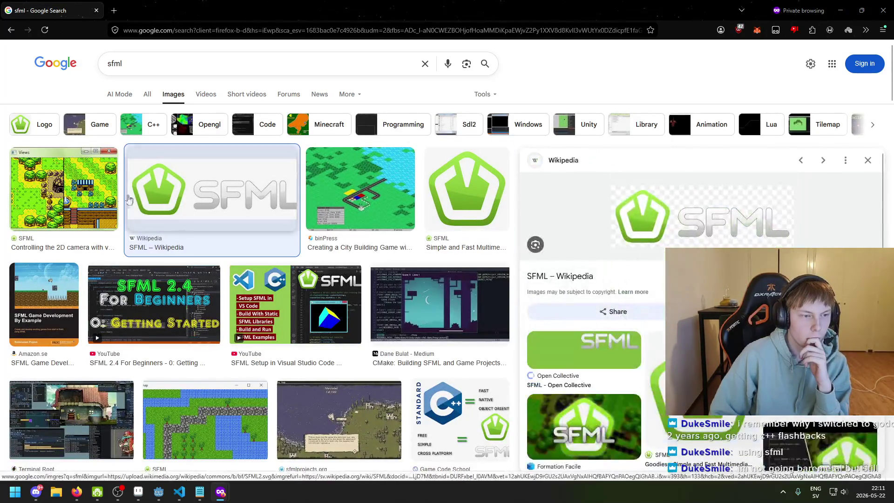
left_click(360, 198)
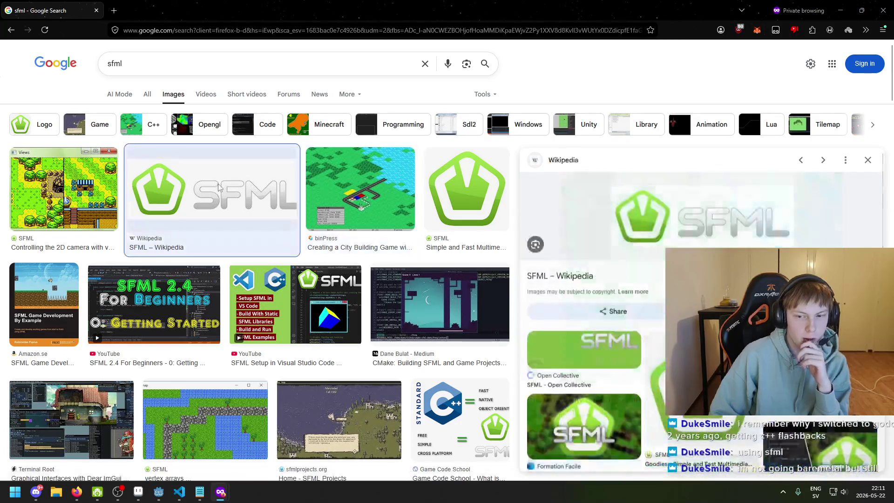
left_click(378, 217)
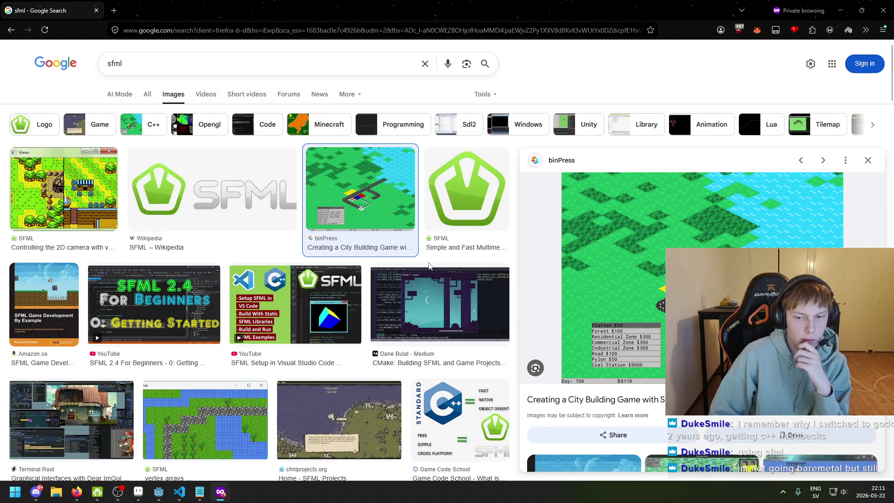
left_click(342, 305)
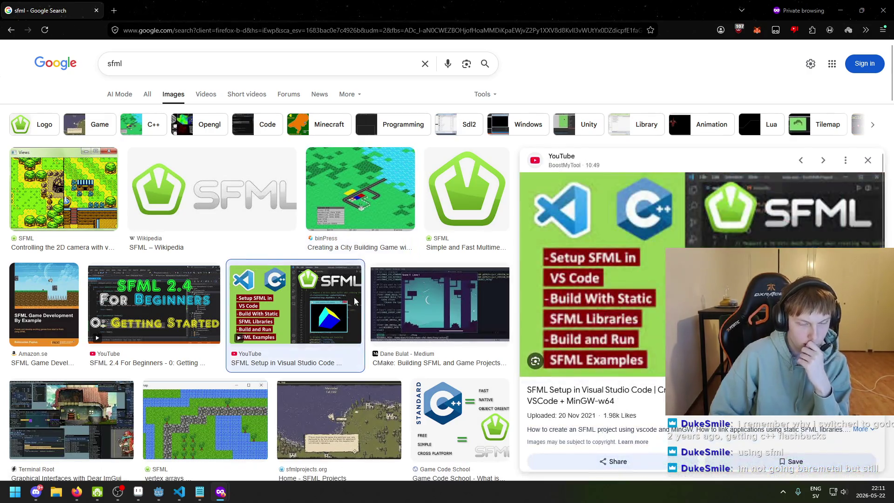
left_click(405, 304)
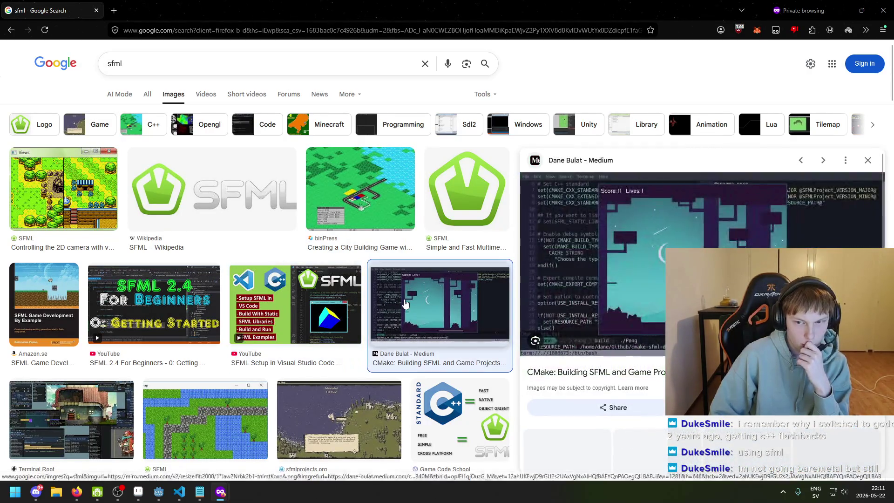
left_click(196, 302)
left_click(298, 302)
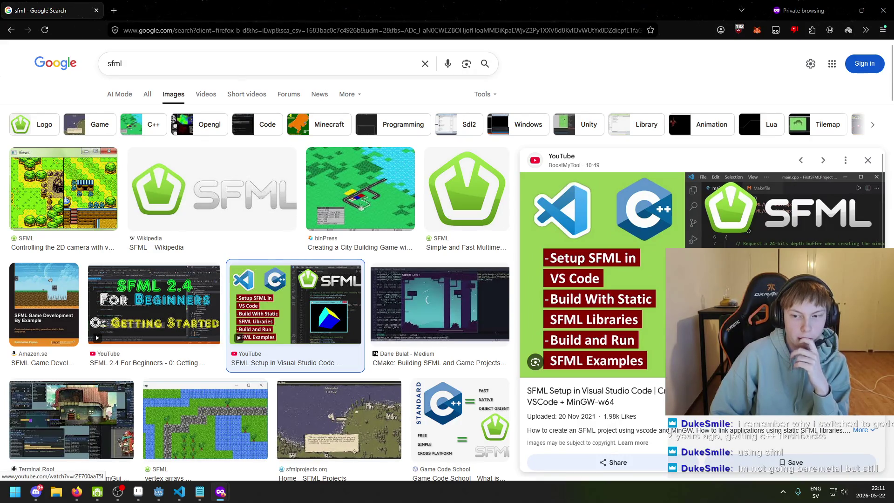
scroll(605, 303, "down", 4)
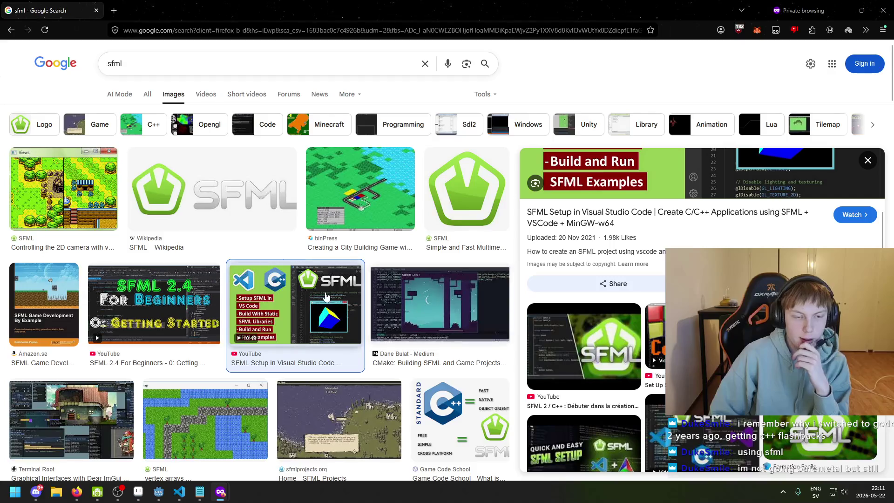
left_click(431, 310)
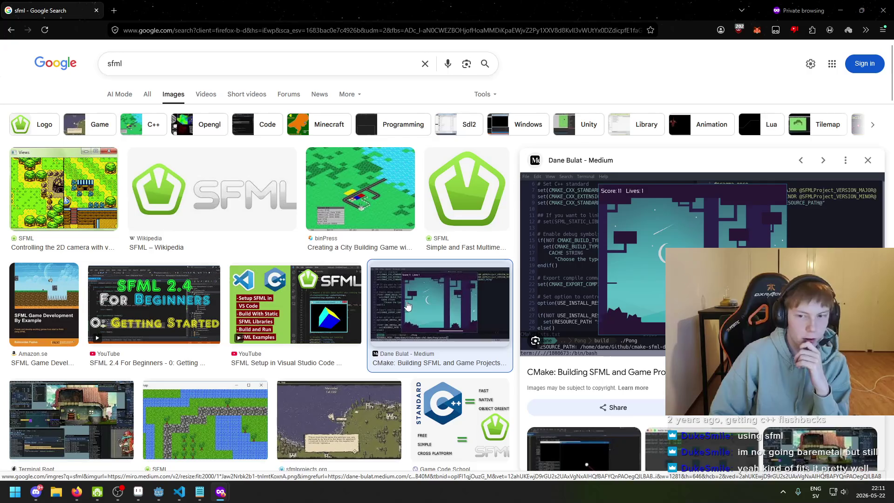
Step: Preview the SFML Projects, tilemap, raycasting and GitHub world-builder results, then close Firefox
scroll(424, 297, "down", 2)
left_click(340, 322)
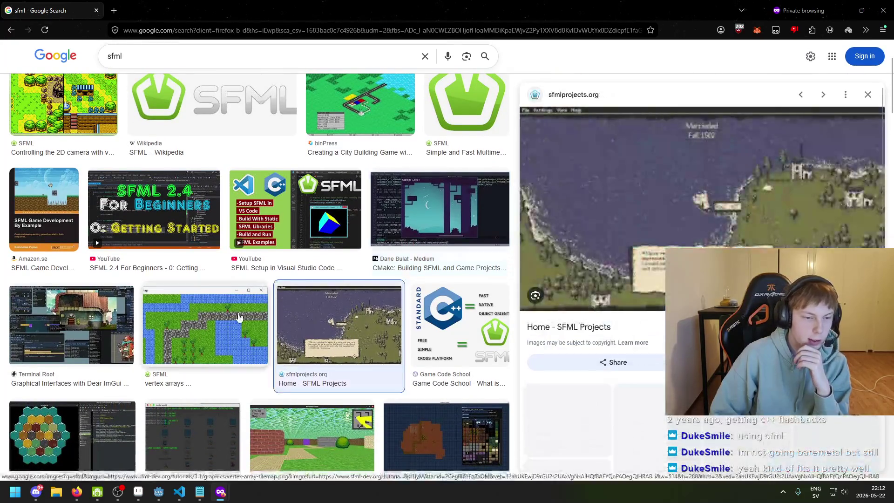
left_click(270, 317)
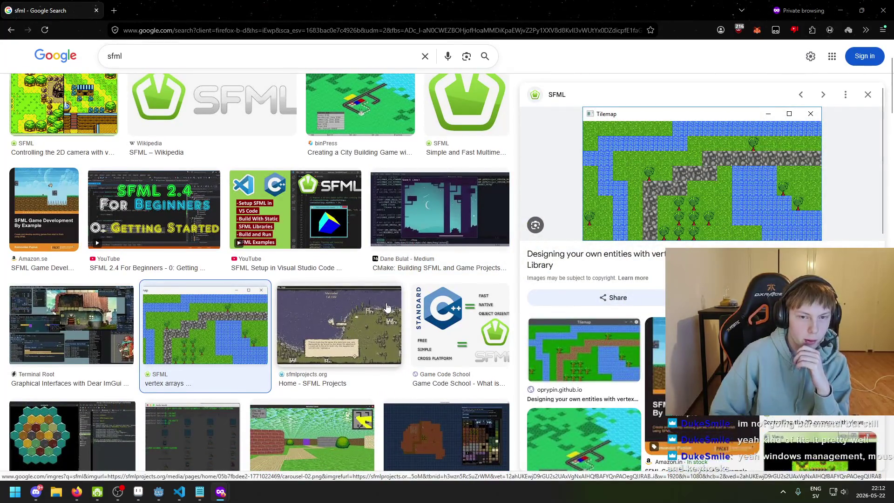
scroll(434, 233, "up", 1)
scroll(418, 224, "up", 1)
scroll(424, 196, "down", 3)
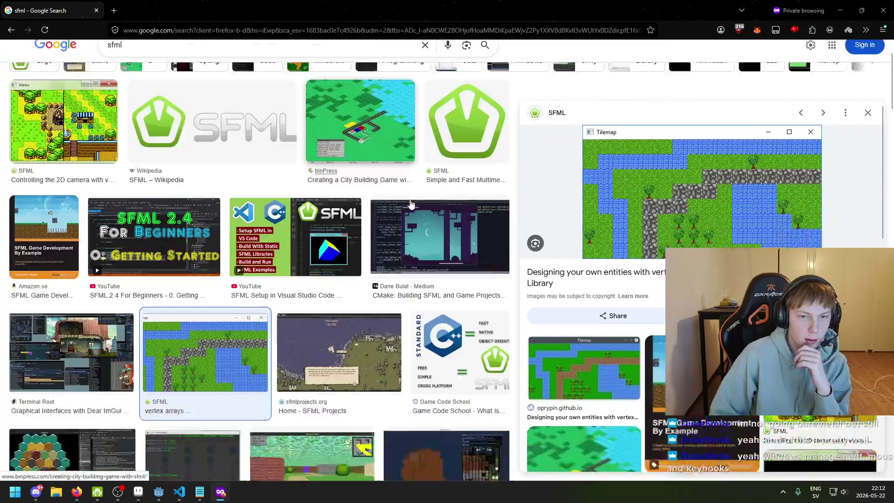
left_click(433, 160)
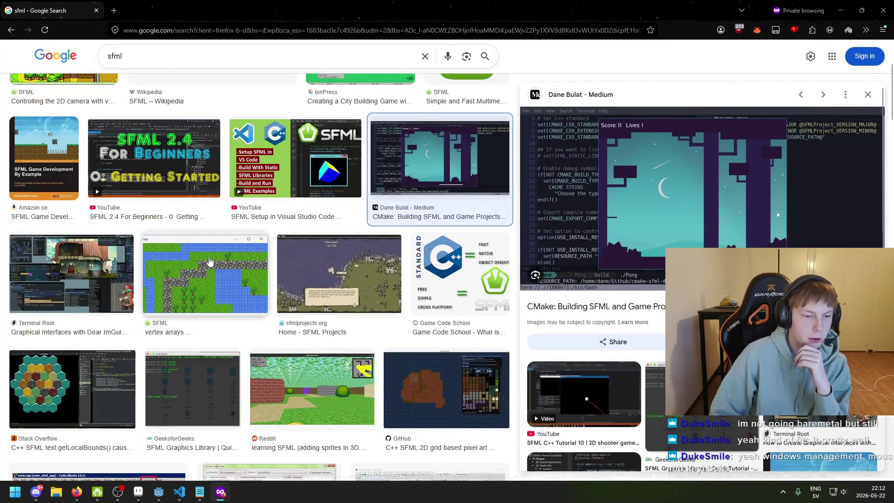
left_click(211, 263)
left_click(305, 260)
scroll(305, 260, "down", 2)
left_click(298, 289)
left_click(231, 188)
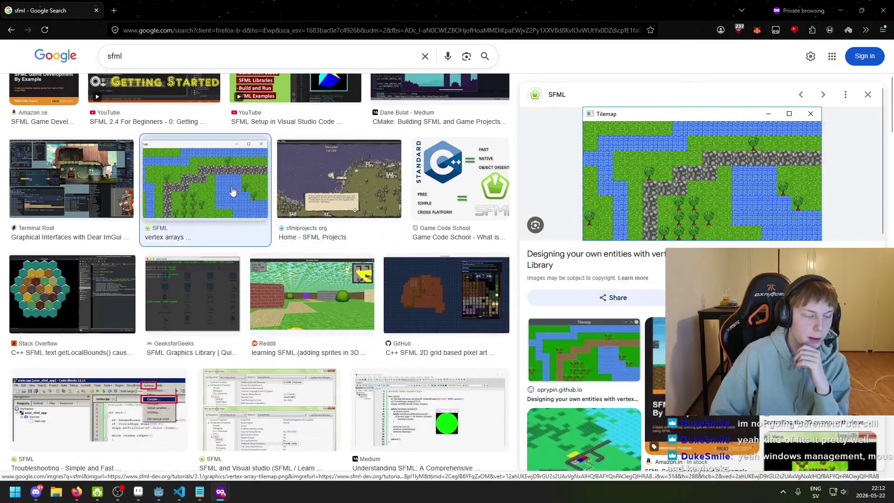
left_click(292, 277)
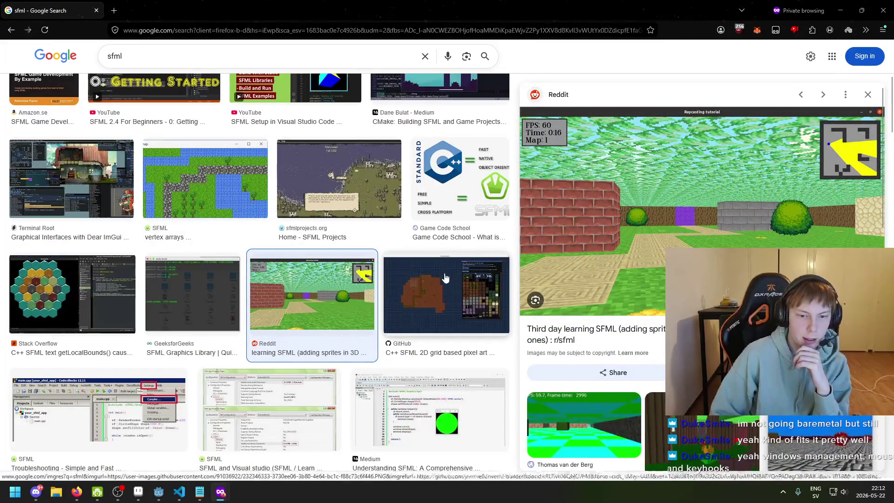
left_click(400, 275)
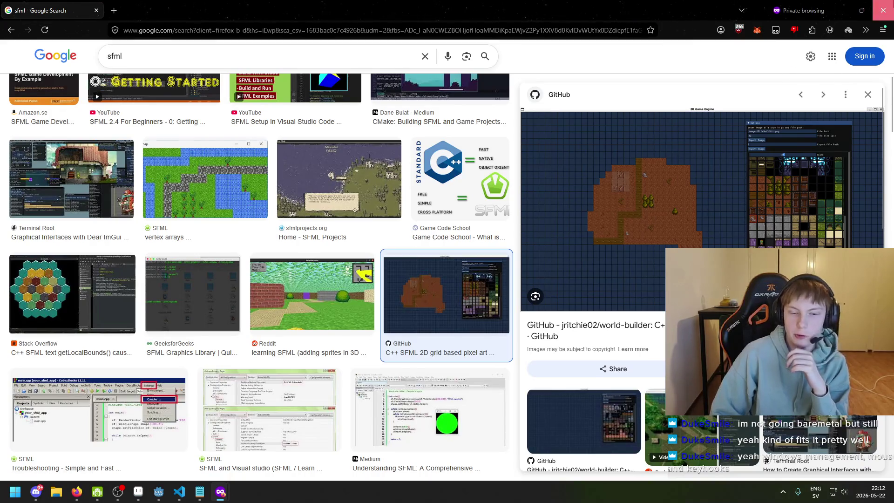
left_click(883, 11)
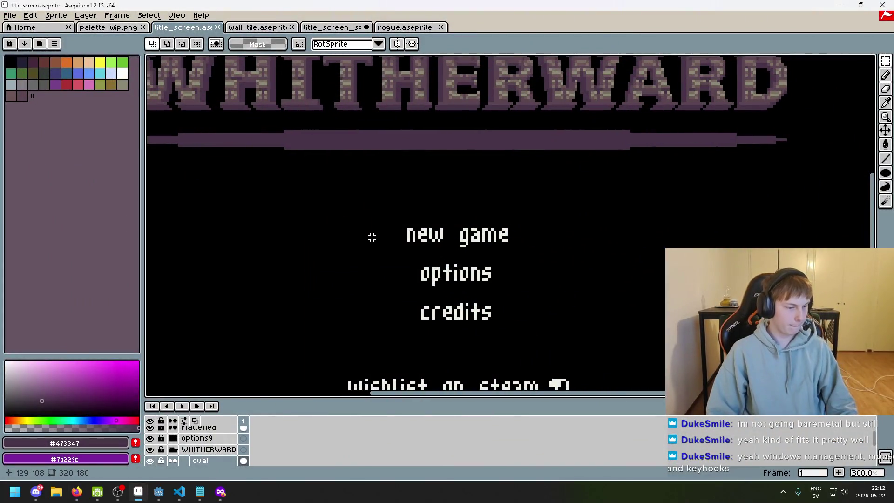
Step: Redraw the stepped ends of the tapered title bar with a black Pencil
mouse_move(347, 235)
left_mouse_down()
mouse_move(414, 247)
mouse_move(444, 266)
left_mouse_up()
scroll(399, 219, "down", 1)
scroll(399, 220, "up", 1)
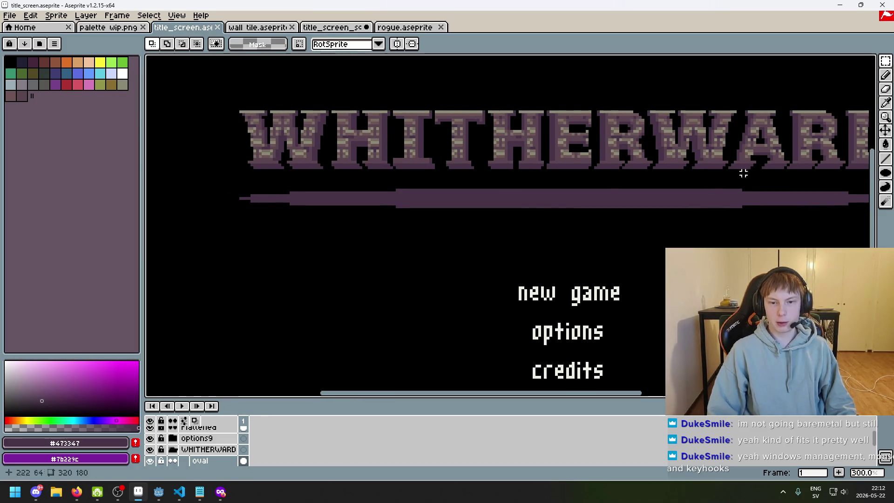
key("b")
left_click(243, 204, "alt")
scroll(250, 205, "up", 3)
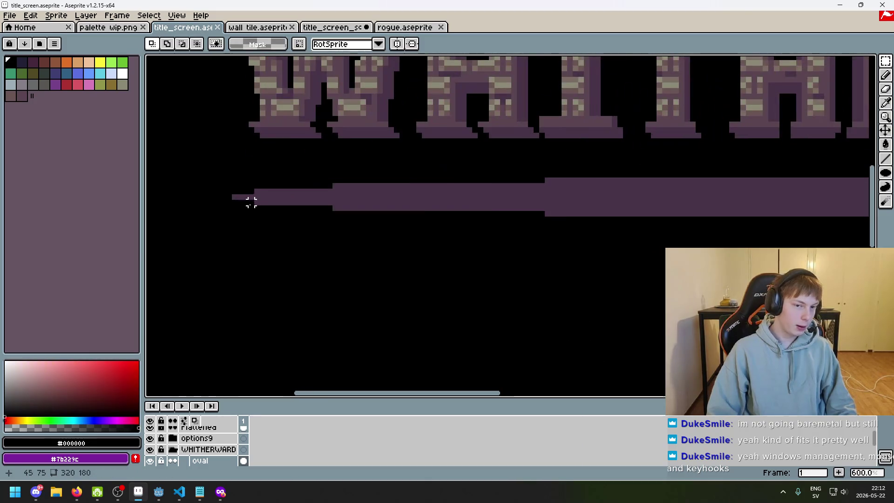
scroll(343, 192, "down", 2)
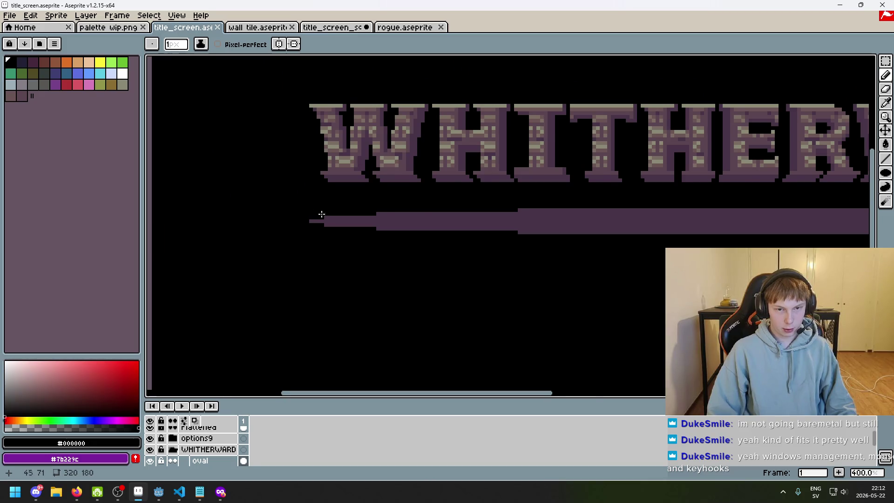
scroll(315, 213, "down", 1)
scroll(340, 222, "up", 3)
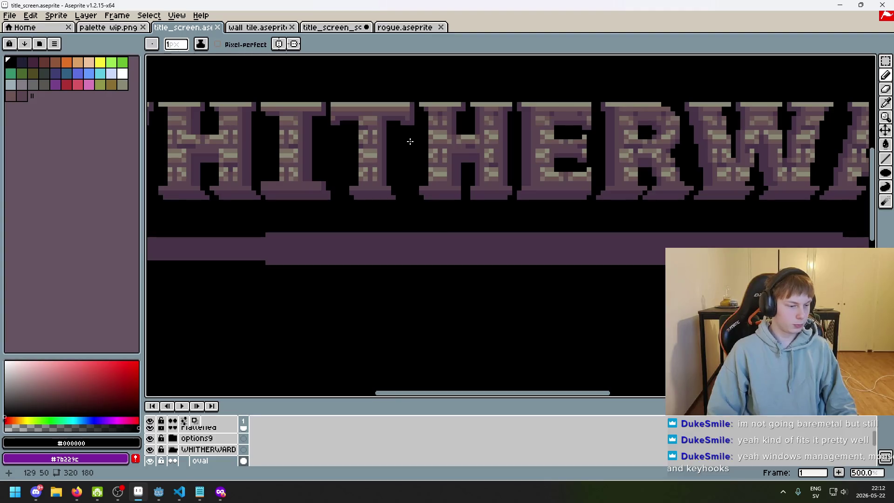
left_click_drag(404, 160, 545, 173)
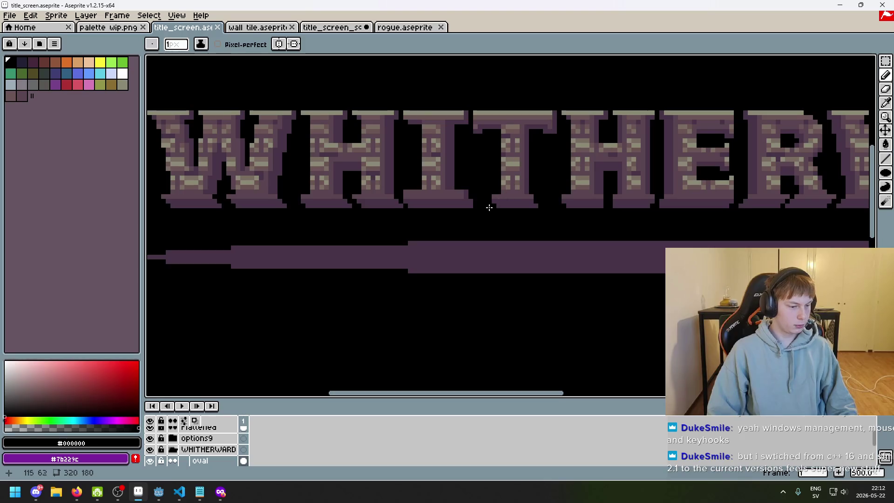
left_click_drag(368, 235, 474, 225)
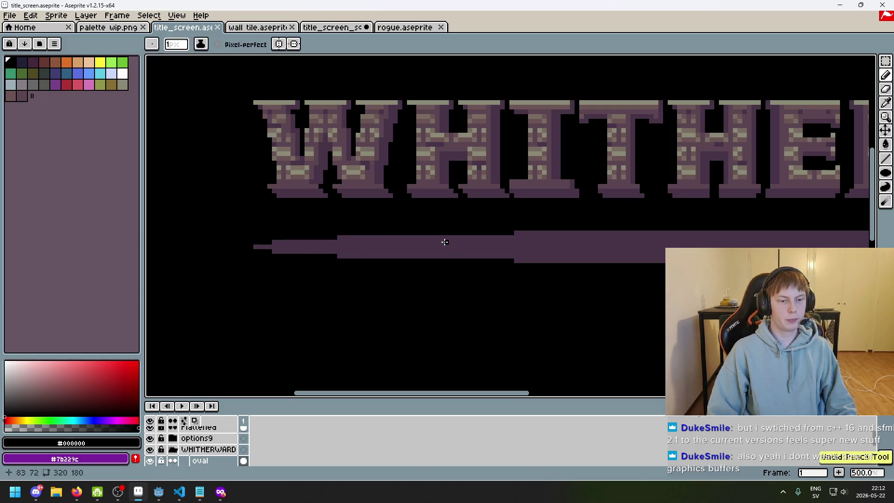
scroll(474, 257, "down", 2)
scroll(474, 257, "right", 3)
key("ctrl")
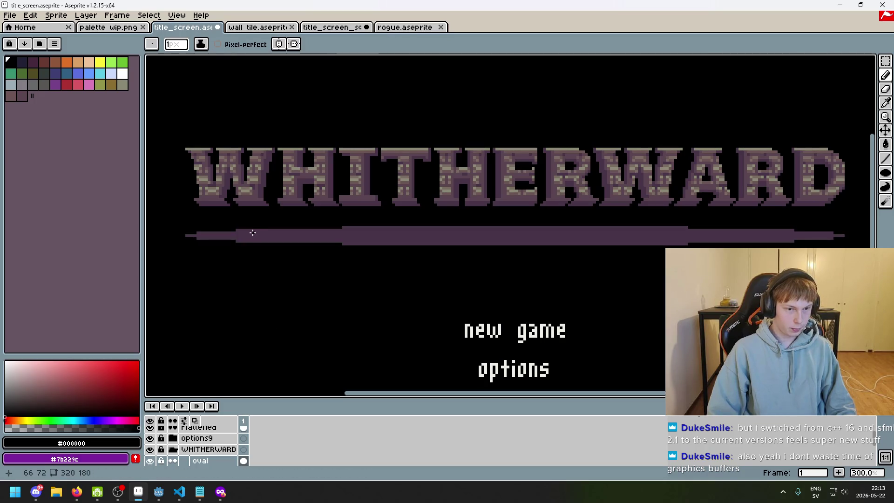
Step: With the Eraser, cut straight horizontal lines through the tapered purple bar to leave thin parallel stripes
scroll(247, 232, "up", 3)
scroll(242, 234, "down", 2)
key("e")
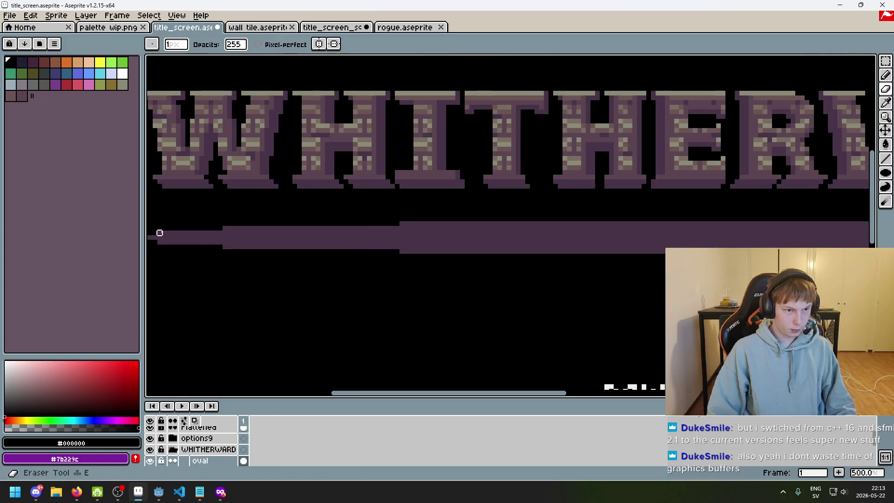
scroll(296, 260, "down", 1)
scroll(297, 259, "down", 1)
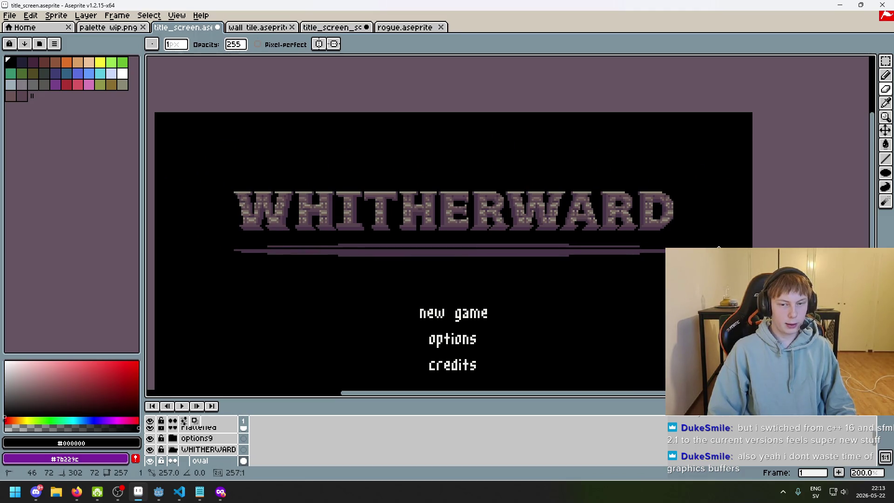
scroll(603, 269, "down", 1)
scroll(425, 250, "up", 4)
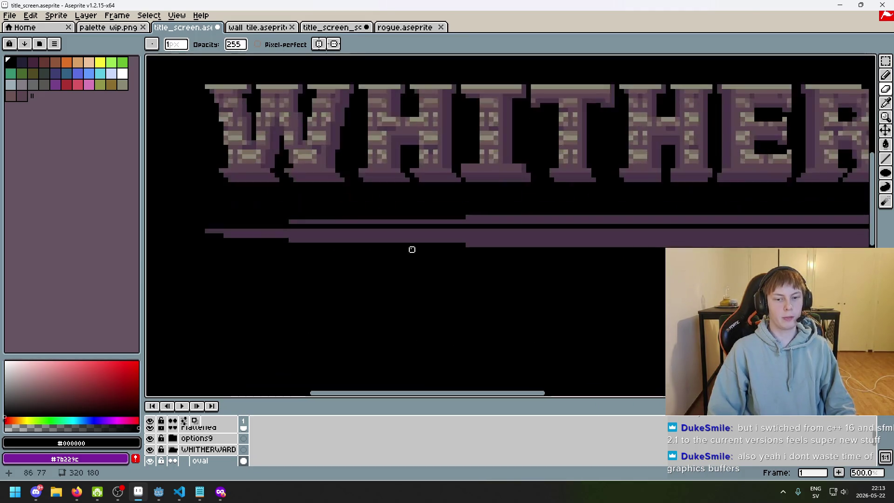
scroll(453, 266, "right", 5)
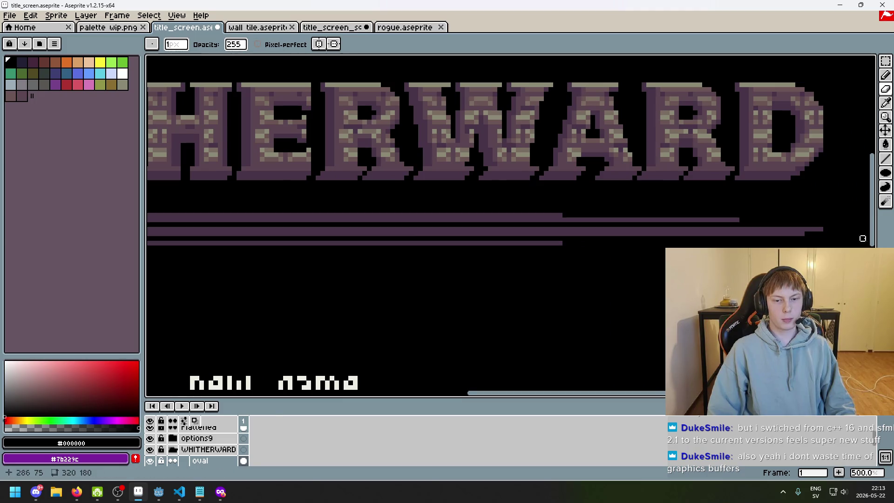
scroll(535, 291, "down", 2)
scroll(578, 267, "left", 3)
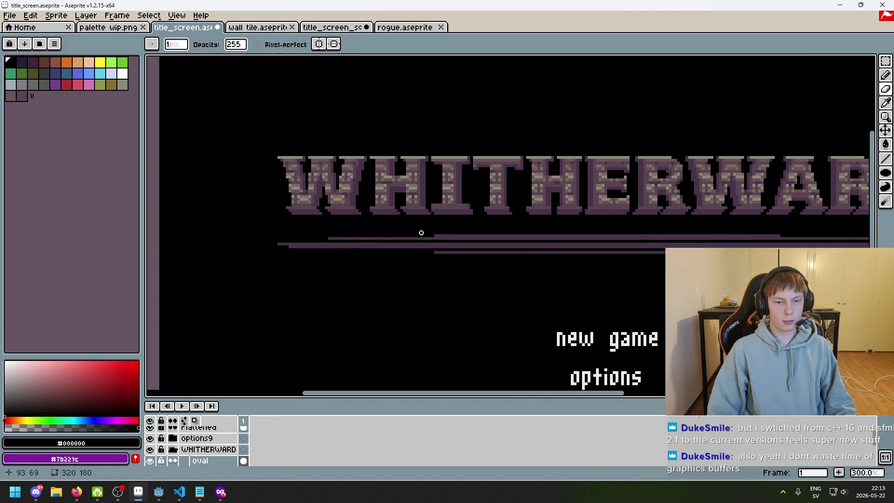
key("shift")
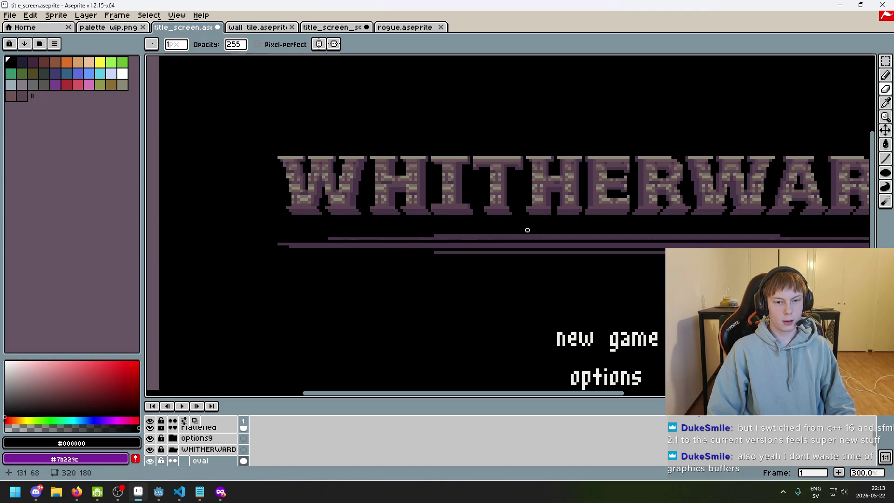
scroll(611, 222, "down", 1)
scroll(612, 228, "up", 1)
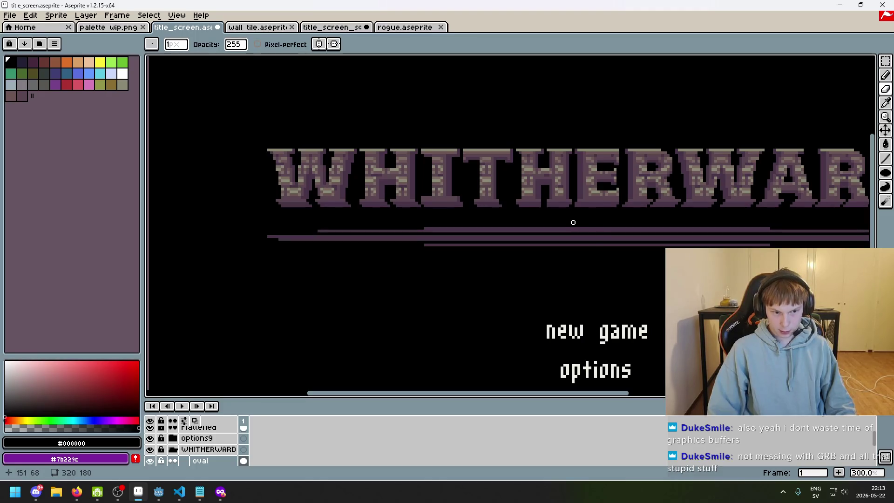
scroll(574, 222, "down", 2)
scroll(586, 227, "up", 1)
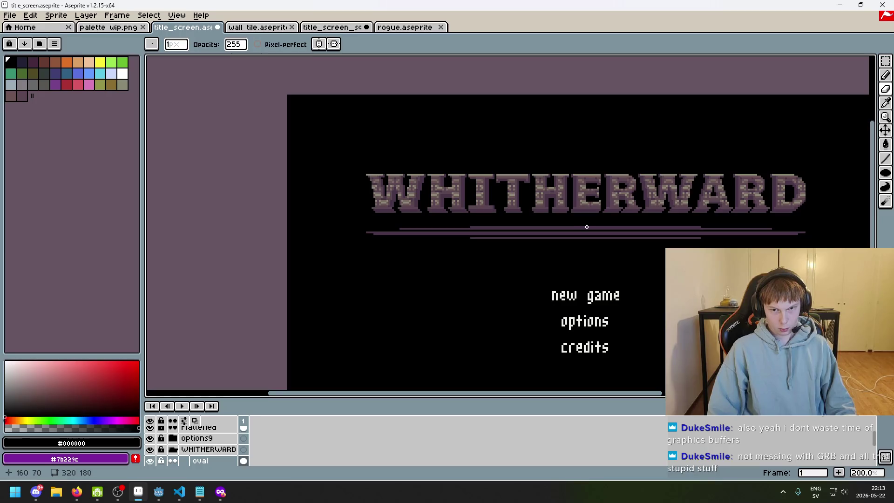
left_click_drag(581, 266, 482, 252)
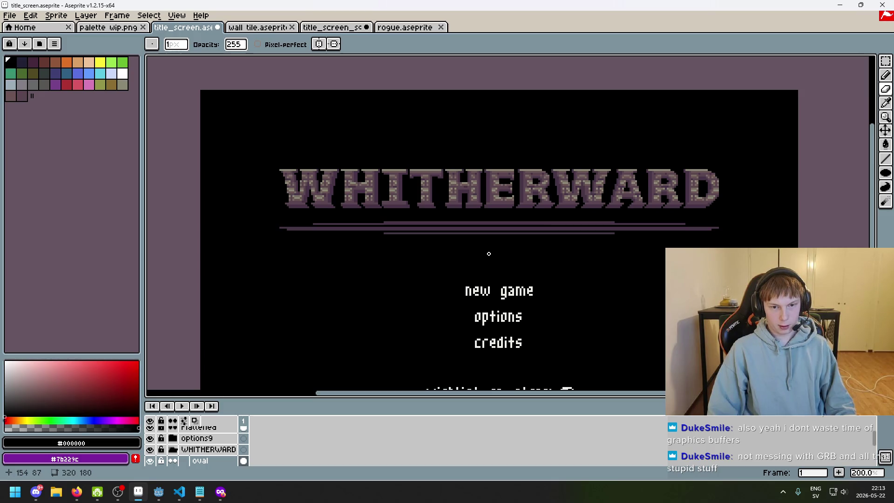
left_click_drag(487, 254, 442, 179)
scroll(219, 447, "down", 5)
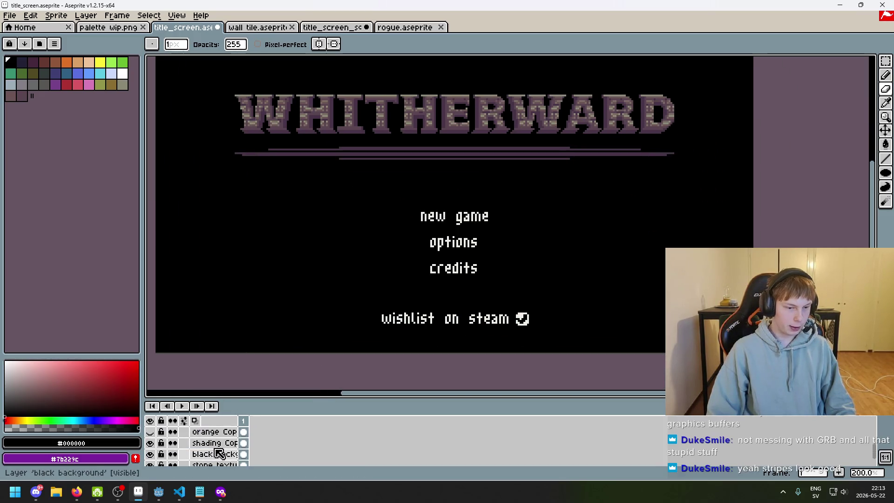
scroll(219, 454, "down", 3)
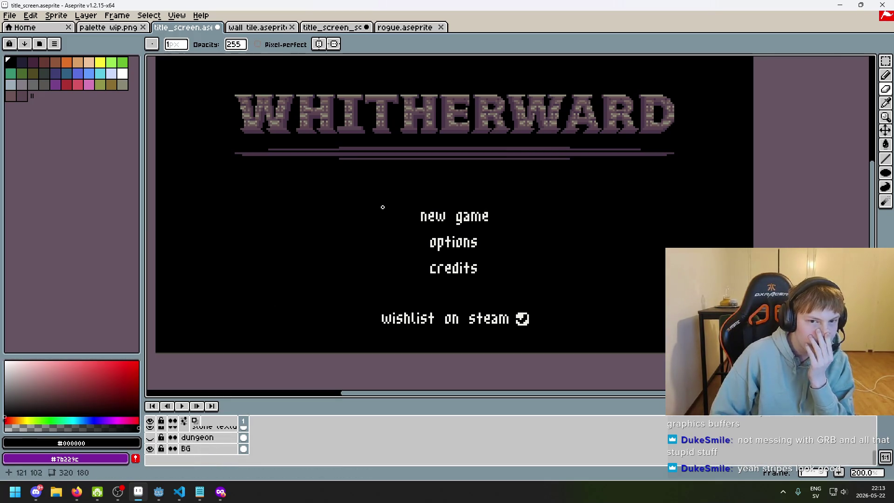
scroll(210, 444, "up", 10)
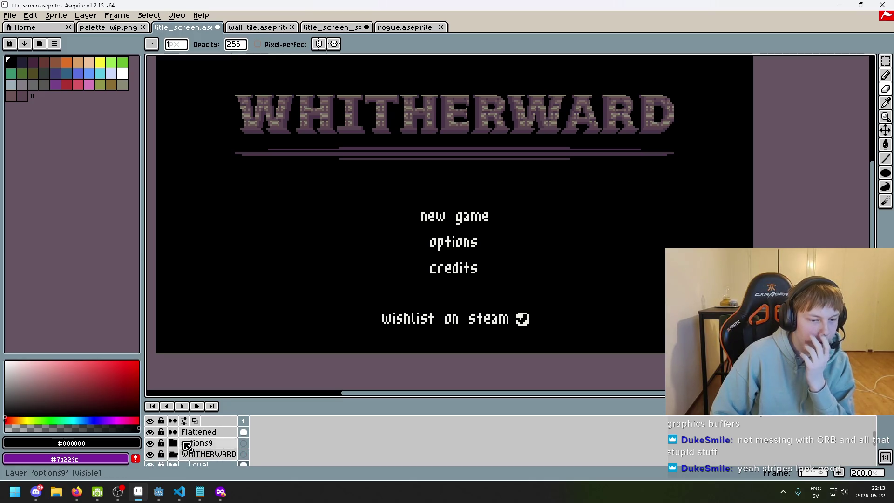
scroll(181, 450, "up", 2)
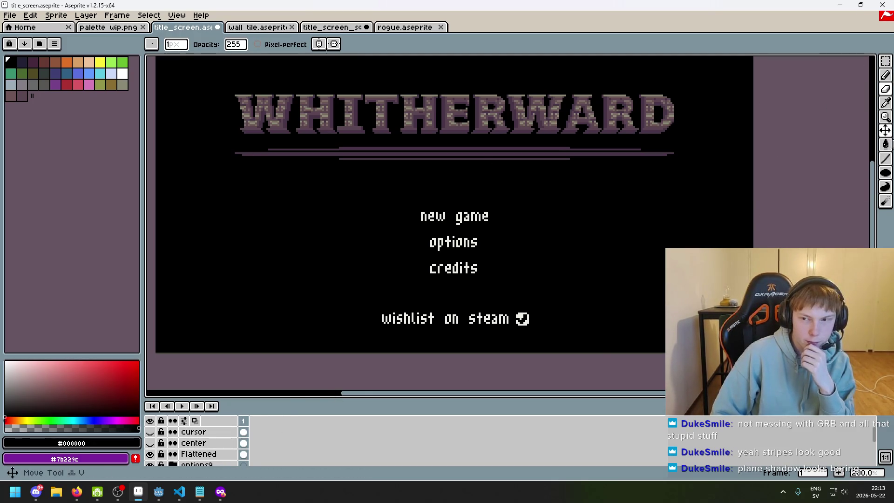
key("u")
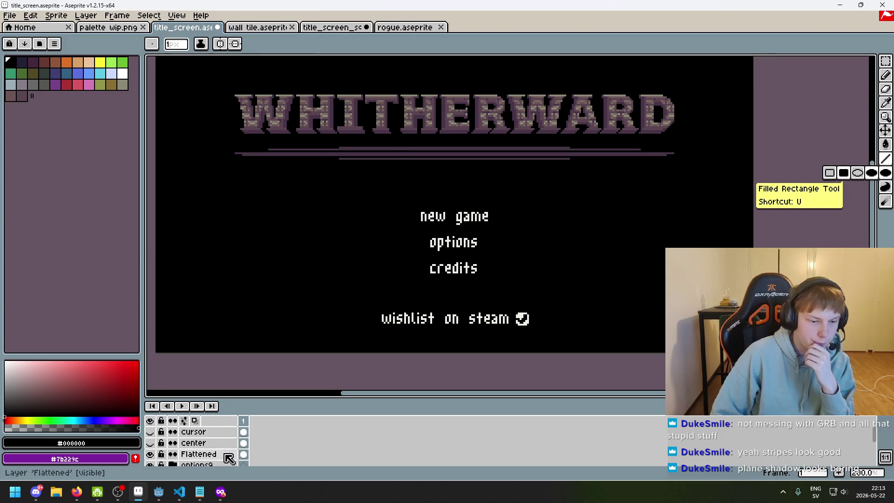
Step: Show the hidden 'center' guide layer and make it the active layer
left_click(151, 443)
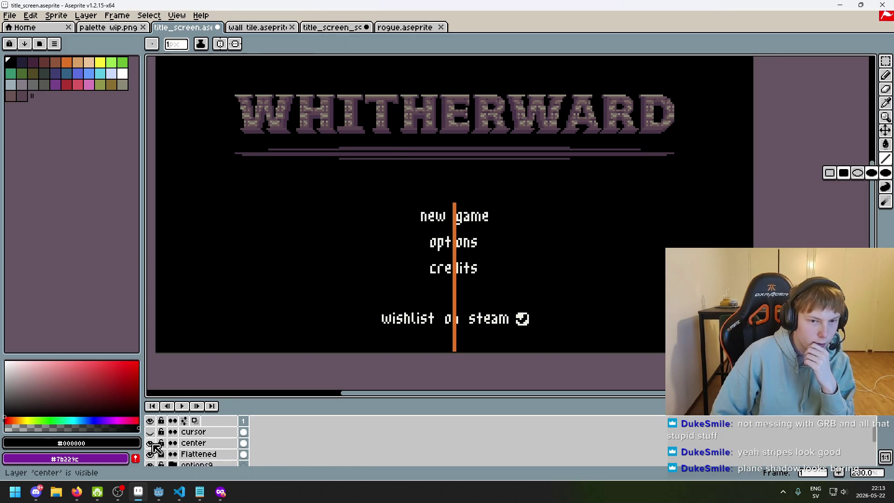
left_click(196, 443)
key("plus")
key("minus")
Step: In red, draw diagonal guide lines from the title's ends down to the bottom centre
left_click(66, 84)
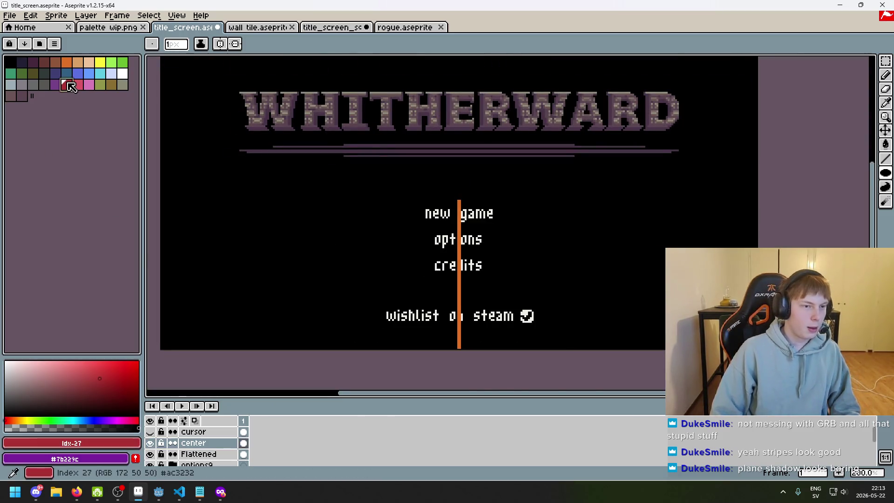
scroll(277, 134, "up", 4)
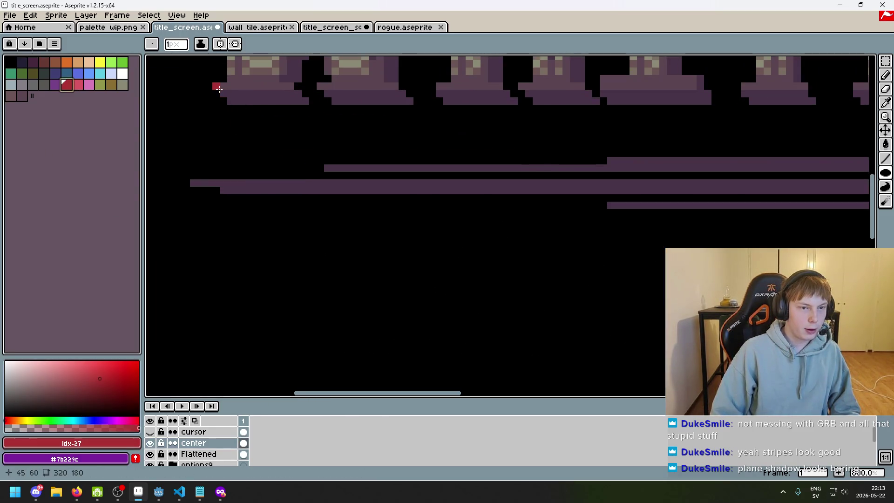
left_click(219, 88)
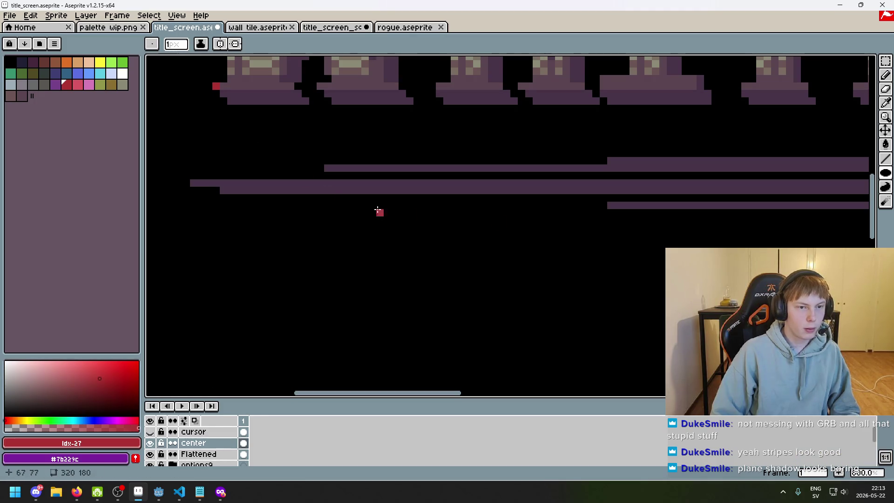
left_click(890, 160)
scroll(221, 94, "down", 3)
mouse_move(223, 97)
left_mouse_down()
mouse_move(397, 277)
mouse_move(579, 393)
left_mouse_up()
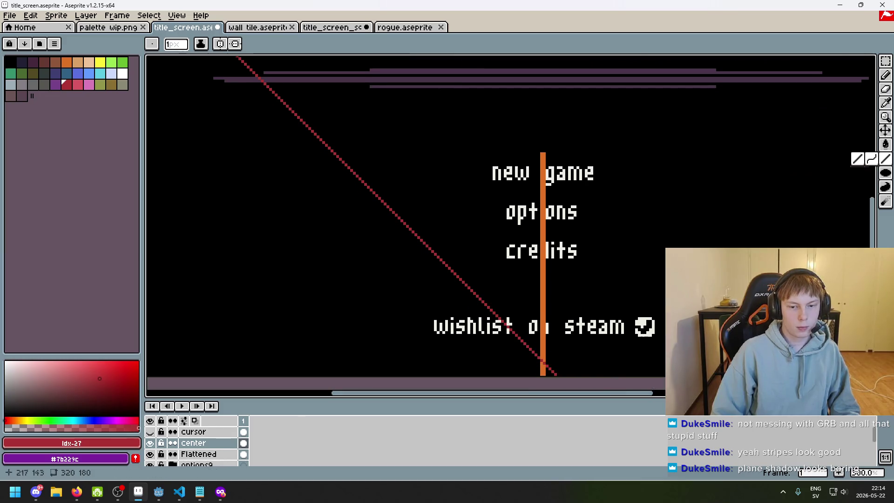
left_click_drag(823, 88, 567, 245)
scroll(563, 173, "up", 3)
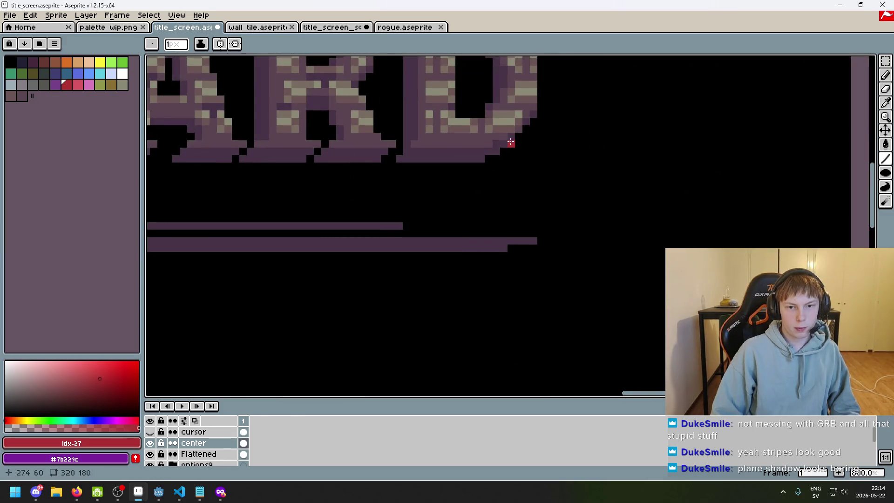
mouse_move(504, 144)
left_mouse_down()
mouse_move(275, 351)
mouse_move(365, 387)
mouse_move(433, 387)
mouse_move(149, 387)
left_mouse_up()
Step: Paint the crossing pixels red and erase the line ends overhanging below the crossing
scroll(419, 287, "up", 6)
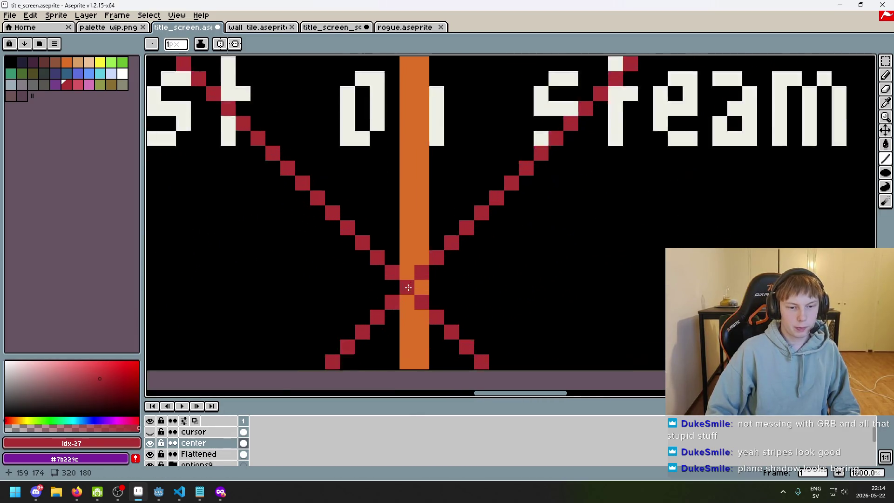
key("b")
mouse_move(427, 285)
left_mouse_down()
mouse_move(413, 269)
mouse_move(489, 357)
left_mouse_up()
scroll(413, 268, "down", 2)
key("e")
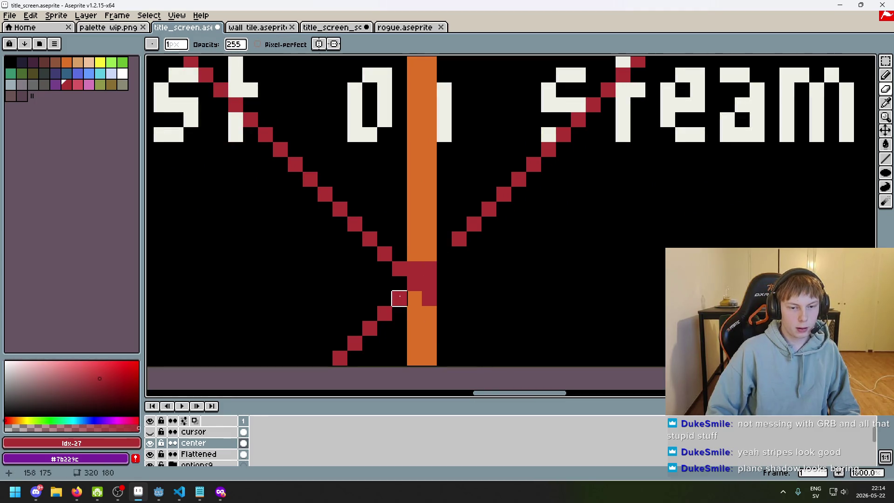
left_click_drag(399, 268, 370, 329)
left_click(428, 298)
Step: Restore an orange centre-line pixel and erase leftover red pixels below the crossing
key("b")
left_click(425, 296, "alt")
left_click(380, 259)
key("e")
left_click_drag(379, 259, 353, 222)
scroll(358, 259, "down", 3)
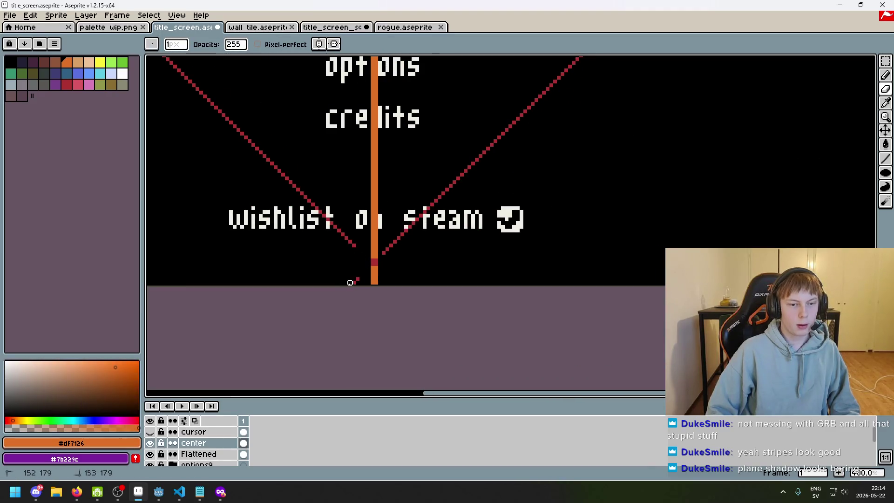
scroll(400, 252, "down", 5)
scroll(416, 212, "up", 1)
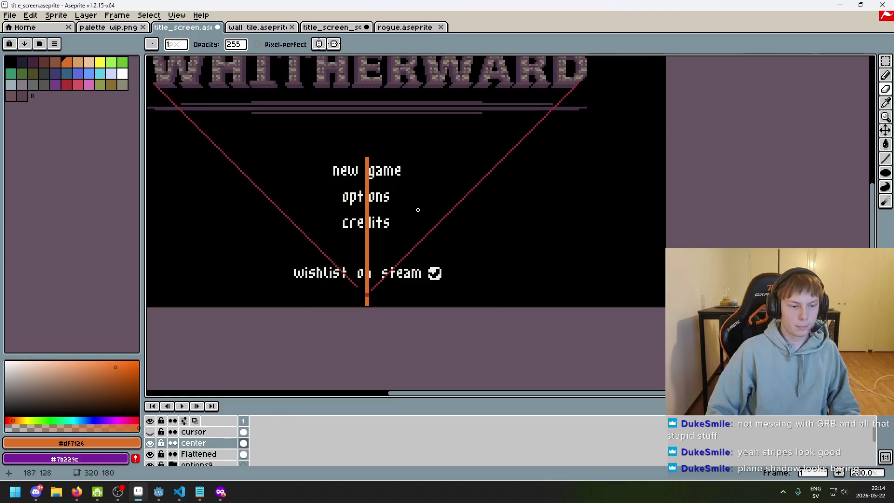
scroll(400, 255, "up", 1)
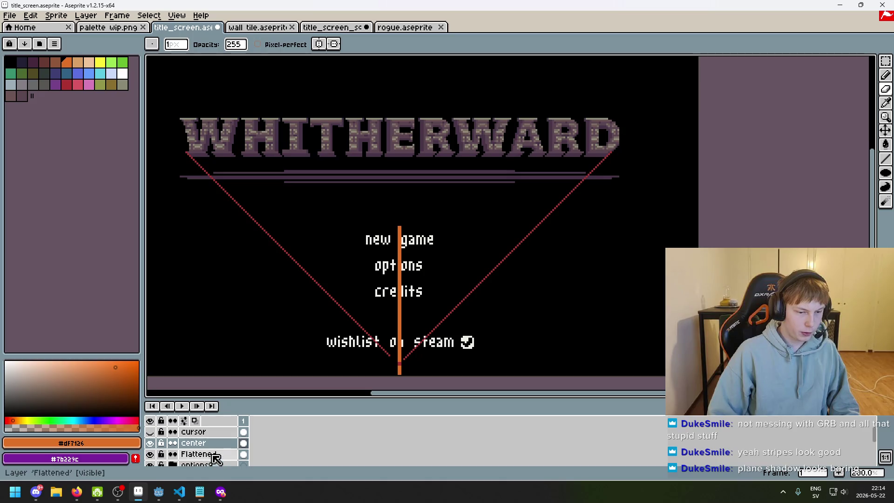
scroll(205, 458, "down", 2)
scroll(204, 455, "down", 1)
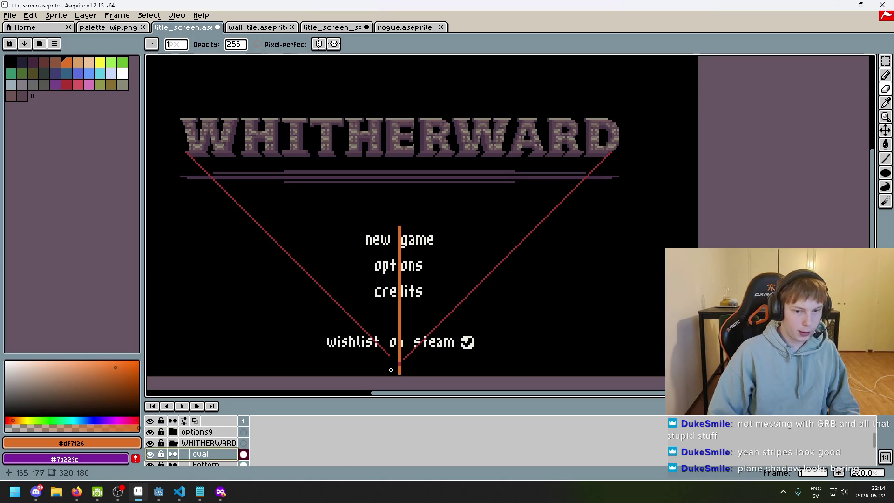
Step: Break the purple stripes under WHITHERWARD into rows of short dashes
key("shift")
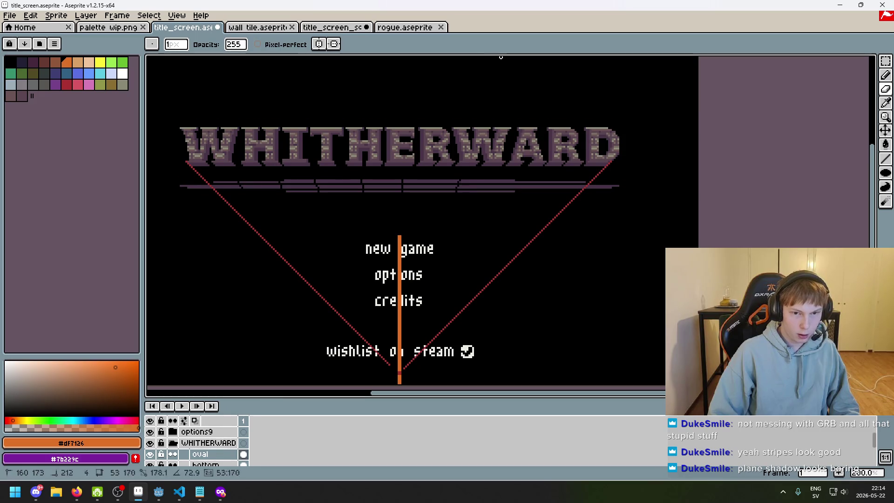
scroll(400, 363, "up", 2)
scroll(419, 351, "down", 2)
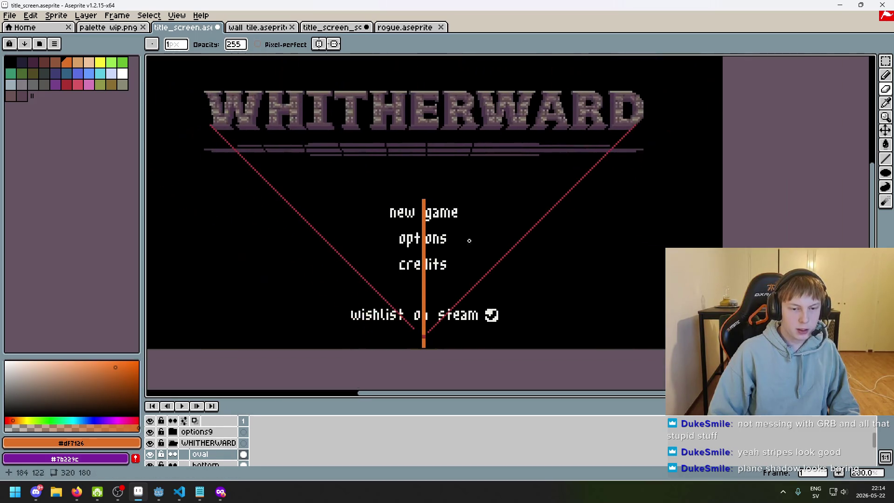
scroll(422, 335, "up", 2)
mouse_move(416, 332)
left_mouse_down()
mouse_move(463, 200)
mouse_move(573, 57)
mouse_move(587, 57)
left_mouse_up()
scroll(573, 168, "down", 2)
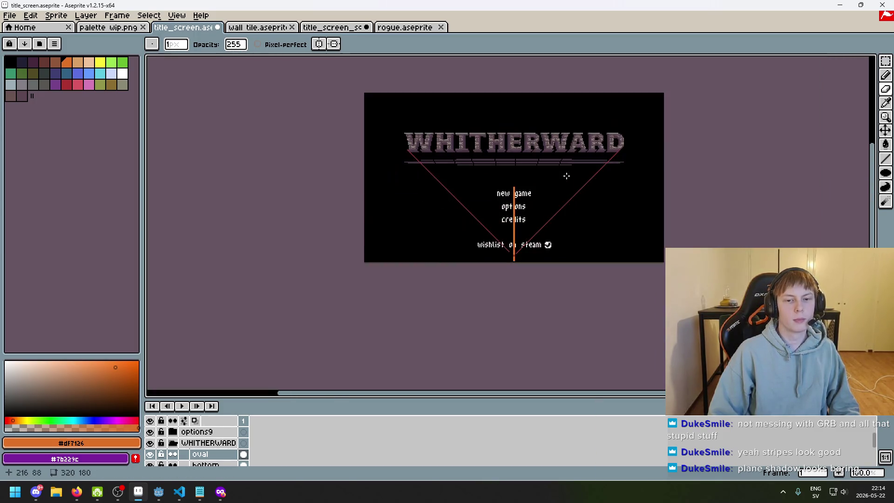
scroll(570, 207, "up", 2)
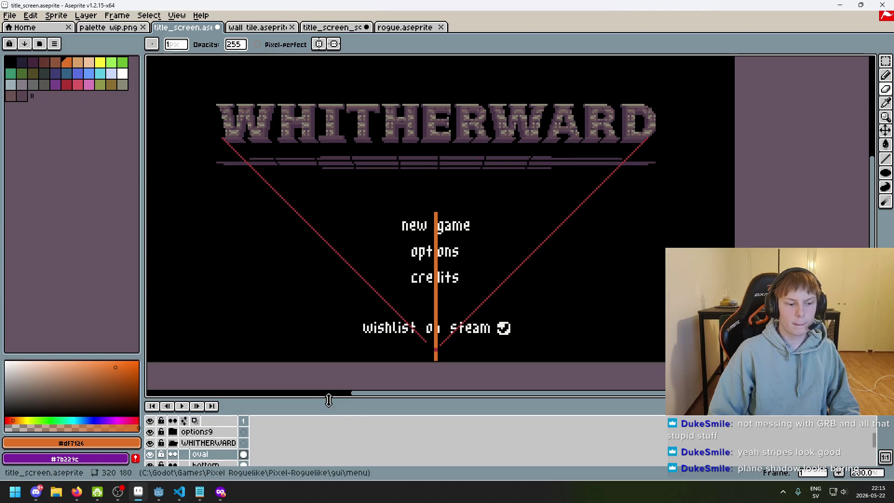
scroll(178, 460, "down", 1)
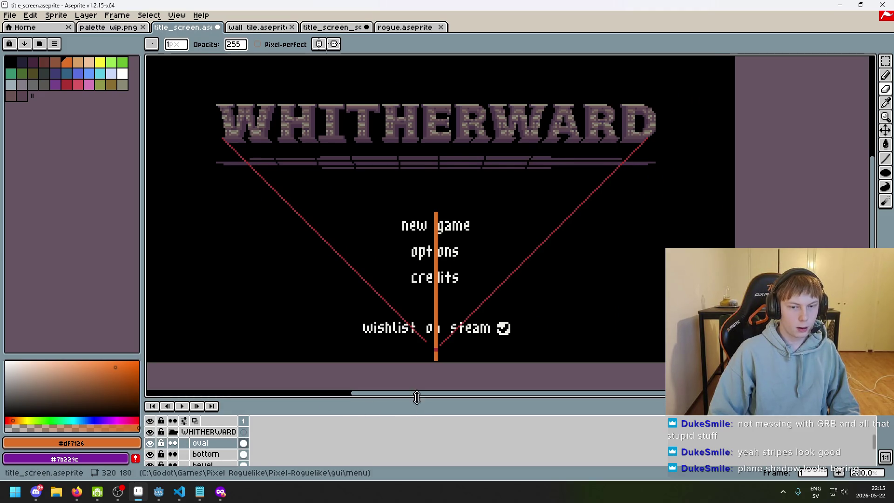
scroll(438, 344, "up", 1)
Step: Redraw a red guide diagonal from the centre line up to the title's end
mouse_move(455, 313)
left_mouse_down()
mouse_move(599, 75)
mouse_move(659, 59)
left_mouse_up()
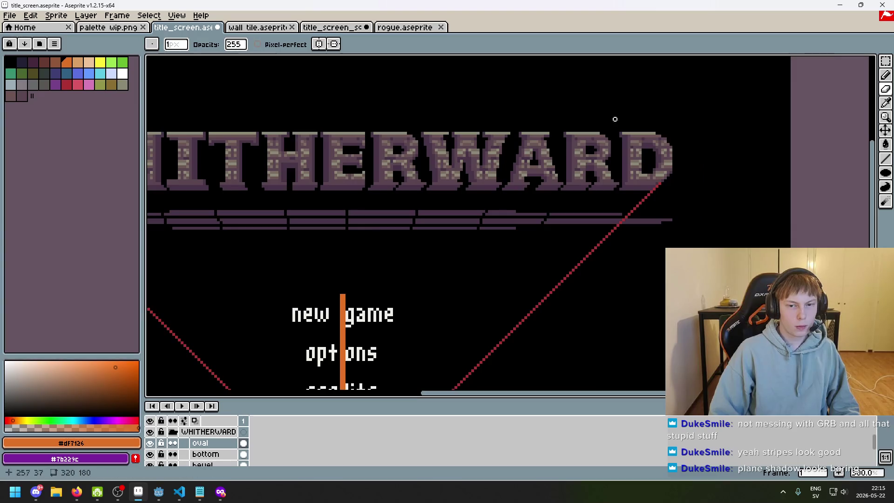
scroll(582, 146, "down", 1)
scroll(557, 192, "up", 2)
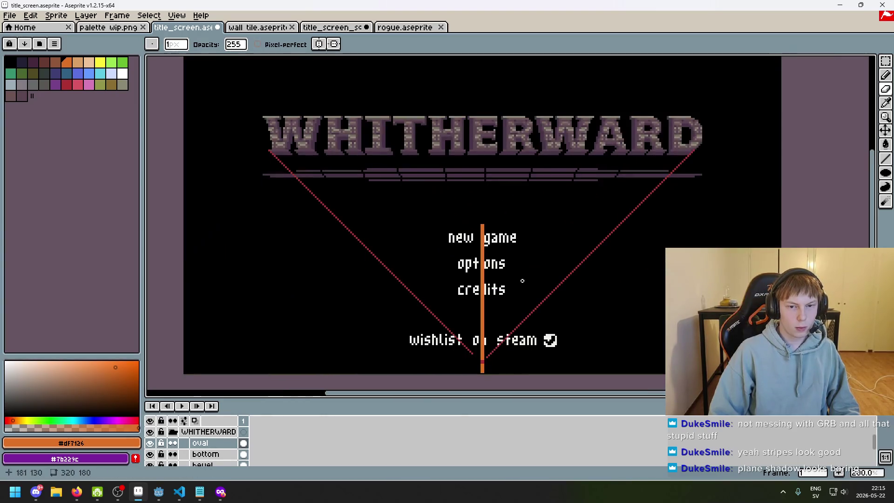
scroll(231, 449, "down", 1)
scroll(231, 448, "down", 3)
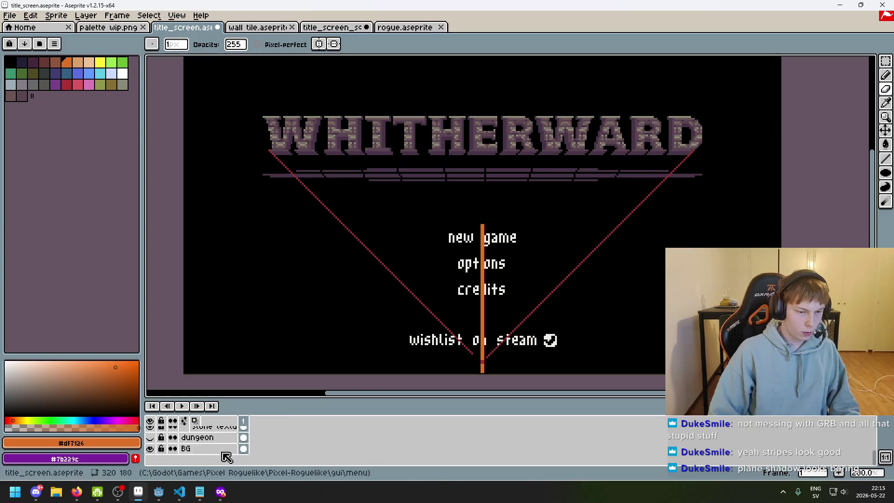
scroll(177, 450, "up", 4)
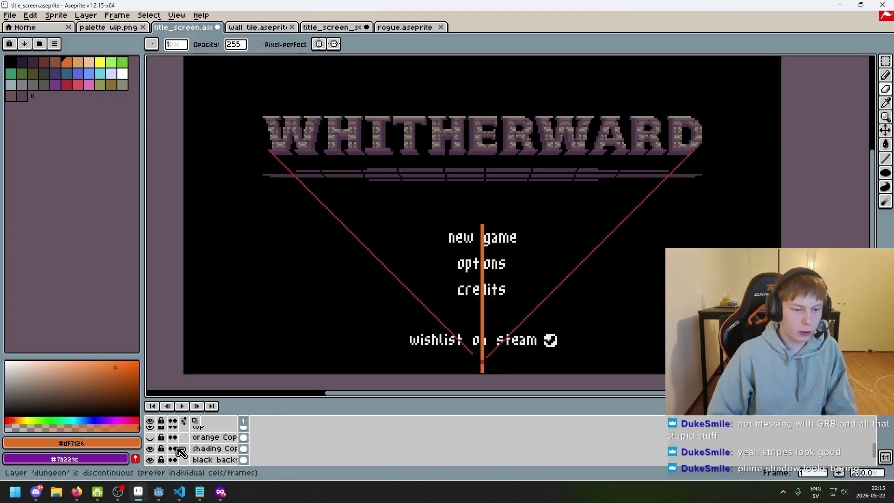
scroll(182, 452, "up", 5)
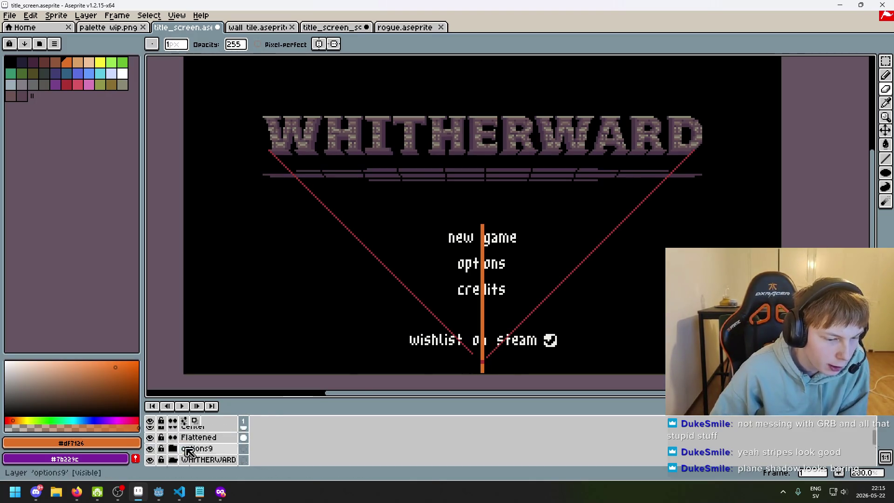
scroll(191, 461, "up", 1)
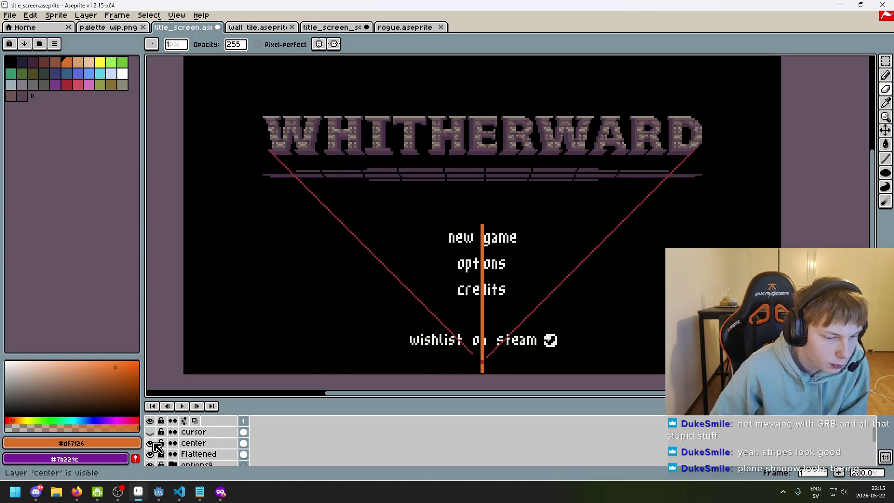
Step: Hide the 'center' guide layer and bring the title screen back into view
left_click(150, 444)
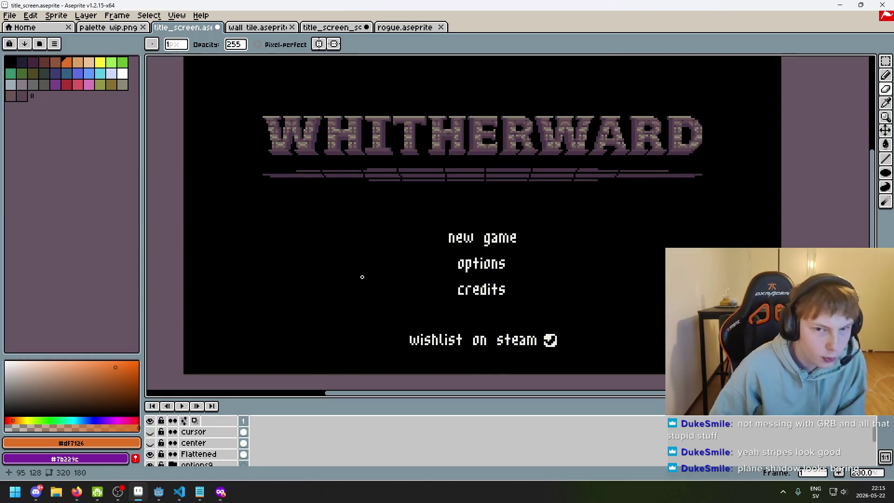
left_click_drag(353, 250, 333, 276)
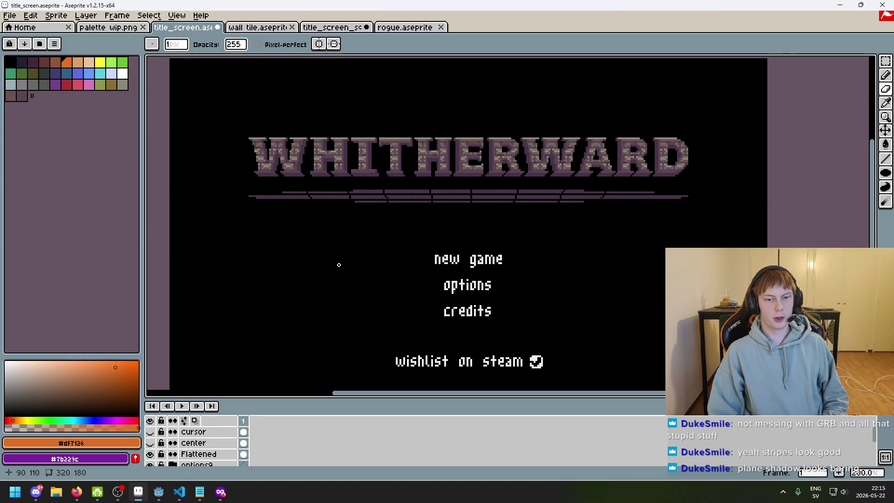
scroll(357, 224, "up", 1)
mouse_move(356, 226)
left_mouse_down()
mouse_move(340, 199)
mouse_move(343, 229)
mouse_move(346, 219)
left_mouse_up()
scroll(343, 201, "down", 1)
scroll(356, 213, "up", 1)
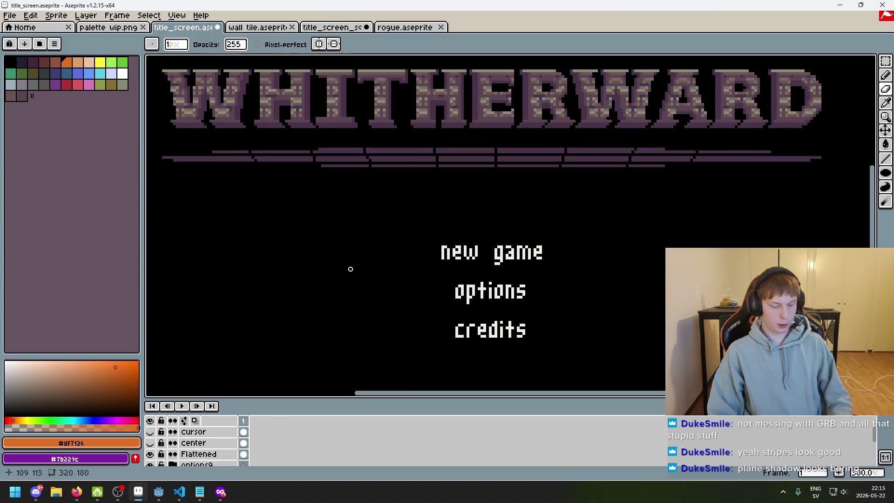
scroll(356, 291, "down", 2)
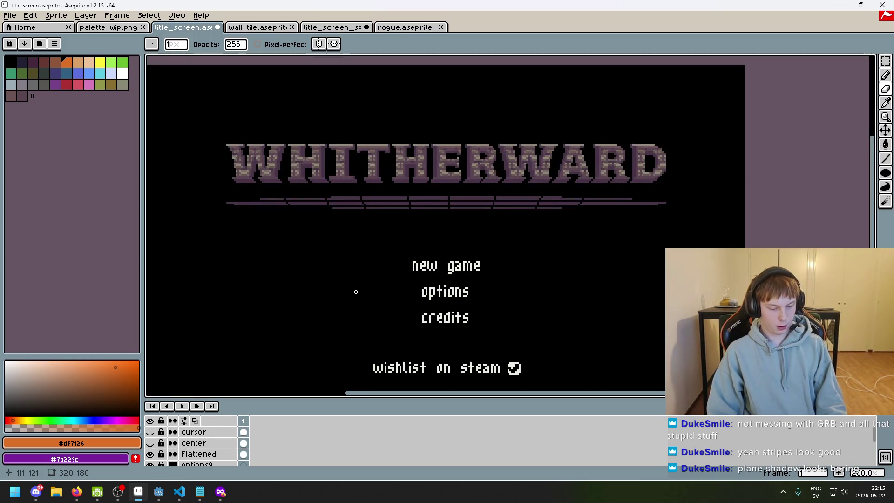
Step: Preview the clean title screen full screen with F8, then return to editing
key("F8")
key("Escape")
scroll(385, 273, "up", 1)
key("F8")
scroll(385, 274, "up", 2)
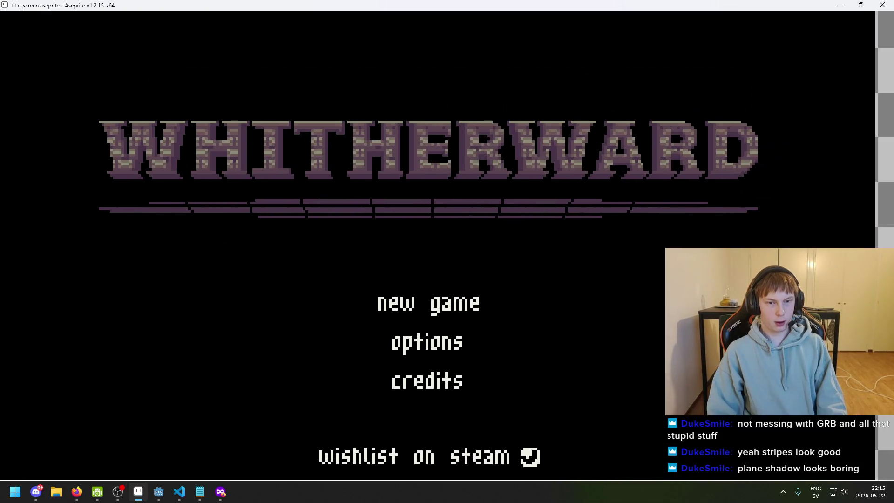
mouse_move(419, 280)
left_mouse_down()
mouse_move(411, 280)
mouse_move(431, 282)
left_mouse_up()
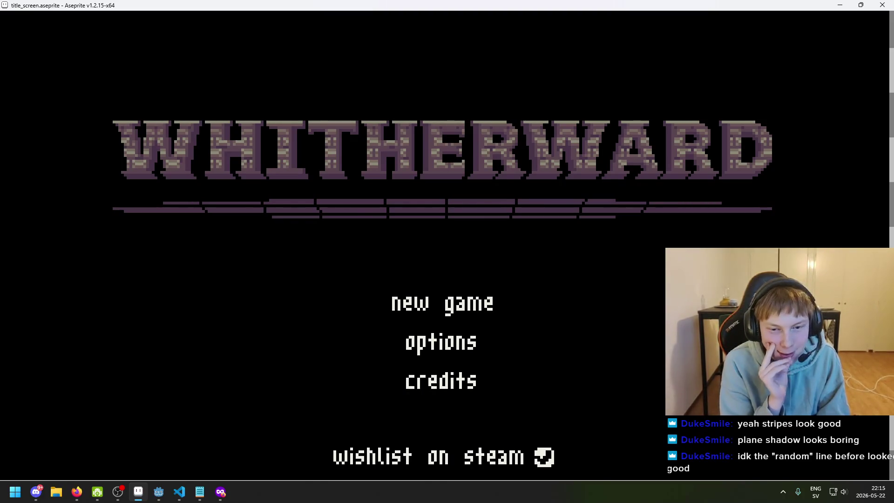
key("Escape")
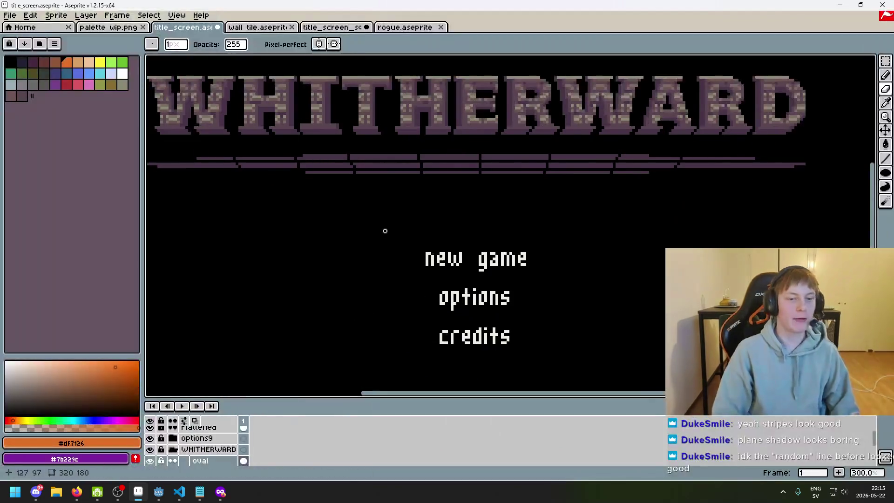
Step: Duplicate the oval layer
scroll(348, 250, "down", 1)
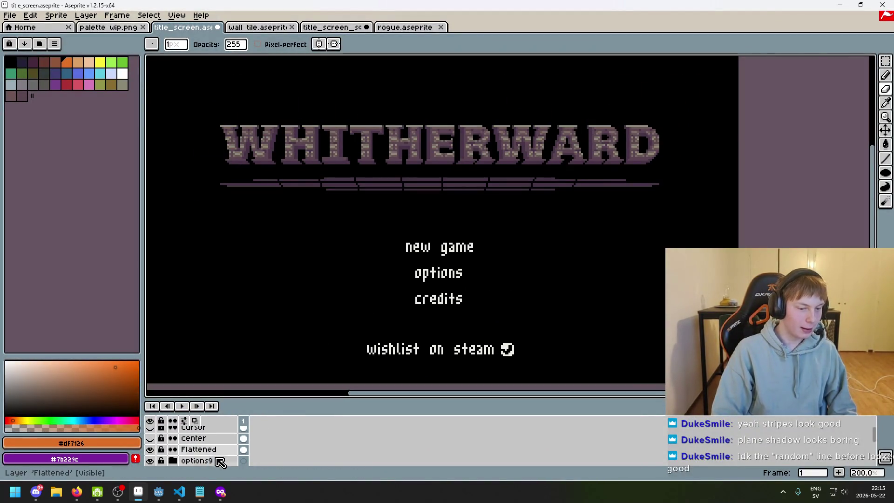
scroll(219, 461, "down", 1)
scroll(222, 449, "up", 1)
scroll(223, 445, "down", 4)
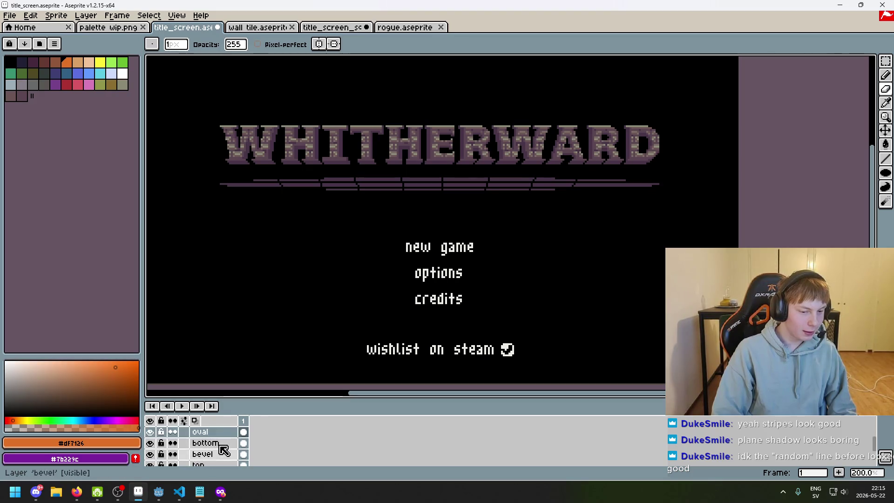
right_click(222, 442)
left_click(279, 441)
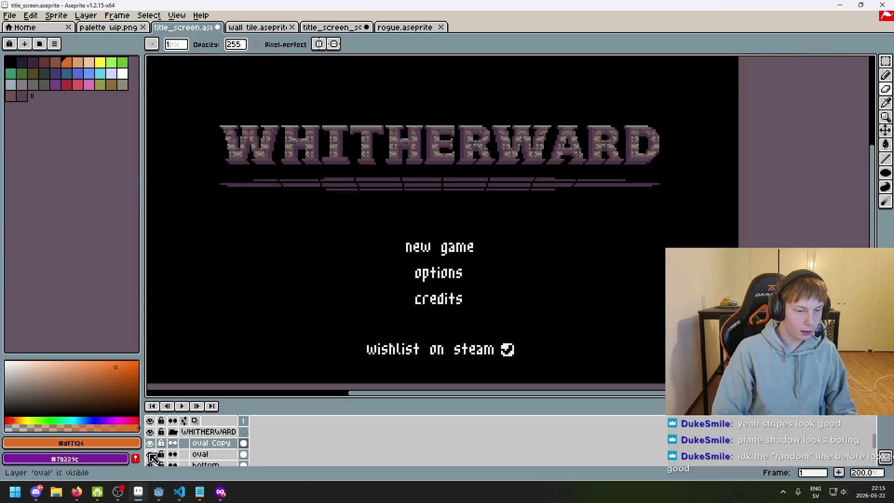
Step: Eyedrop the stripes' dark purple and fill the gaps into one solid tapered bar
scroll(258, 182, "up", 3)
left_click(263, 180, "alt")
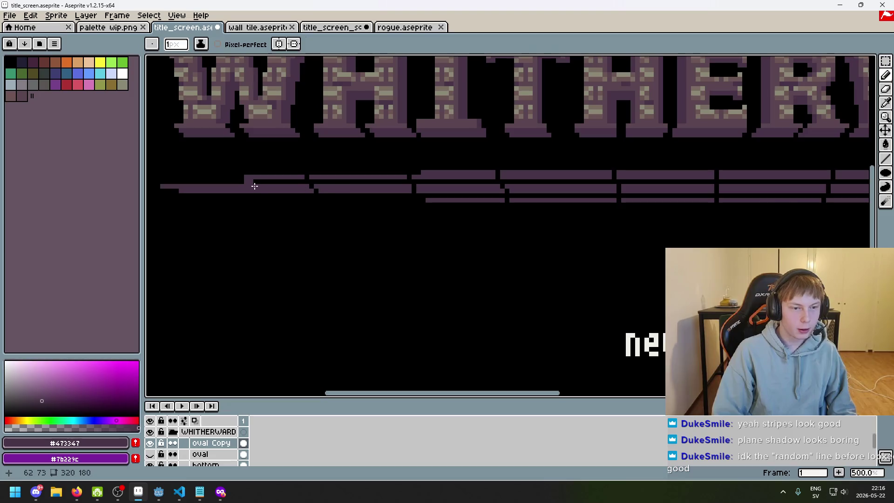
scroll(369, 223, "down", 3)
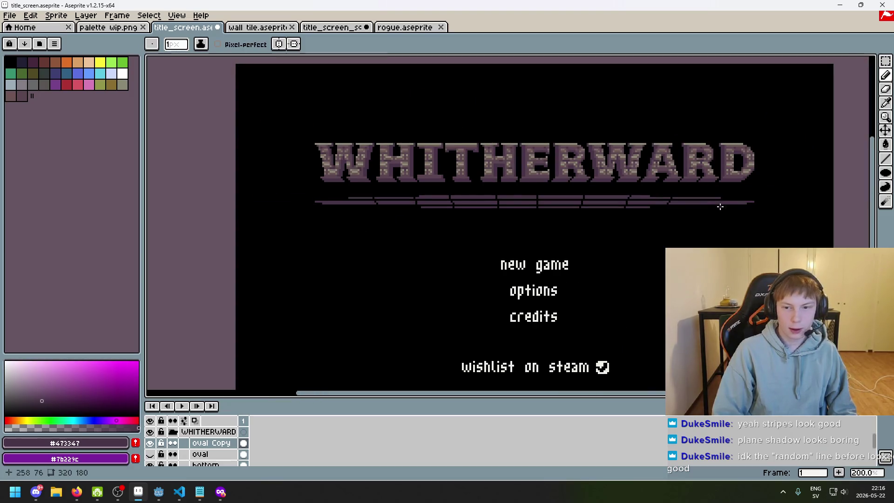
scroll(715, 205, "up", 4)
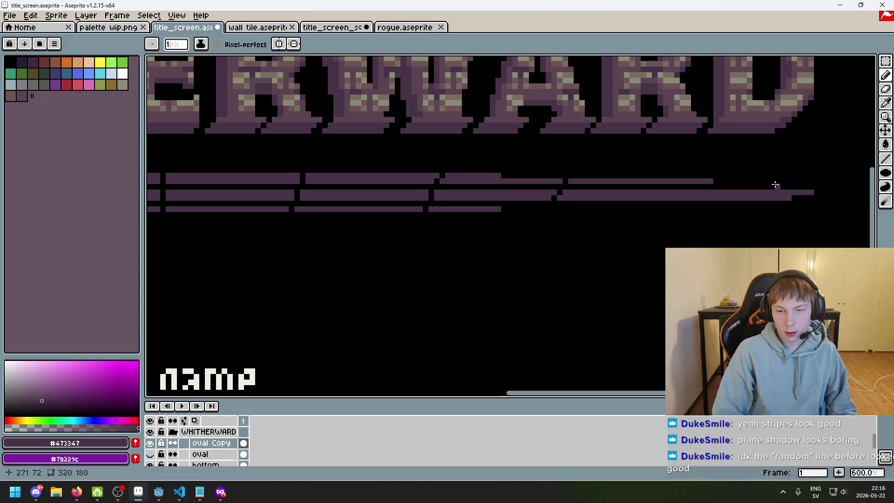
scroll(276, 222, "left", 8)
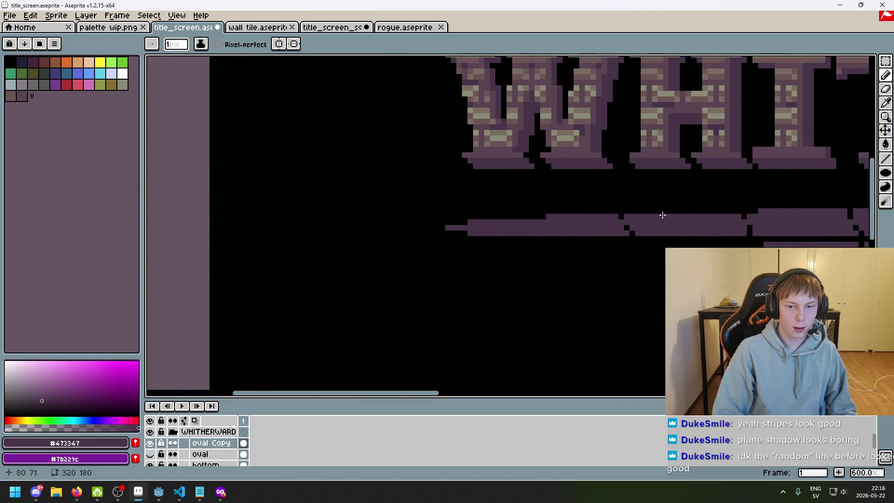
scroll(619, 217, "right", 9)
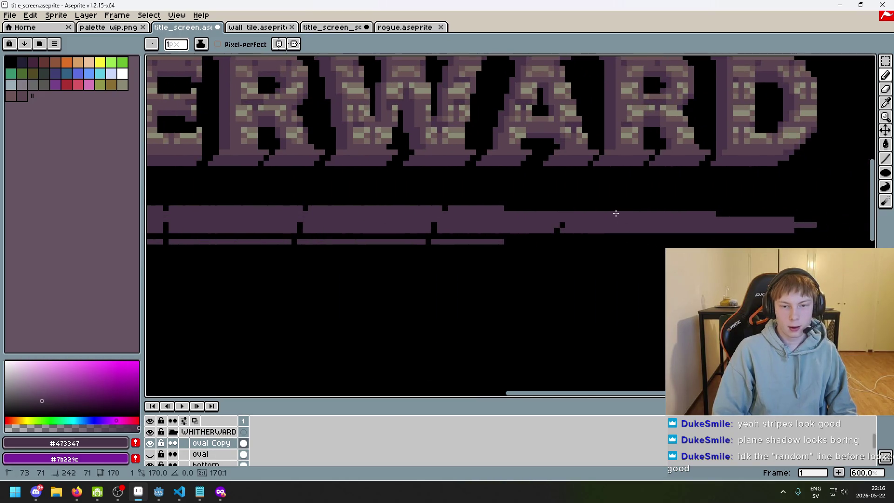
scroll(587, 228, "left", 9)
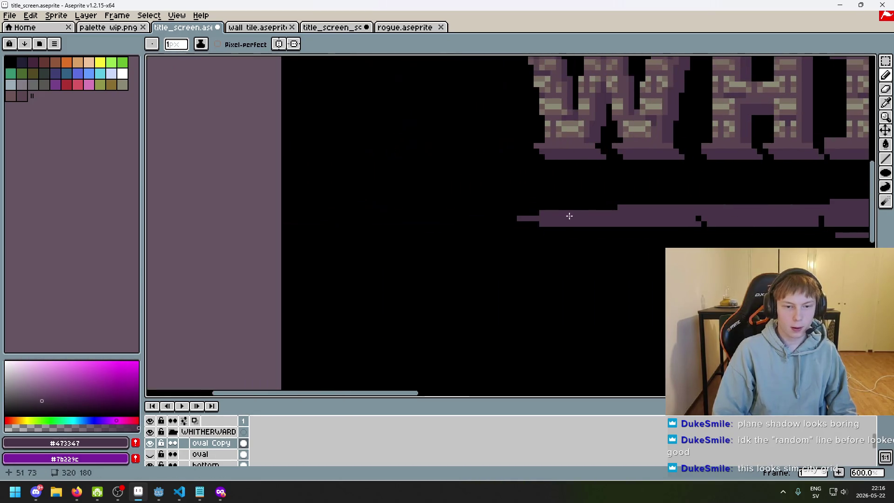
scroll(681, 226, "right", 10)
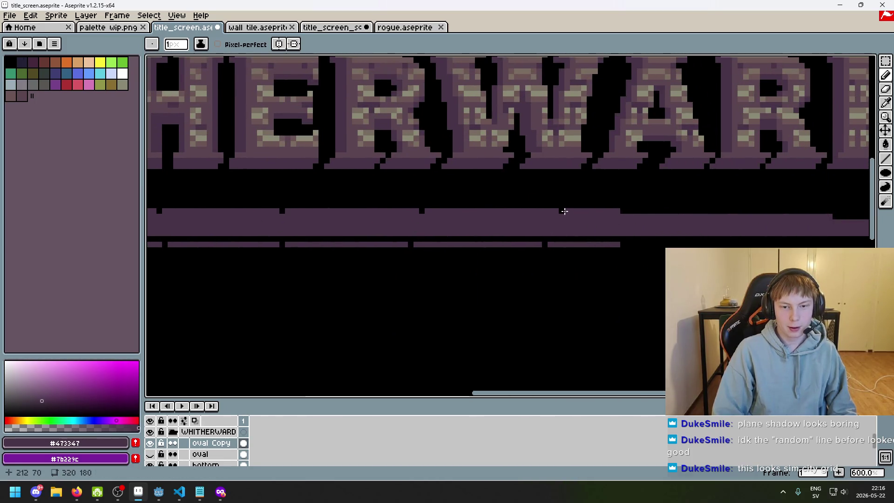
scroll(371, 194, "left", 6)
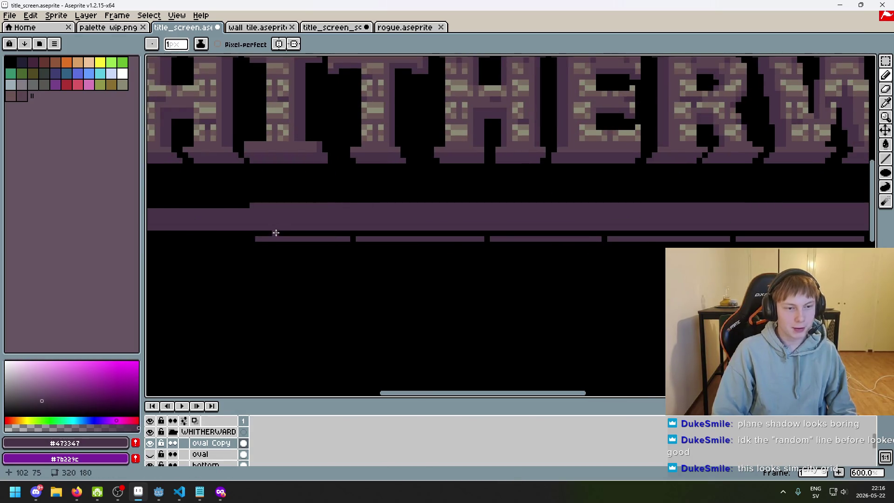
scroll(280, 232, "down", 2)
scroll(270, 223, "up", 2)
scroll(528, 232, "down", 1)
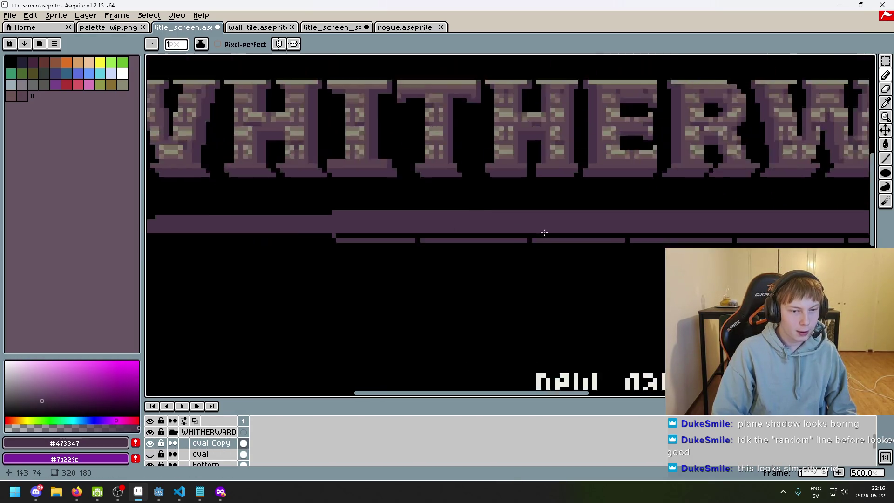
scroll(527, 231, "right", 5)
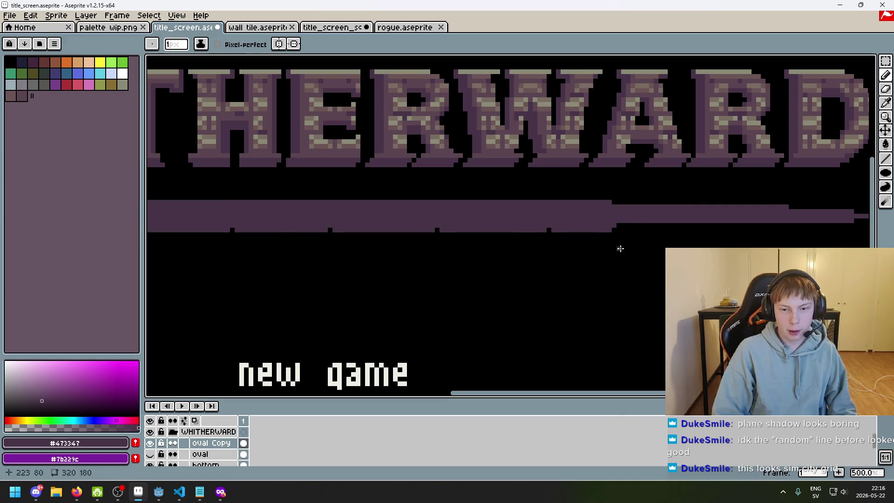
scroll(349, 206, "left", 5)
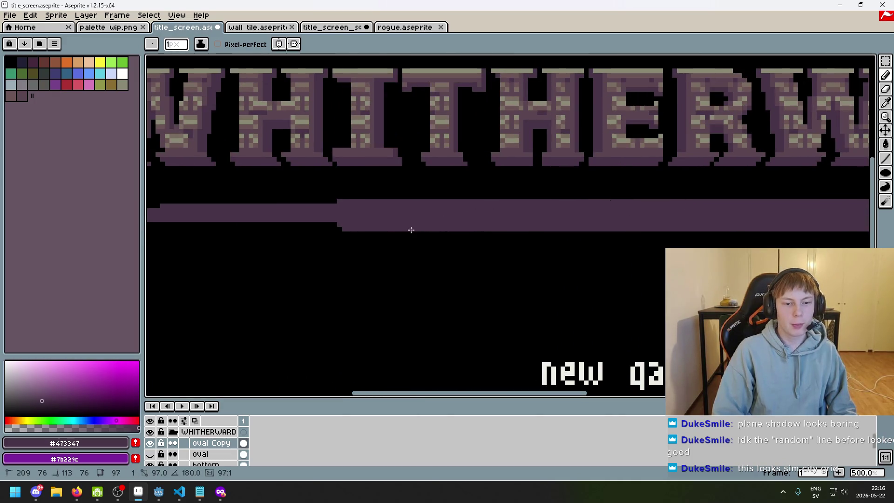
scroll(331, 225, "down", 4)
scroll(405, 244, "up", 1)
scroll(473, 226, "left", 2)
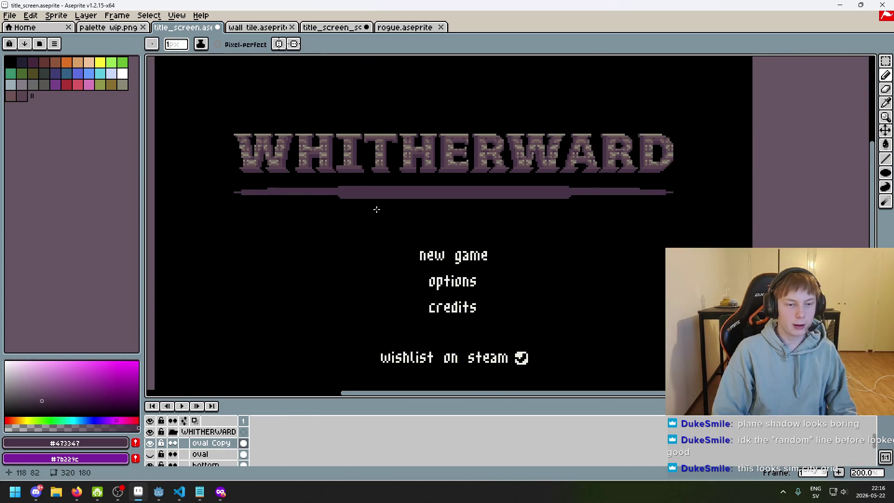
scroll(377, 210, "up", 1)
Step: Erase a stepped notch across the purple bar and preview the title screen full screen
key("e")
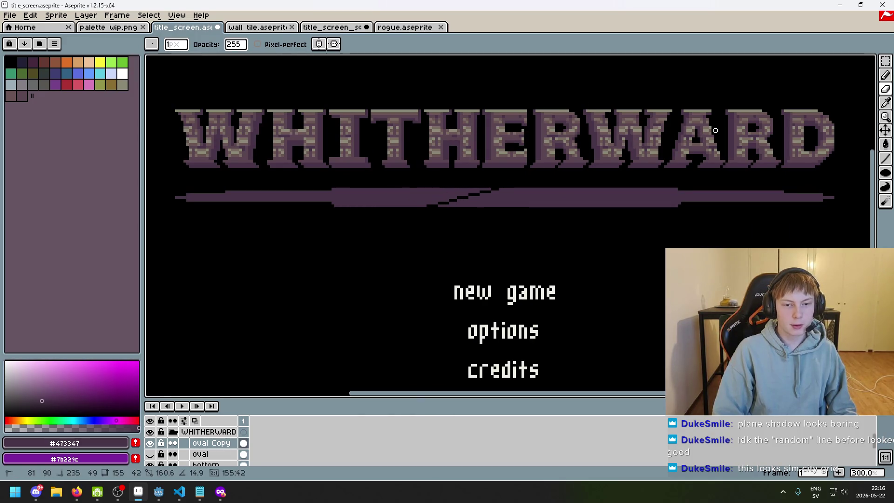
left_click(666, 117)
scroll(669, 139, "down", 1)
mouse_move(609, 246)
left_mouse_down()
mouse_move(639, 186)
mouse_move(546, 329)
mouse_move(485, 256)
left_mouse_up()
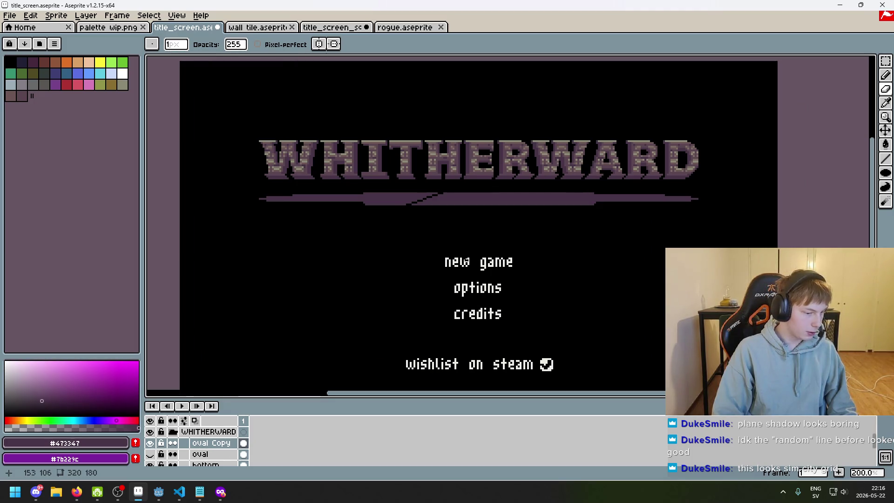
scroll(438, 221, "up", 1)
key("F8")
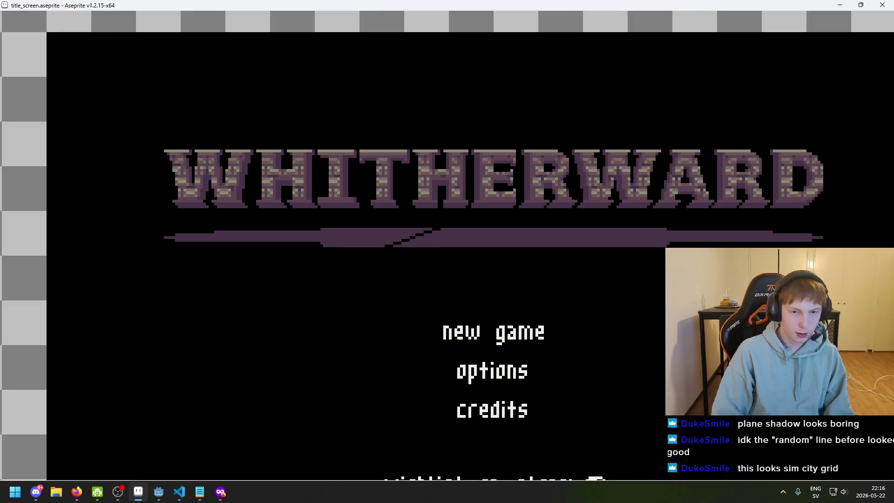
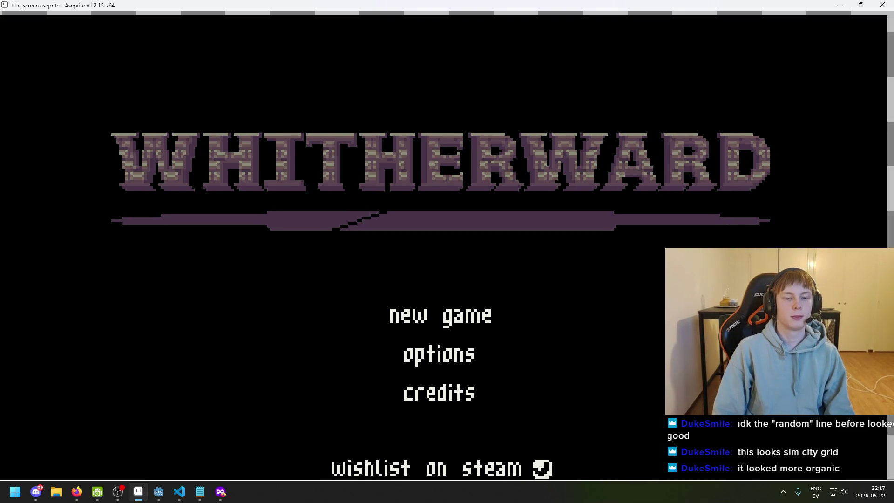
Step: Leave the full-screen preview and duplicate the oval Copy layer
key("Escape")
scroll(386, 267, "down", 1)
scroll(383, 242, "up", 2)
scroll(378, 233, "down", 2)
scroll(381, 242, "up", 1)
scroll(381, 245, "down", 1)
scroll(382, 248, "up", 1)
scroll(394, 232, "up", 1)
scroll(393, 232, "down", 1)
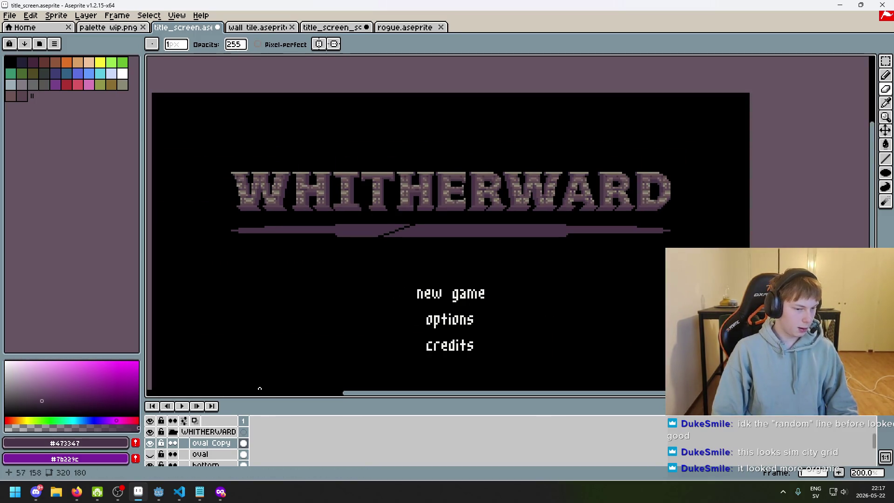
right_click(224, 443)
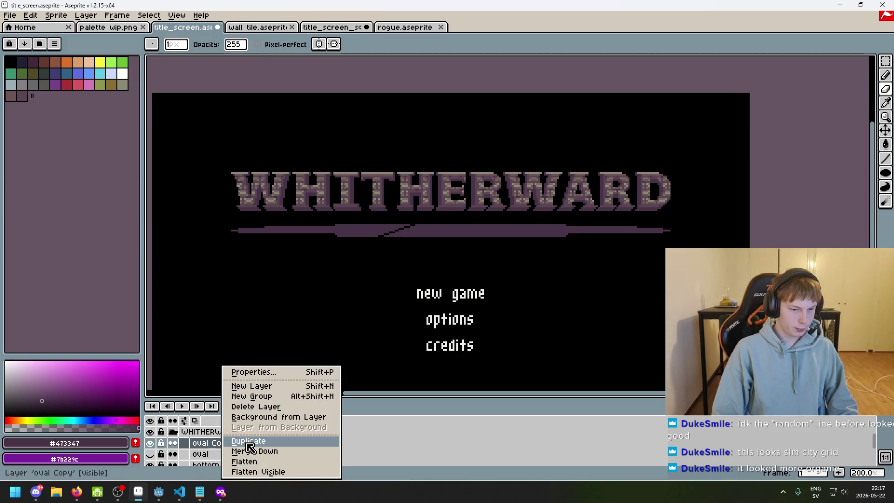
left_click(251, 441)
Step: Rename the two oval layers to 'oval line' and 'oval grid'
double_click(212, 444)
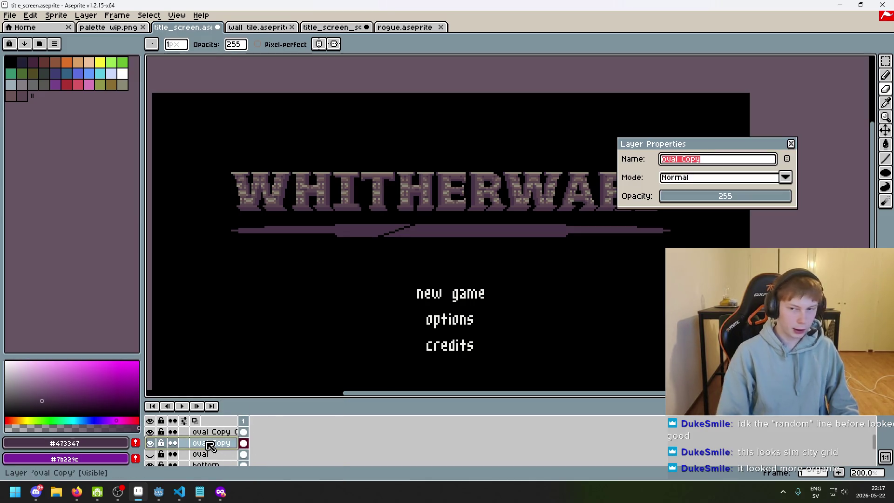
type("oval")
key("Return")
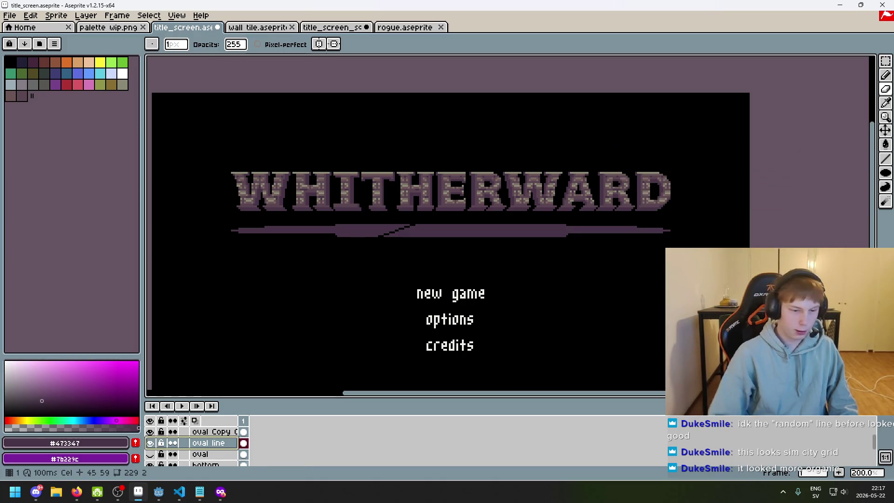
double_click(204, 454)
key("End")
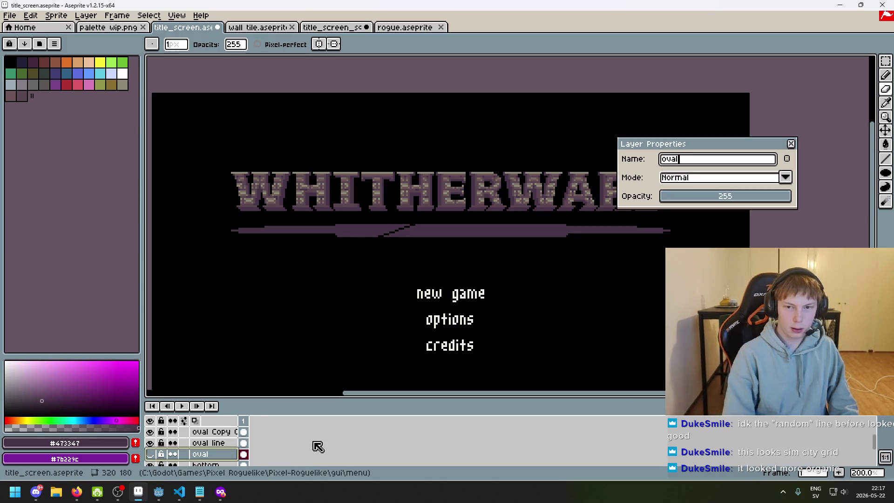
type("d")
key("Return")
Step: Hide the oval grid layer and make oval line the active layer
scroll(316, 447, "up", 3)
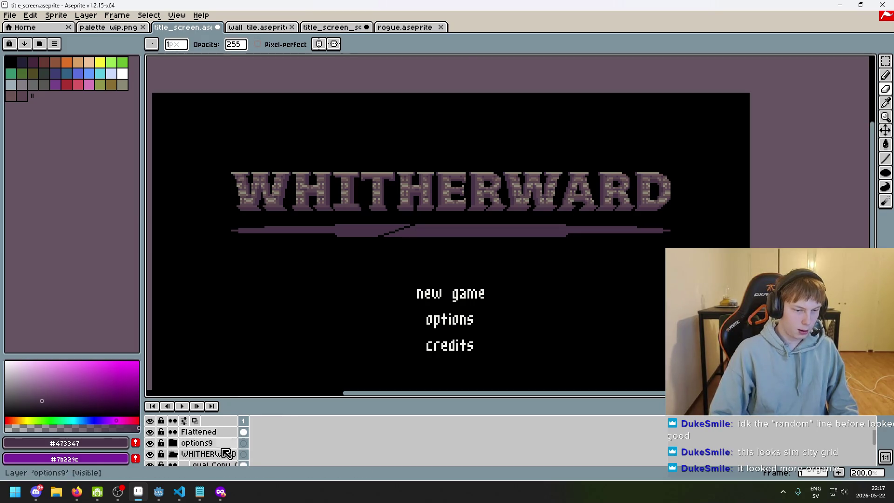
scroll(224, 454, "down", 2)
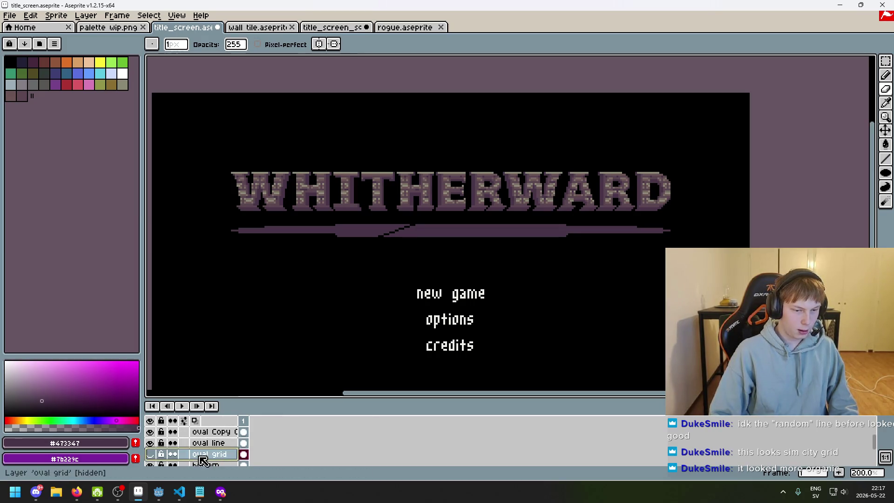
left_click(150, 454)
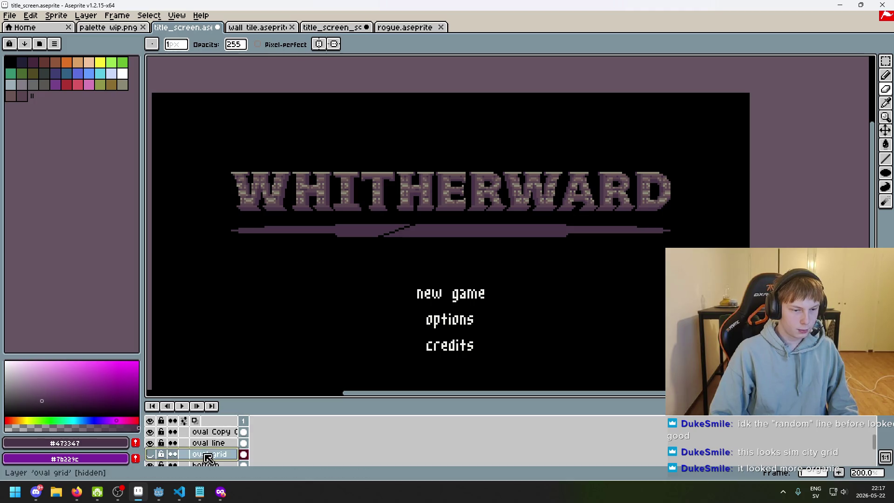
left_click(210, 443)
scroll(364, 207, "up", 3)
scroll(446, 259, "down", 4)
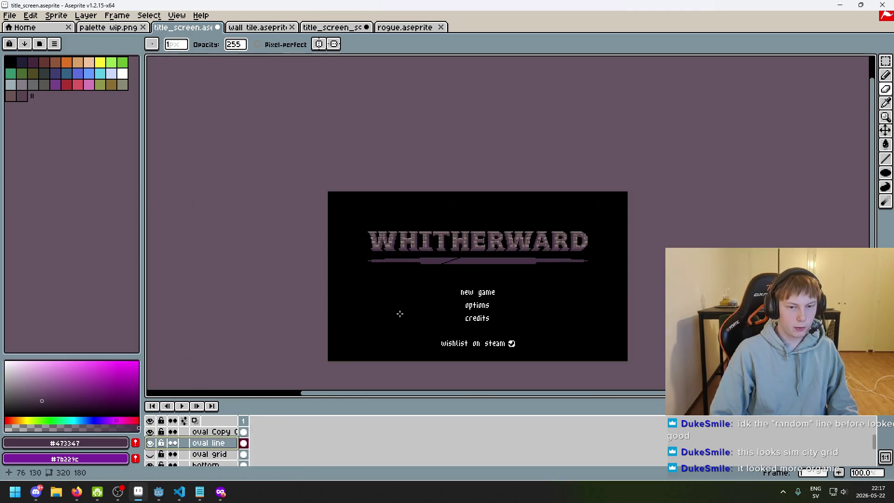
Step: Hide oval line, then on oval Copy erase the old divider under the title
scroll(159, 454, "up", 1)
left_click(150, 454)
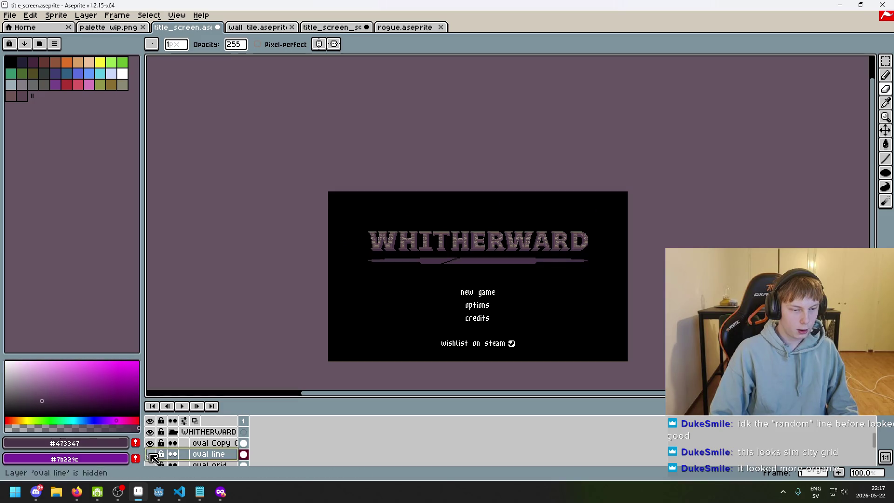
left_click(210, 443)
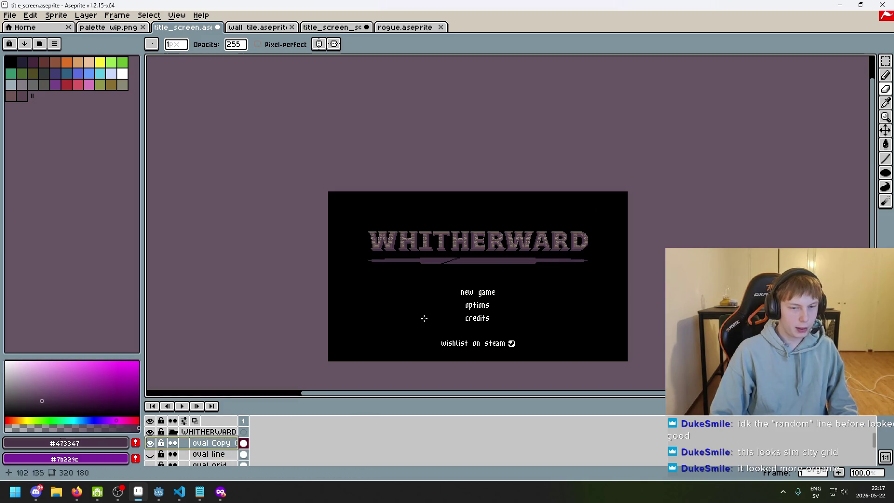
key("m")
left_click_drag(295, 215, 621, 290)
key("Delete")
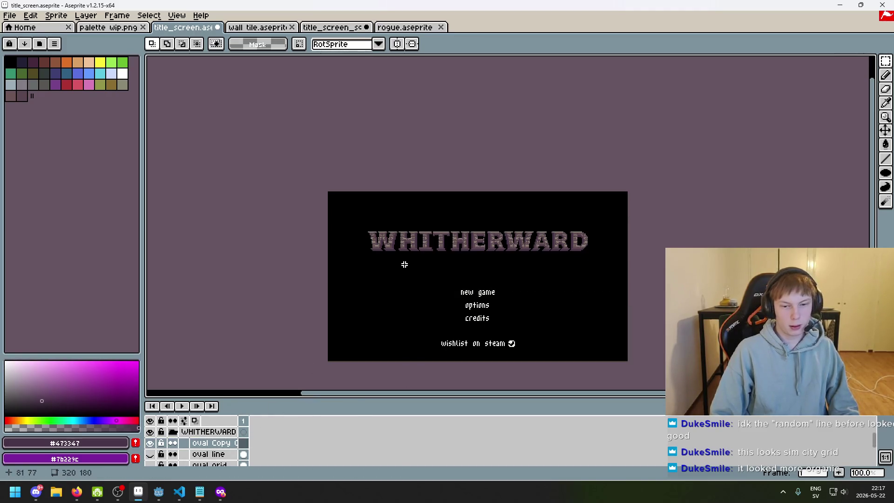
Step: Draw a long dark purple filled ellipse bar across the WHITHERWARD title
scroll(387, 262, "up", 1)
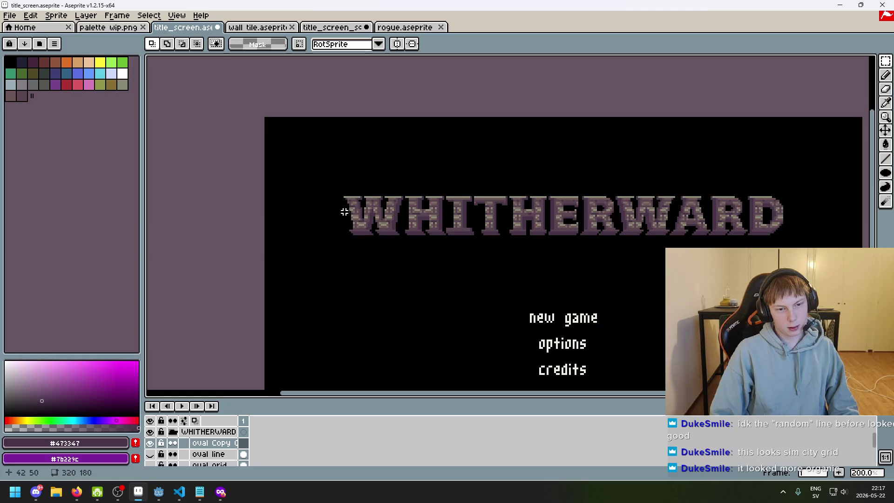
scroll(369, 255, "down", 1)
scroll(415, 263, "up", 1)
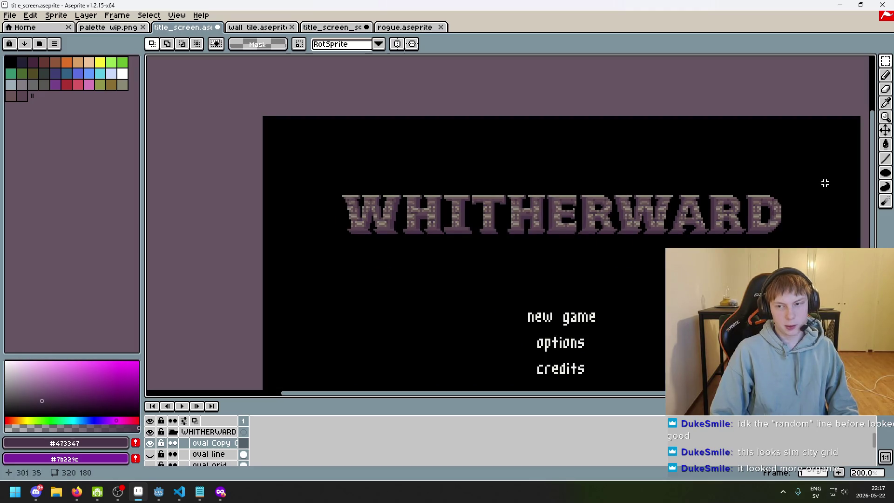
key("shift+u")
scroll(357, 215, "up", 5)
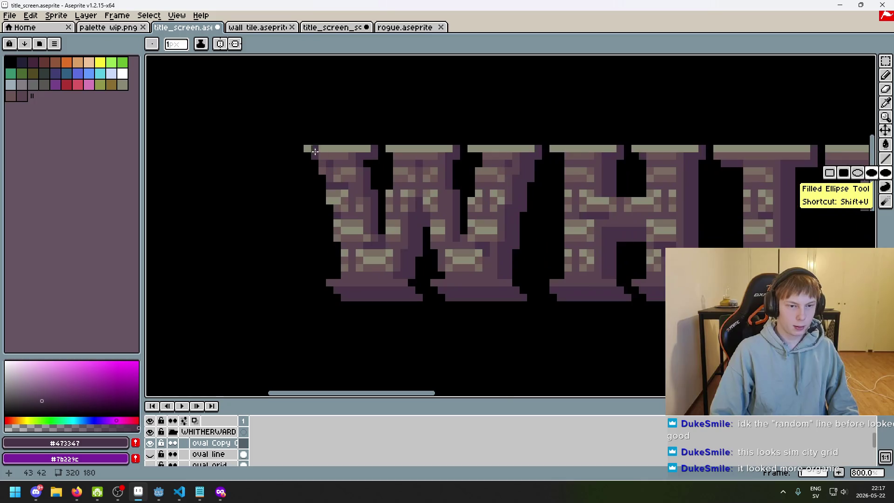
mouse_move(305, 149)
left_mouse_down()
mouse_move(605, 187)
mouse_move(178, 207)
mouse_move(354, 211)
mouse_move(453, 231)
mouse_move(456, 205)
left_mouse_up()
scroll(605, 186, "down", 1)
scroll(573, 191, "up", 1)
scroll(652, 186, "down", 4)
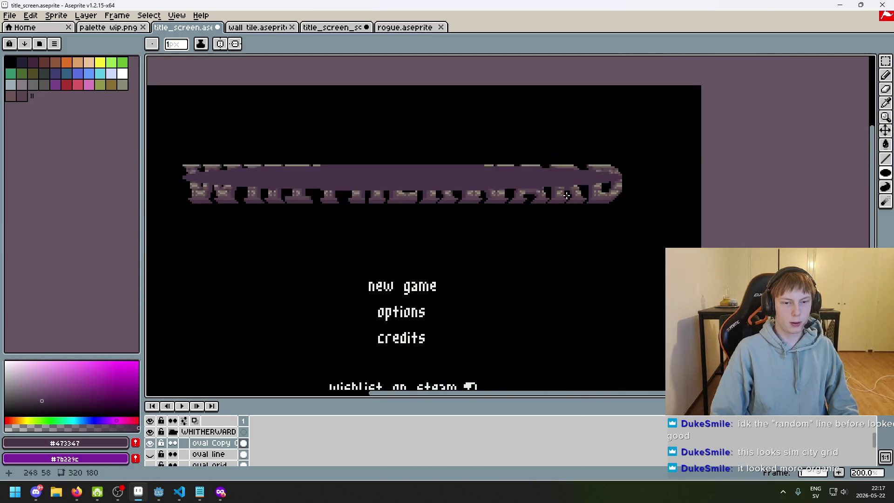
scroll(570, 195, "down", 1)
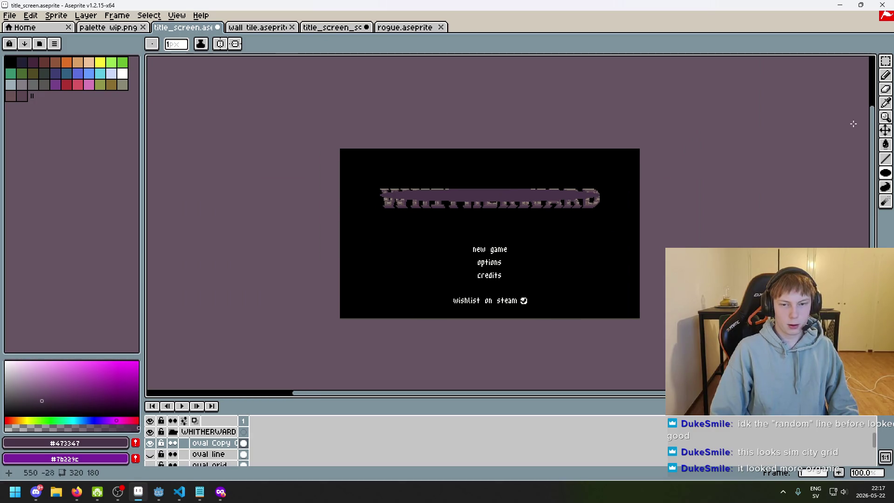
left_click(885, 61)
left_click_drag(355, 152, 641, 228)
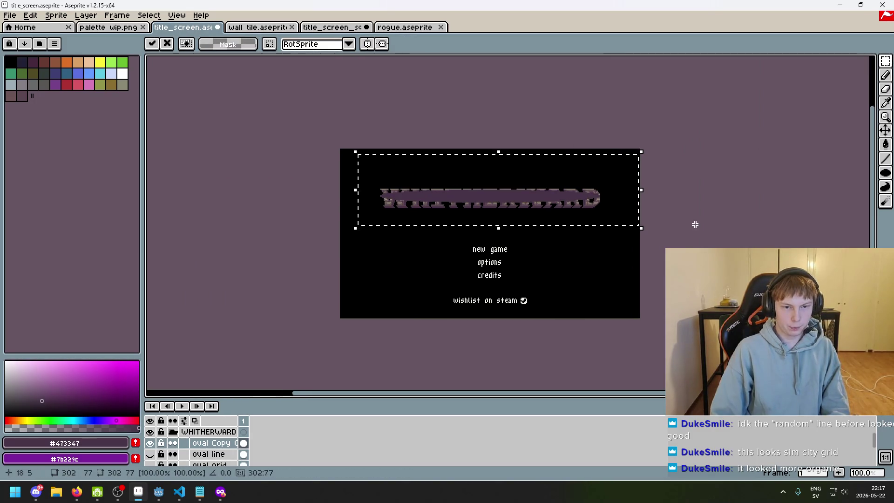
key("Down")
key("Down")
key("Down")
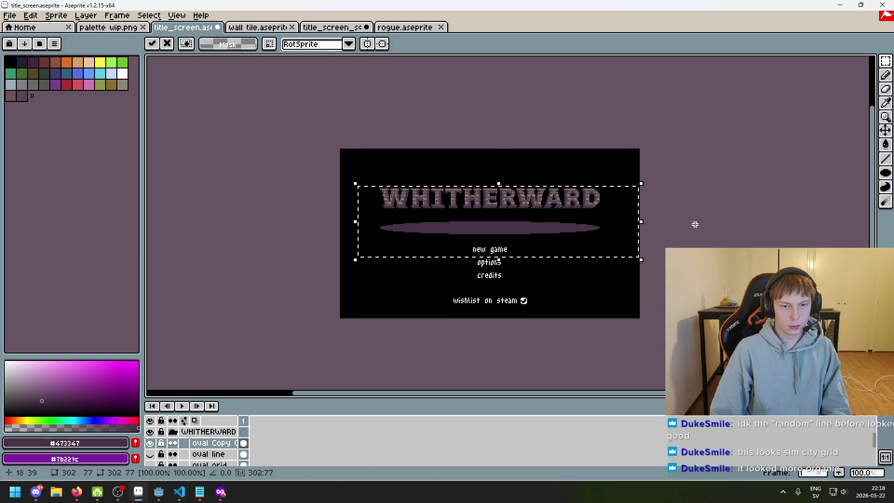
key("ctrl+d")
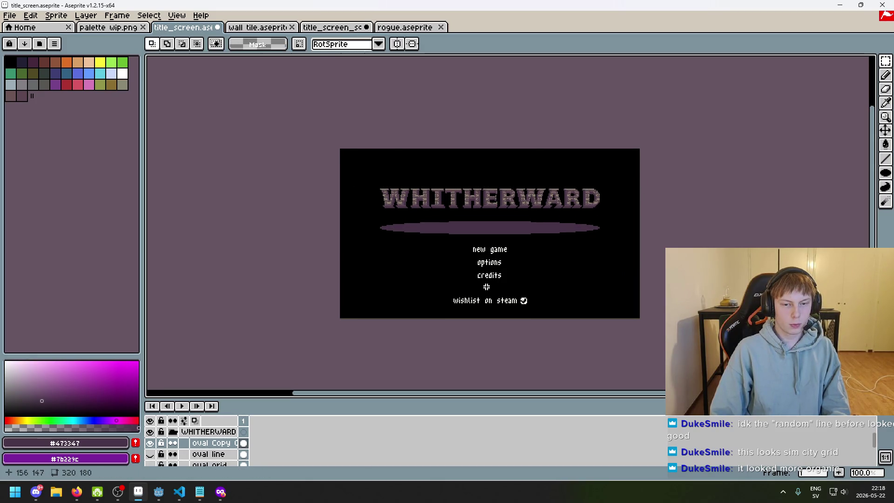
scroll(479, 189, "up", 2)
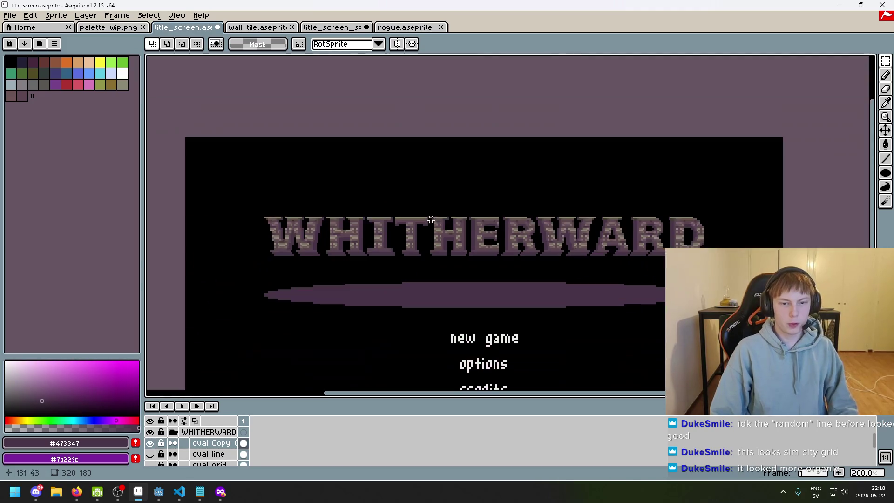
key("ctrl+z")
key("ctrl+z")
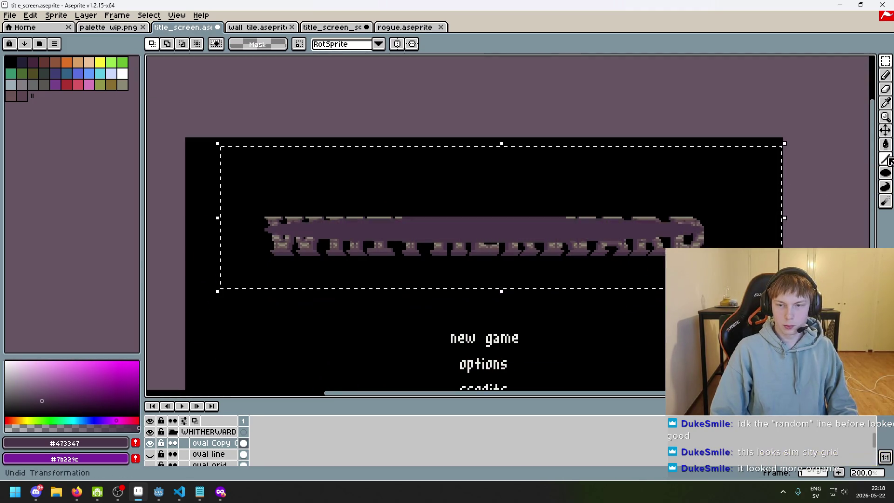
left_click(886, 175)
scroll(730, 184, "up", 4)
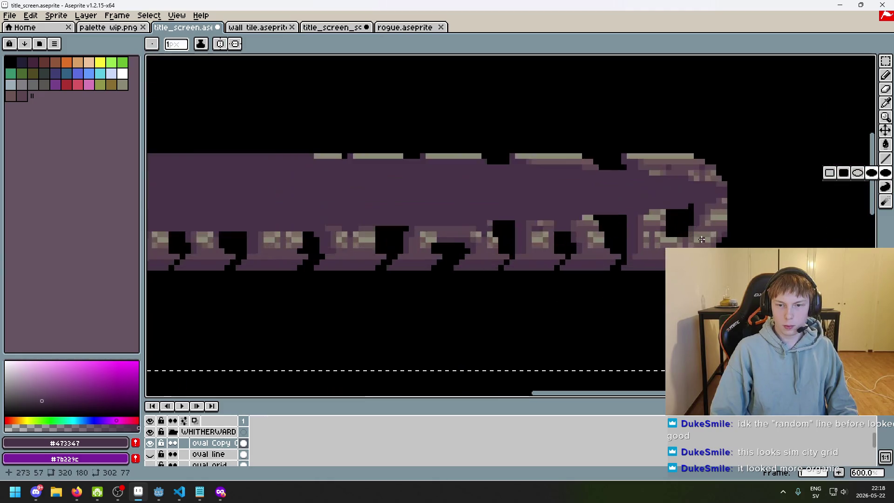
scroll(729, 204, "down", 2)
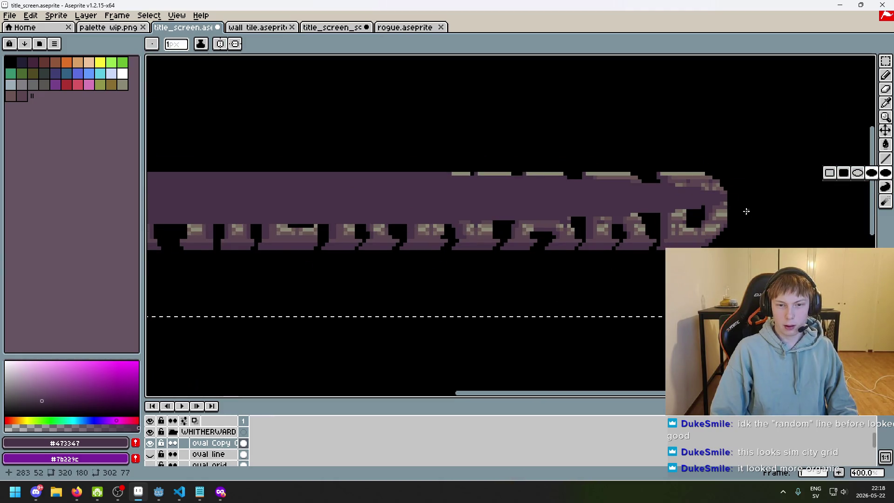
scroll(742, 210, "down", 2)
scroll(561, 214, "up", 5)
key("ctrl+z")
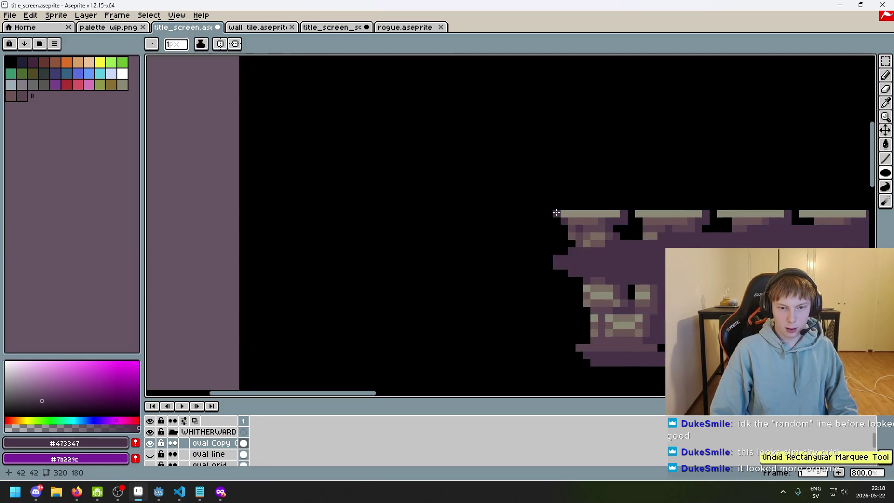
key("ctrl+z")
scroll(556, 213, "down", 4)
scroll(585, 255, "up", 1)
scroll(585, 255, "up", 3)
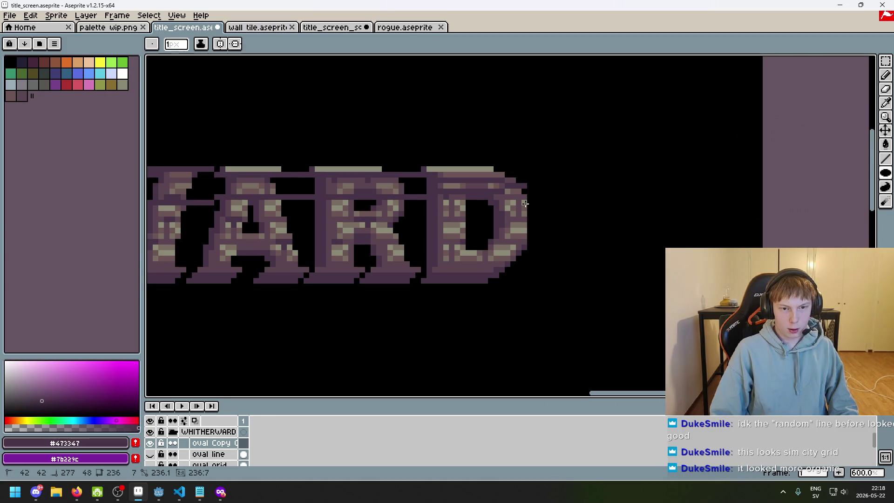
scroll(526, 204, "down", 4)
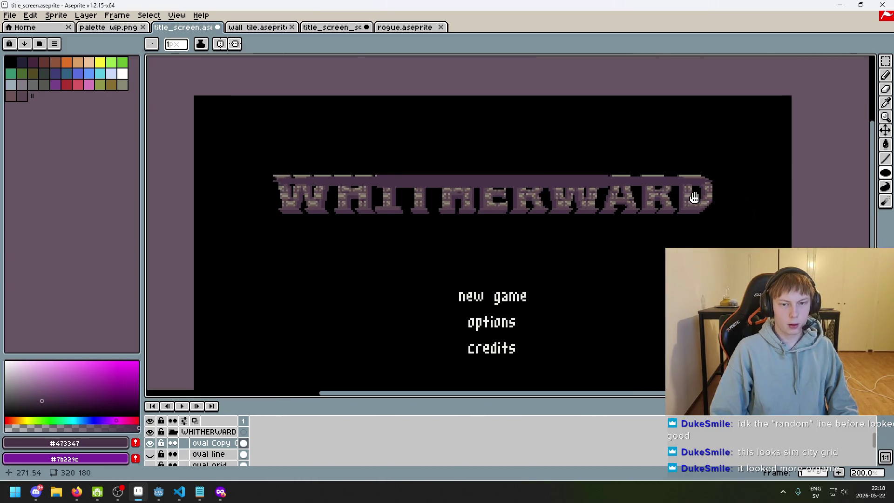
left_click(886, 61)
Step: Select the purple bar, move it down below the title and commit the move
left_click_drag(214, 147, 788, 269)
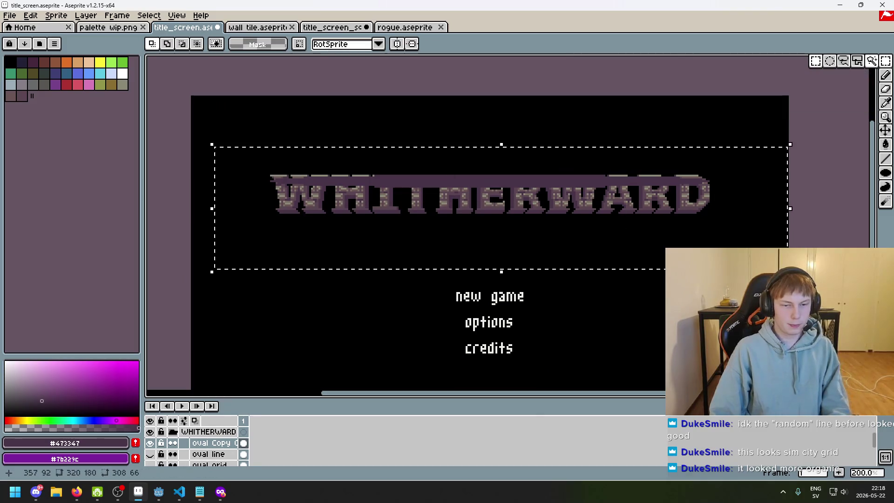
left_click_drag(213, 148, 214, 203)
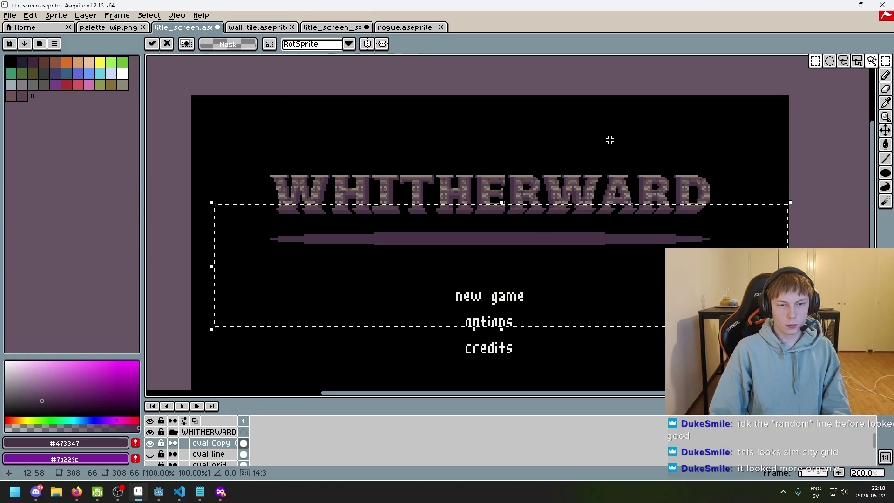
key("Return")
scroll(619, 171, "down", 2)
scroll(618, 171, "up", 1)
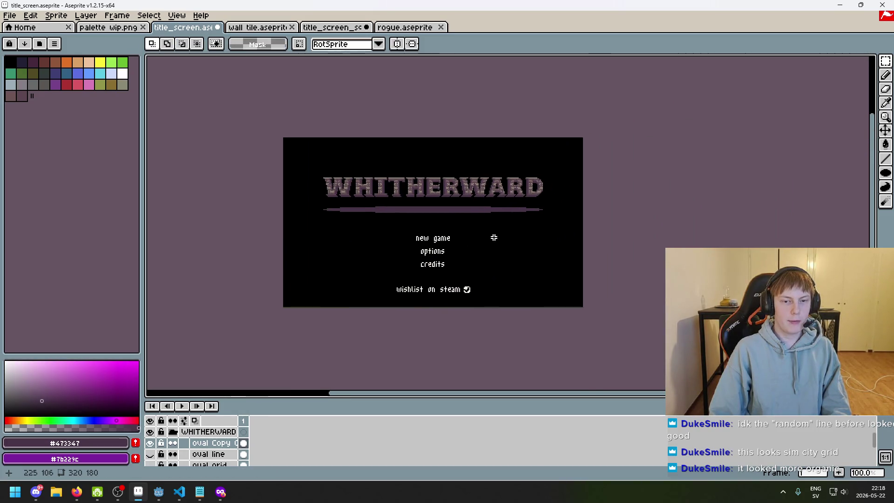
scroll(397, 217, "up", 1)
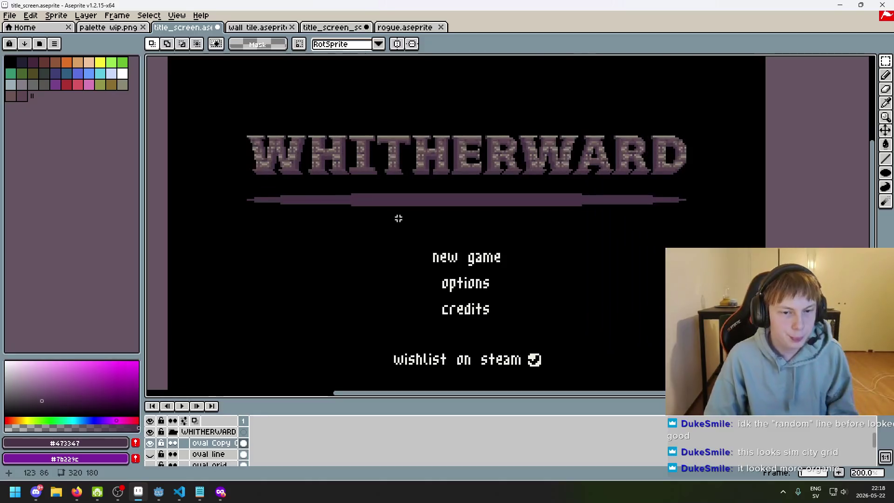
scroll(398, 219, "up", 3)
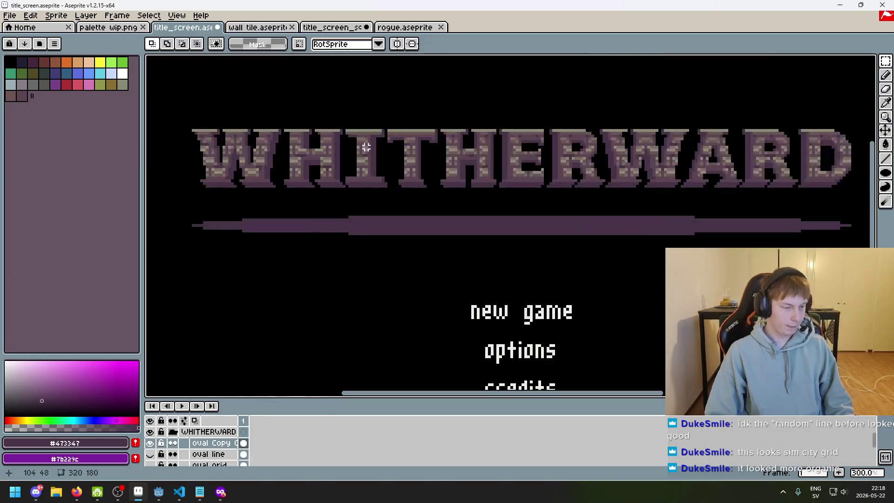
Step: Sample the divider bar's dark purple #473347 as the drawing colour
left_click(93, 28)
key("ctrl+Tab")
scroll(413, 173, "up", 1)
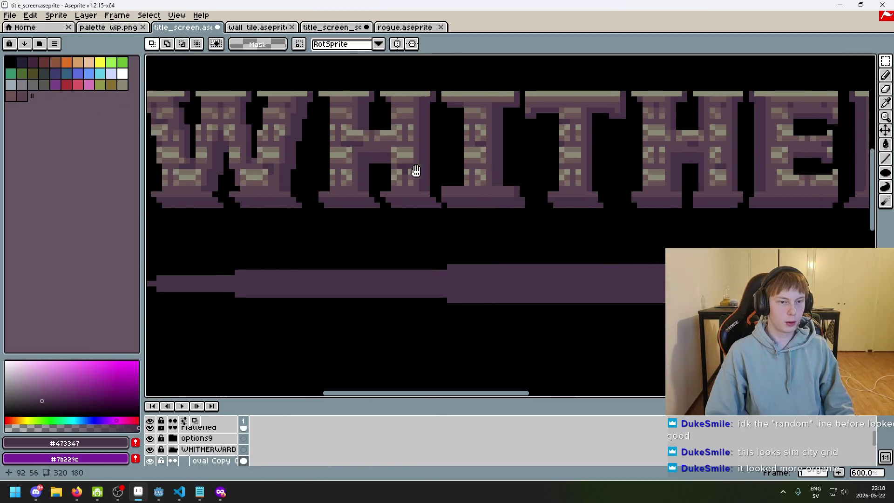
scroll(459, 226, "up", 3)
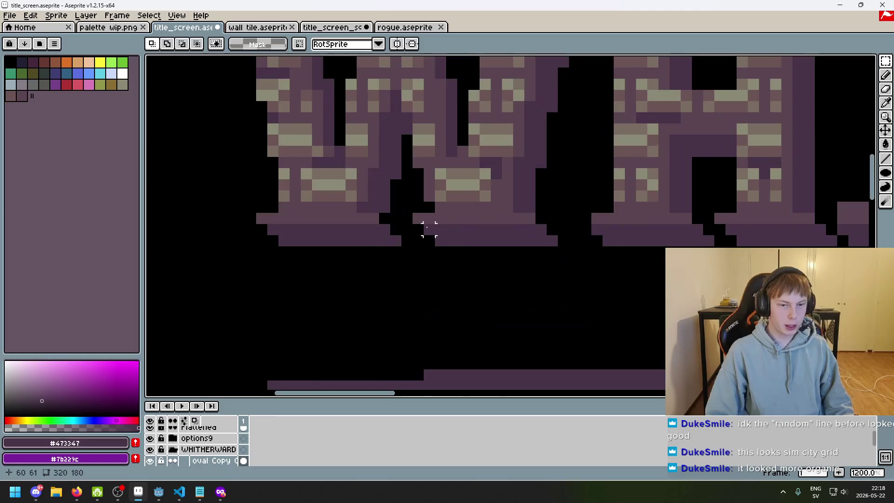
left_click(350, 207, "alt")
scroll(400, 242, "down", 3)
scroll(436, 256, "up", 2)
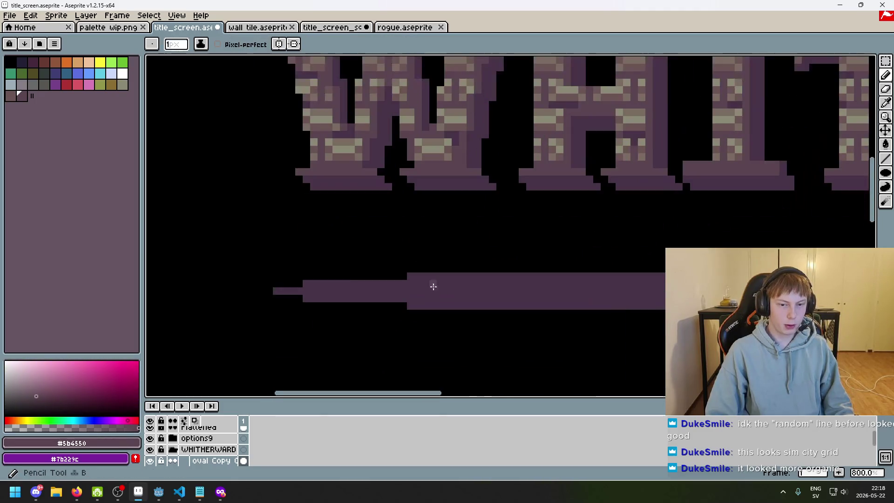
scroll(354, 149, "up", 3)
key("alt")
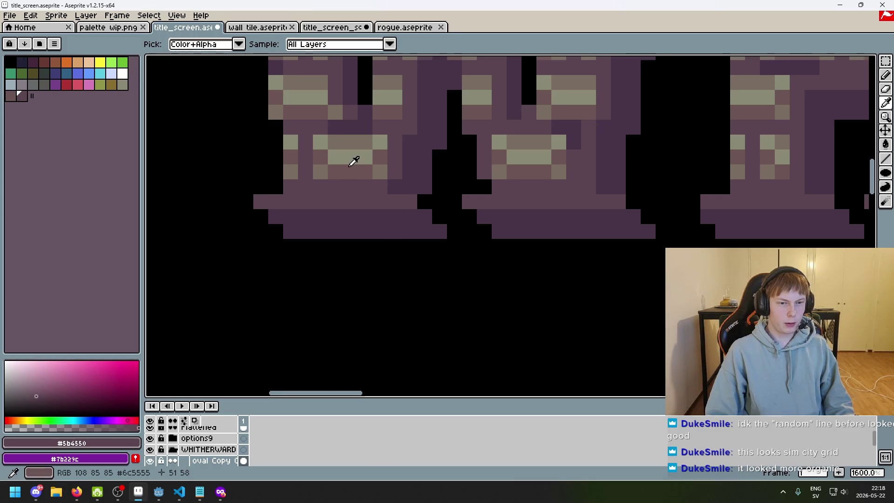
scroll(349, 177, "down", 3)
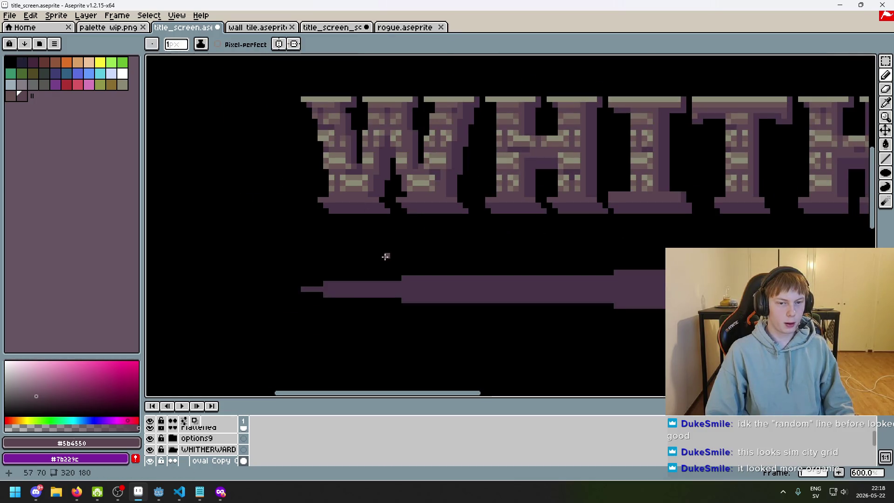
left_click(417, 281, "alt")
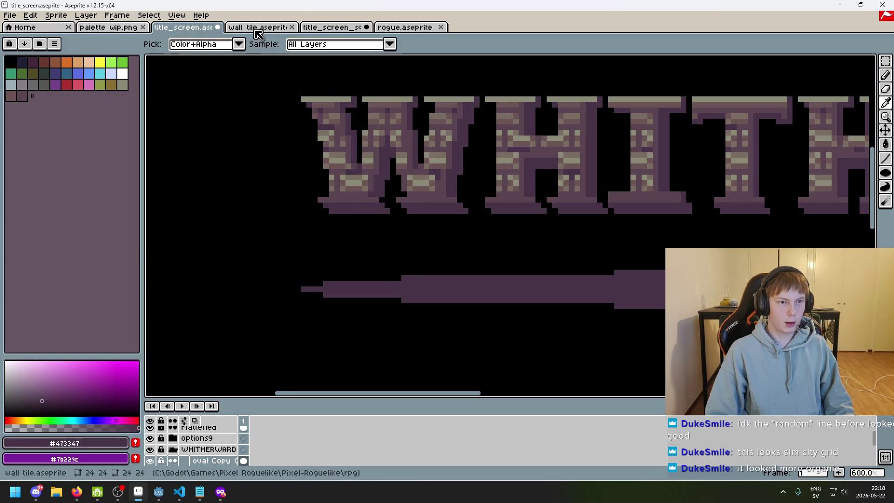
Step: Eyedrop #34232f from the darkest purple blob in palette wip.png, then return to title_screen
left_click(258, 28)
left_click(116, 27)
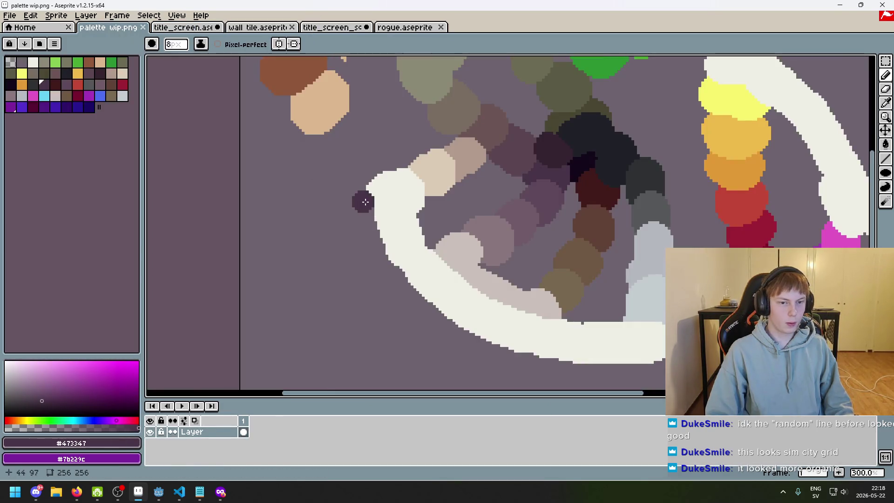
scroll(507, 195, "up", 2)
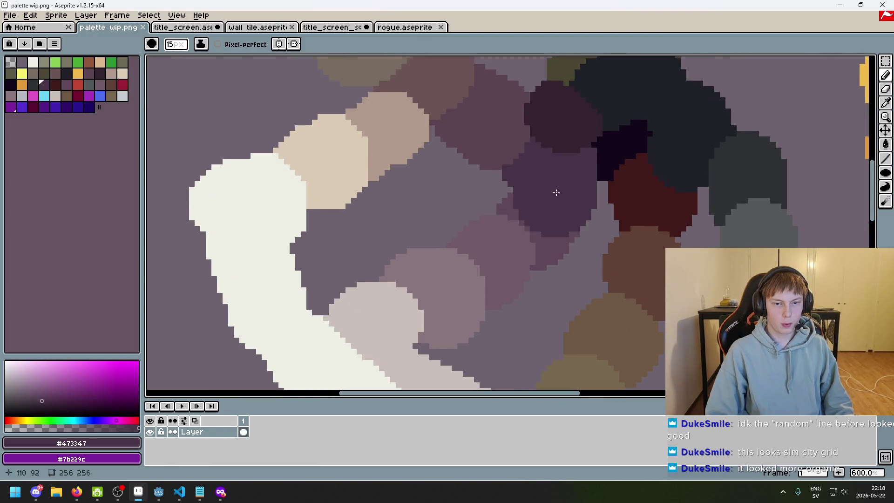
key("i")
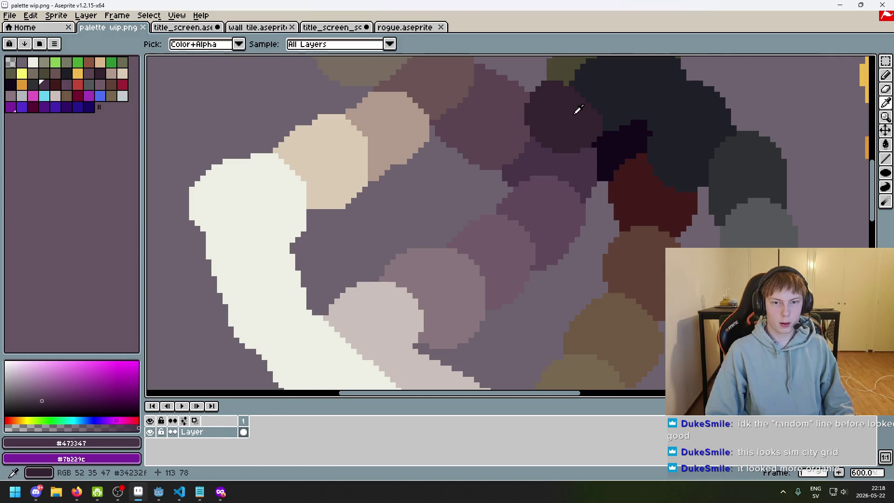
left_click(578, 110)
left_click(183, 27)
Step: Resize the brush from 2px to 17px and pan to show the whole WHITHERWARD title
key("b")
key("minus")
key("minus")
key("minus")
scroll(382, 155, "up", 7)
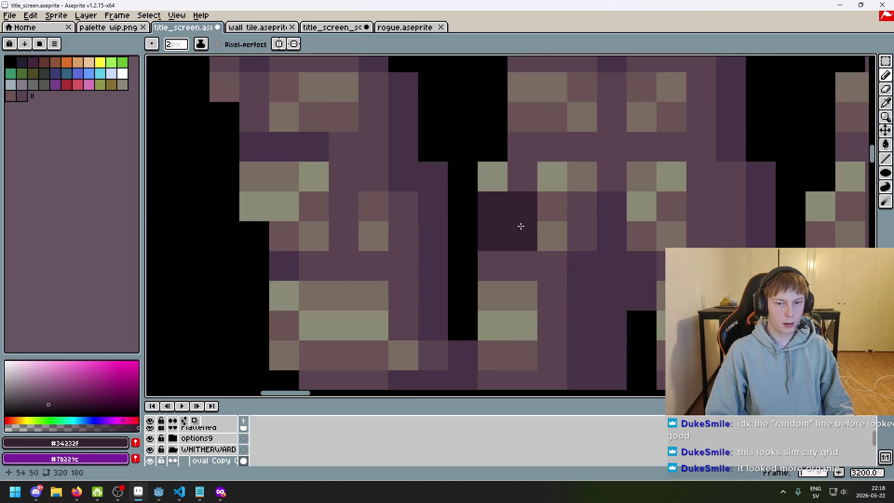
scroll(615, 233, "down", 6)
left_click_drag(597, 183, 518, 176)
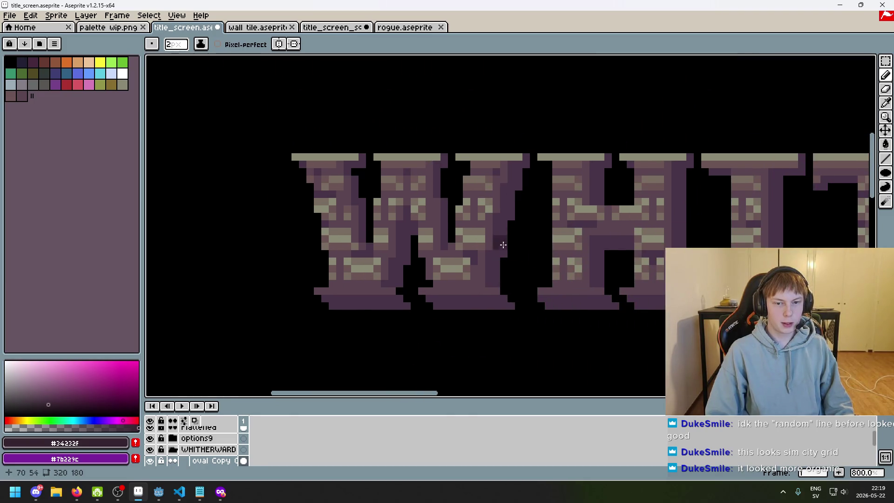
key("plus")
key("plus")
key("plus")
left_click_drag(607, 226, 344, 192)
left_click_drag(852, 235, 562, 214)
scroll(563, 214, "down", 4)
left_click_drag(463, 228, 289, 225)
scroll(613, 120, "up", 1)
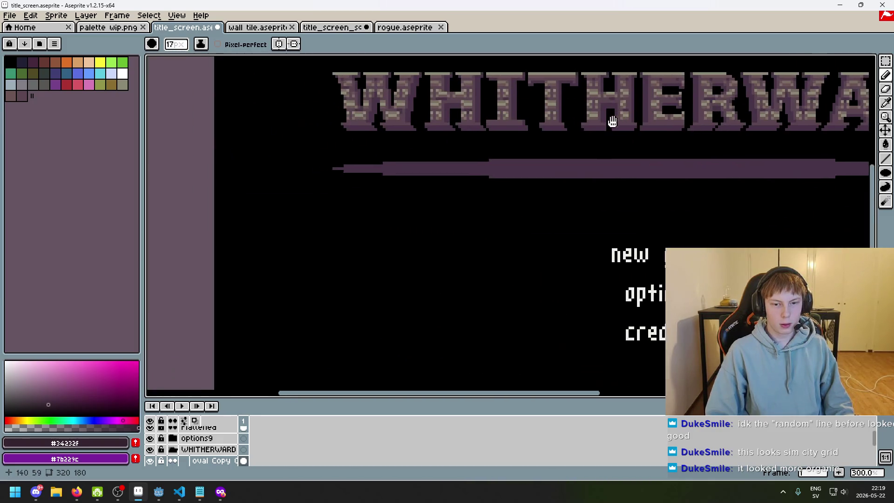
Step: On the palette sketch, paint a dark purple blob, lasso an oval of shaded swatches and copy it
key("ctrl+shift+Tab")
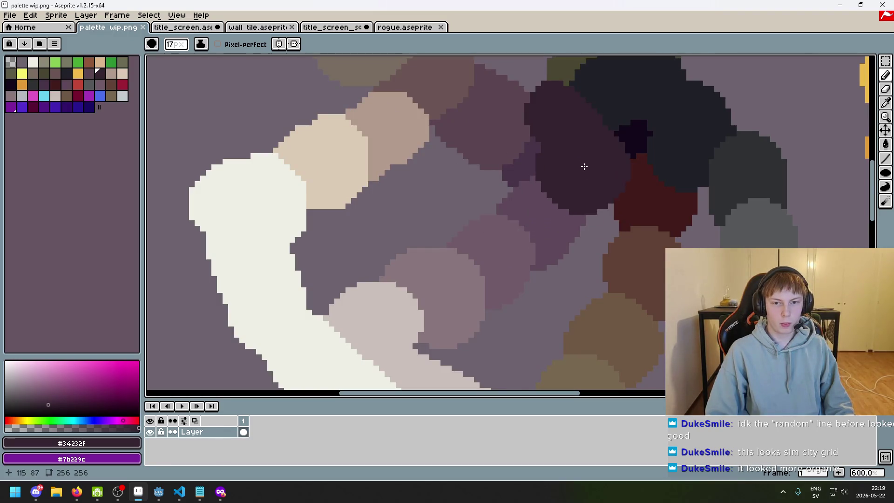
key("alt")
key("ctrl+Tab")
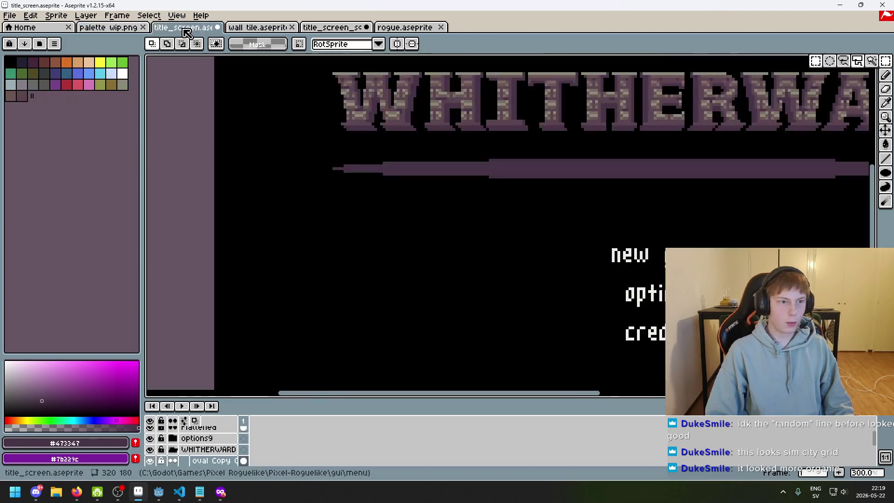
key("ctrl+shift+Tab")
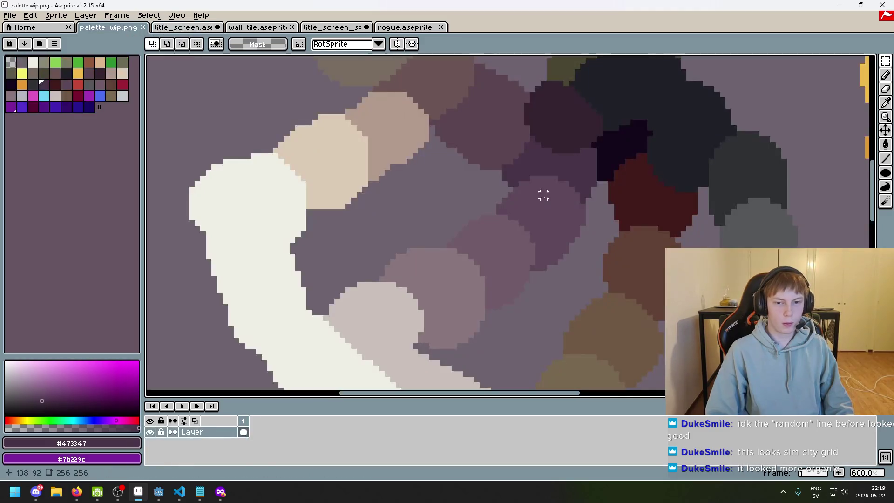
key("b")
left_click_drag(560, 189, 560, 186)
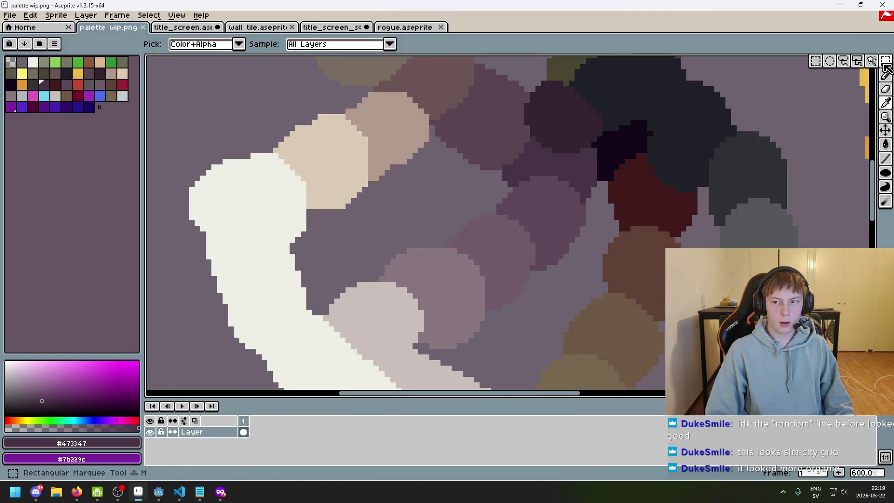
left_click(846, 63)
mouse_move(580, 168)
left_mouse_down()
mouse_move(435, 197)
mouse_move(359, 319)
mouse_move(582, 173)
left_mouse_up()
key("ctrl+c")
key("ctrl+Tab")
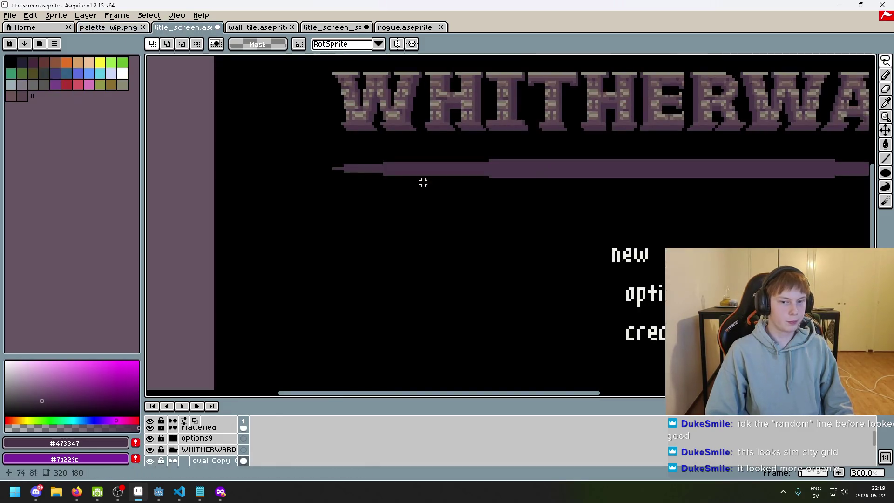
Step: Paste the shaded oval into the title screen below the divider, left of the menu
key("ctrl+v")
left_click_drag(518, 236, 482, 250)
left_click(557, 245)
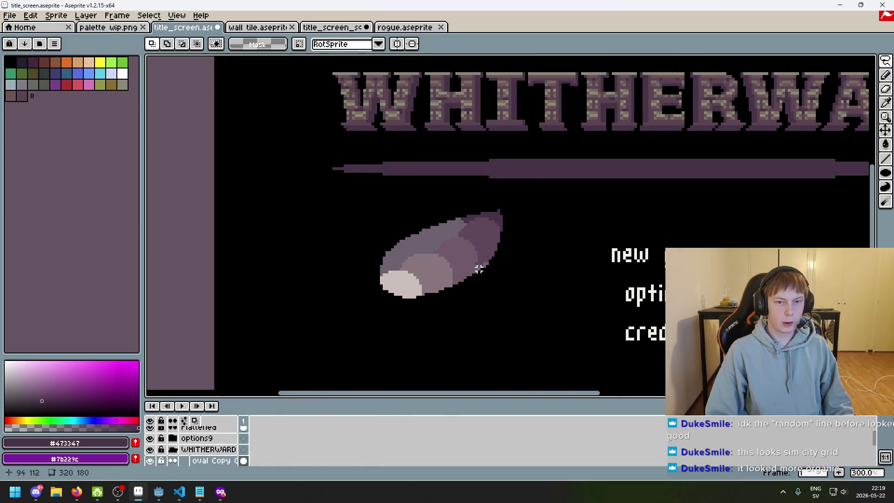
left_click(410, 277, "alt")
left_click(875, 62)
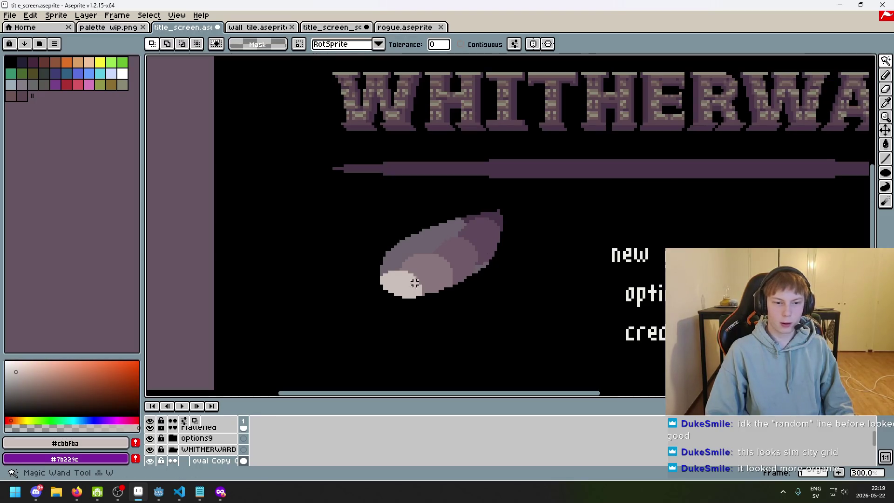
key("ctrl+z")
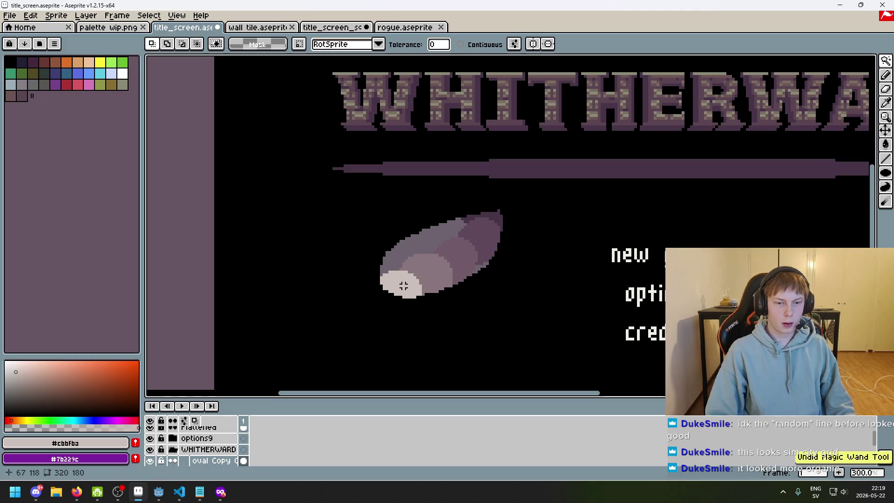
Step: Erase the oval's light lower-left end and delete its light top band
key("e")
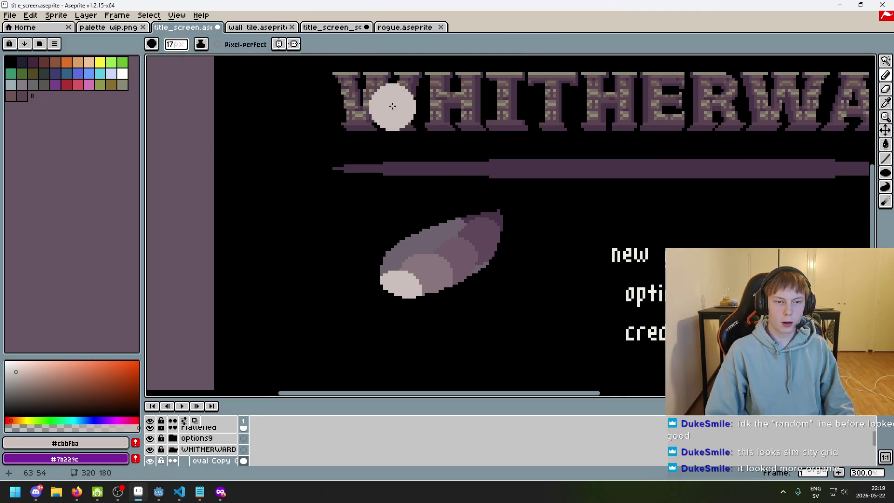
scroll(409, 288, "up", 5)
left_click_drag(399, 279, 409, 311)
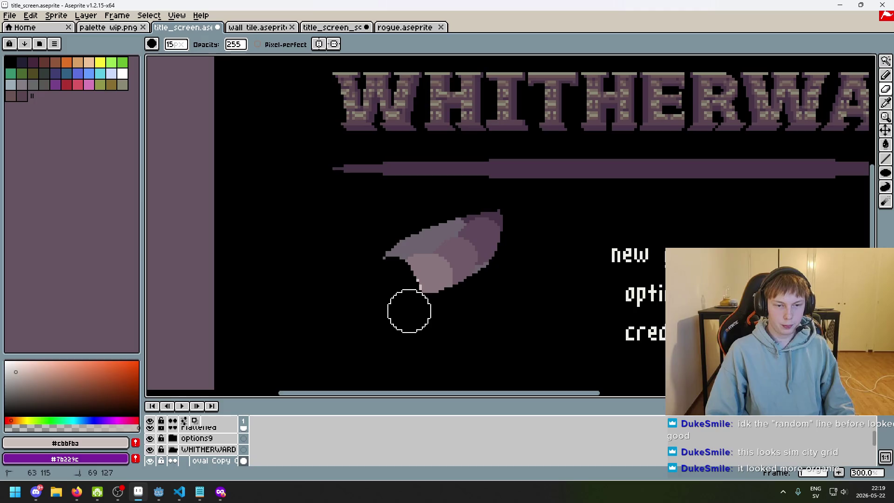
key("w")
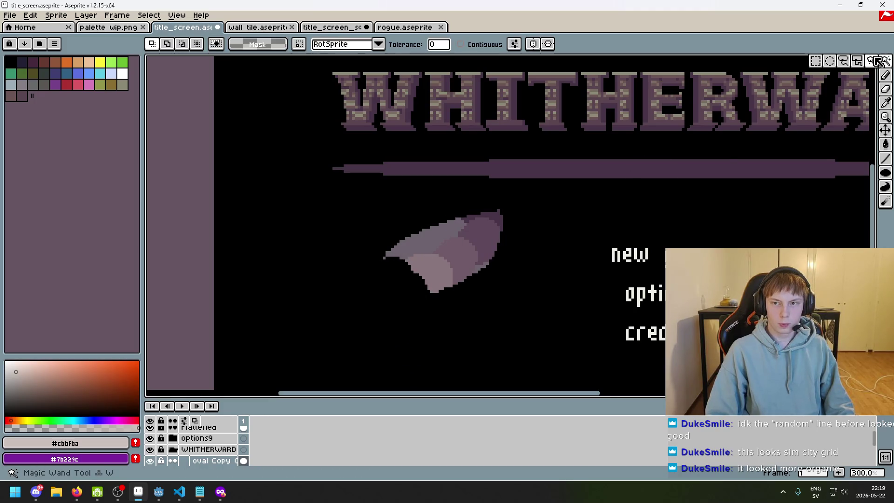
left_click(422, 241)
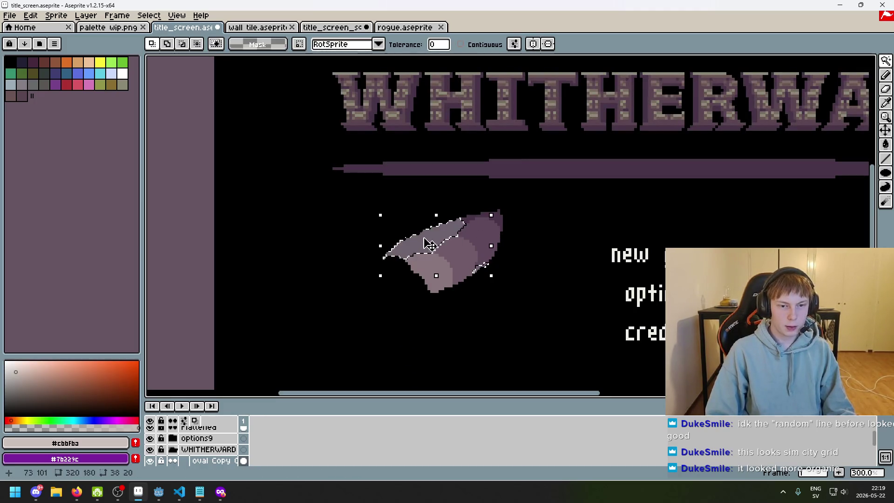
key("Delete")
Step: Sample the pale mauve #8a767d from the shape and shrink the brush to 5 px
left_click(429, 270)
key("super")
key("super")
mouse_move(889, 60)
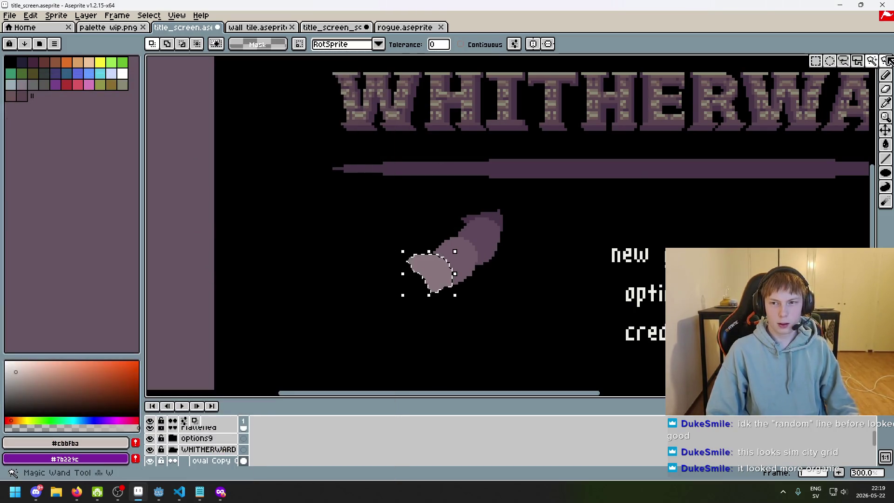
key("b")
key("ctrl+d")
left_click(442, 269, "alt")
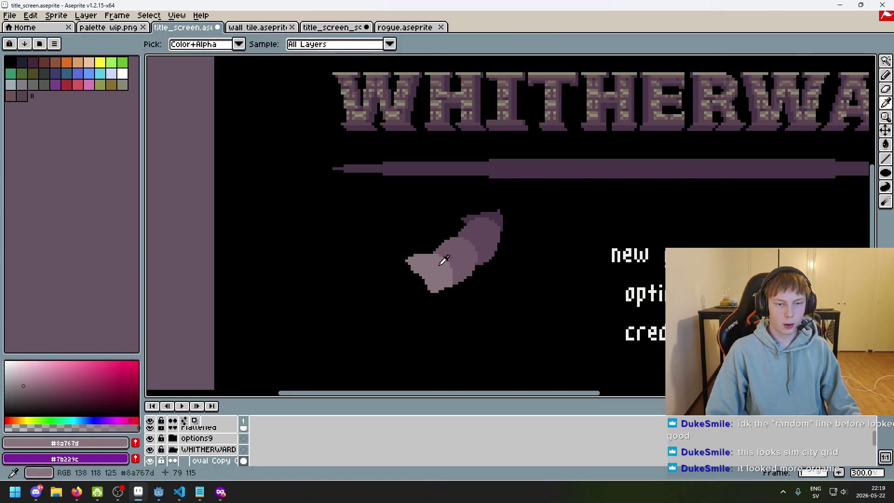
scroll(409, 90, "up", 6)
scroll(295, 164, "up", 2)
key("minus")
key("minus")
key("minus")
scroll(512, 254, "down", 10)
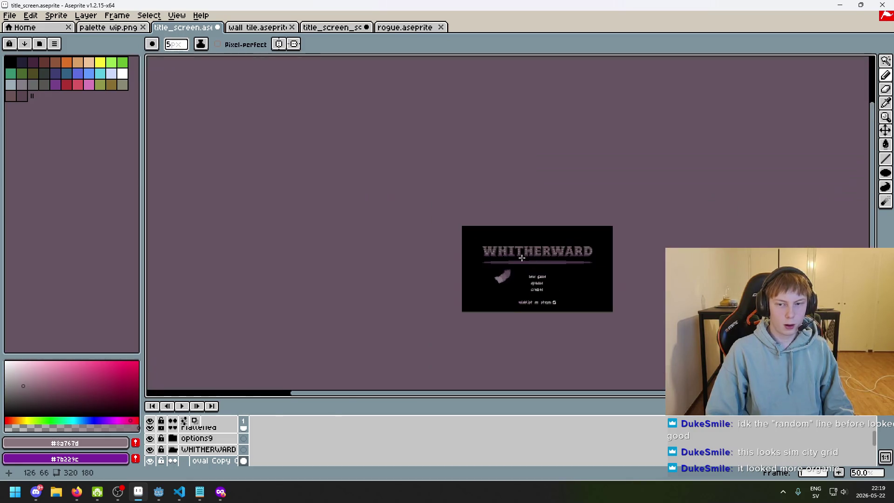
Step: Magic-wand and delete the pale left part of the shape, then sample its darker mauve
scroll(511, 254, "up", 4)
left_click(885, 60)
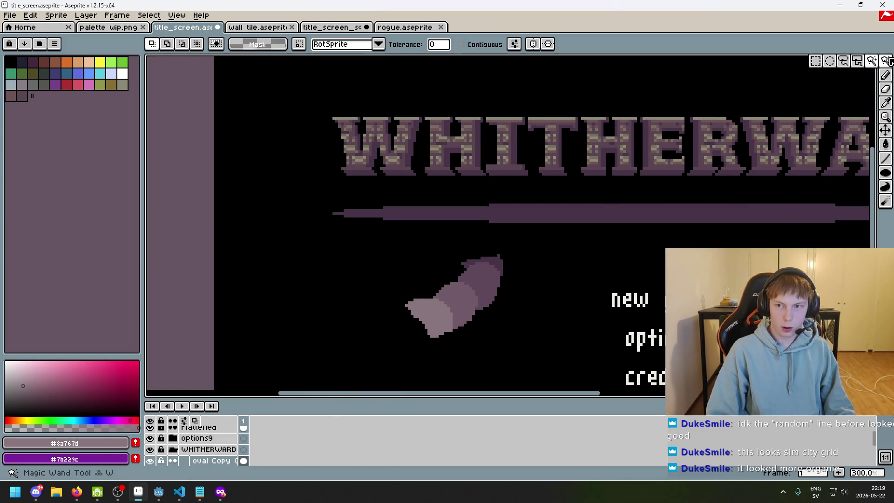
left_click(435, 309)
key("Delete")
left_click(885, 75)
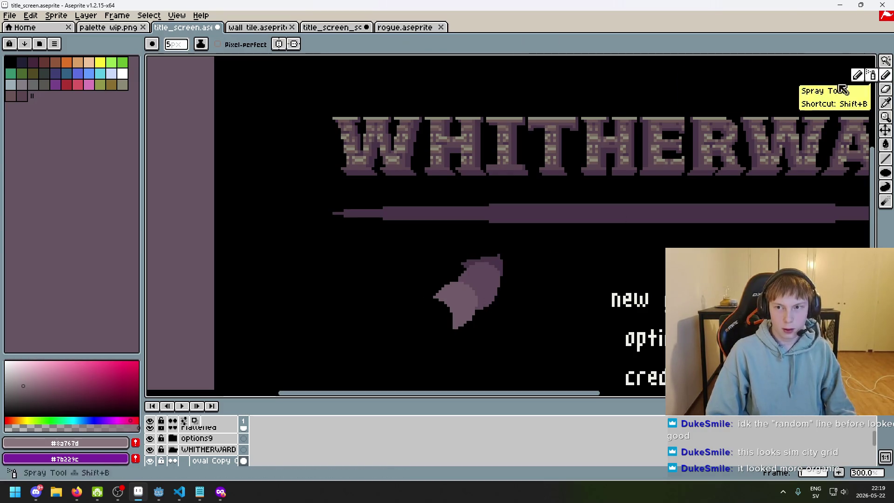
left_click(429, 295, "alt")
Step: Look through the wall tile, palette sketch and other open documents, ending on the title screen
scroll(441, 139, "up", 3)
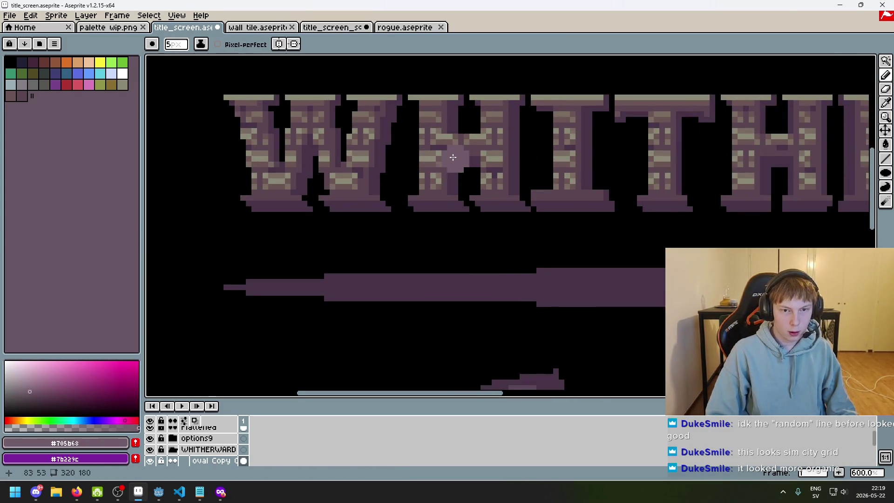
scroll(501, 163, "up", 1)
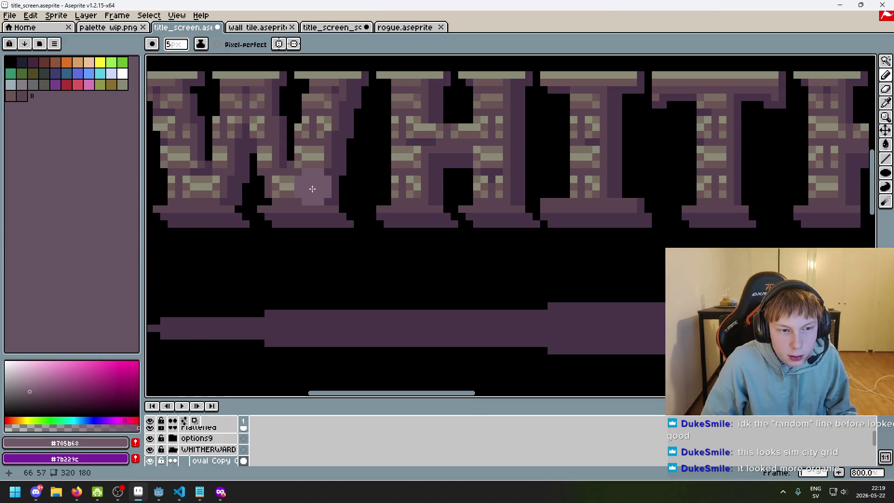
scroll(317, 93, "down", 2)
left_click(242, 27)
left_click(332, 27)
left_click(406, 27)
left_click(172, 28)
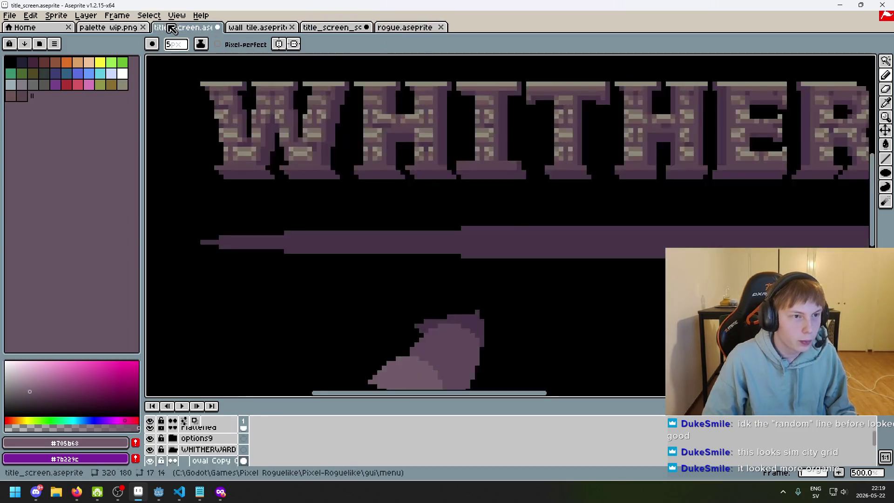
left_click(108, 27)
scroll(337, 208, "down", 1)
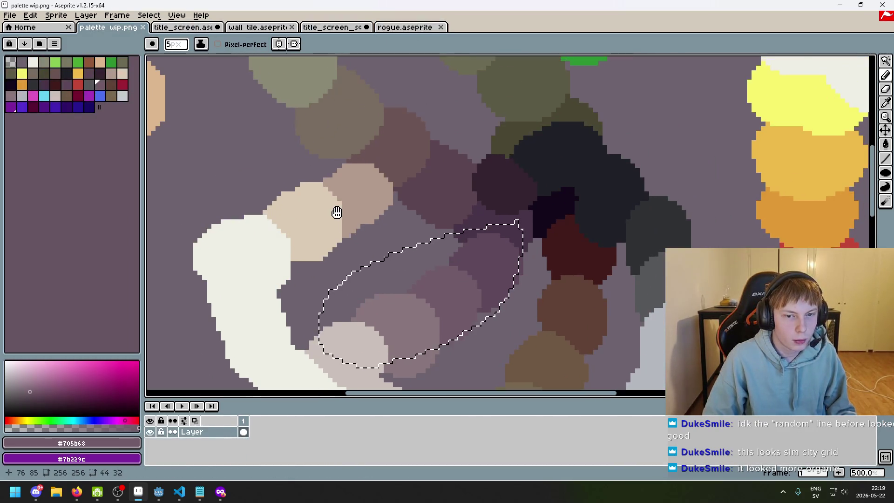
left_click(177, 27)
Step: Sample the title's dark purple and return to the brush, glancing at the palette and wall tile files
key("i")
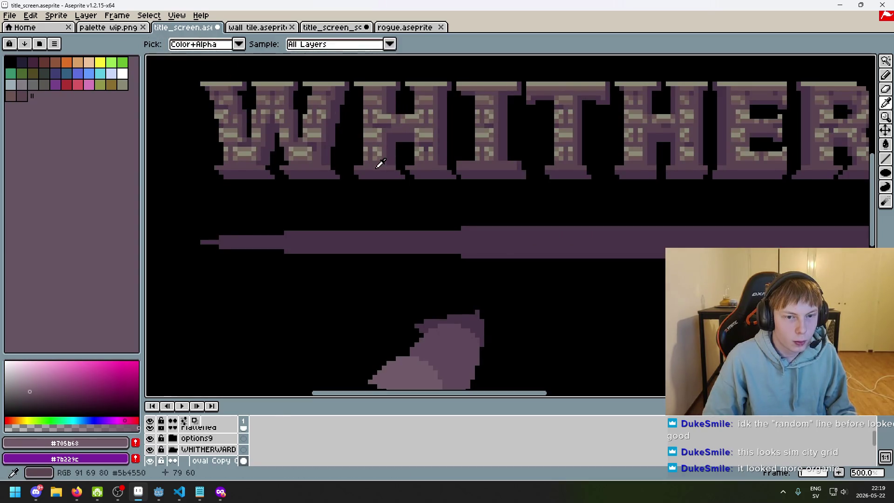
left_click(379, 163)
left_click(118, 27)
key("b")
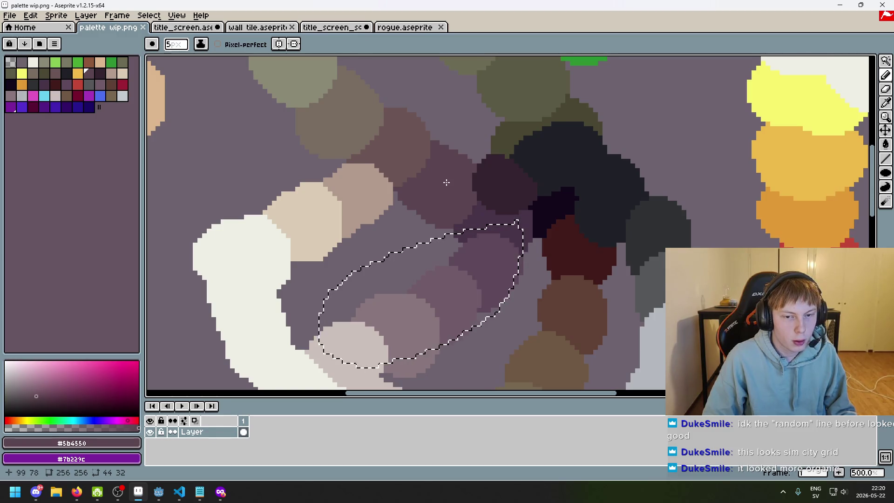
left_click(181, 29)
scroll(379, 131, "up", 3)
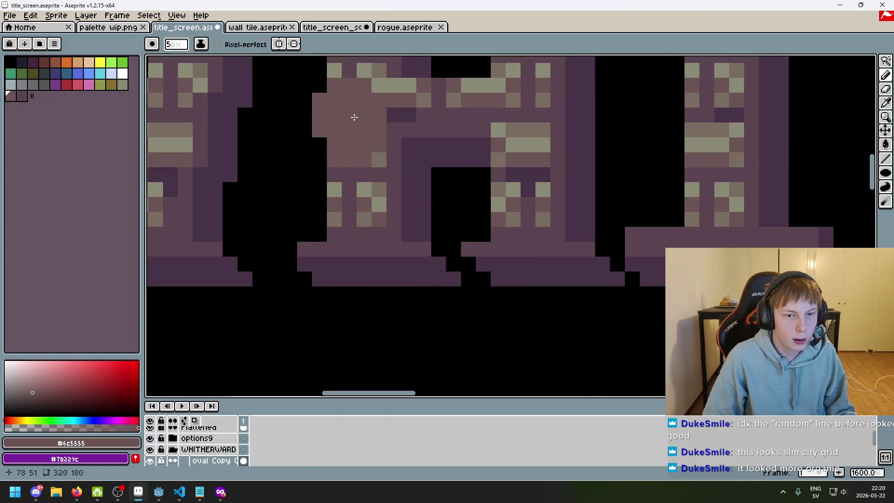
scroll(355, 116, "down", 3)
left_click(240, 29)
left_click(168, 27)
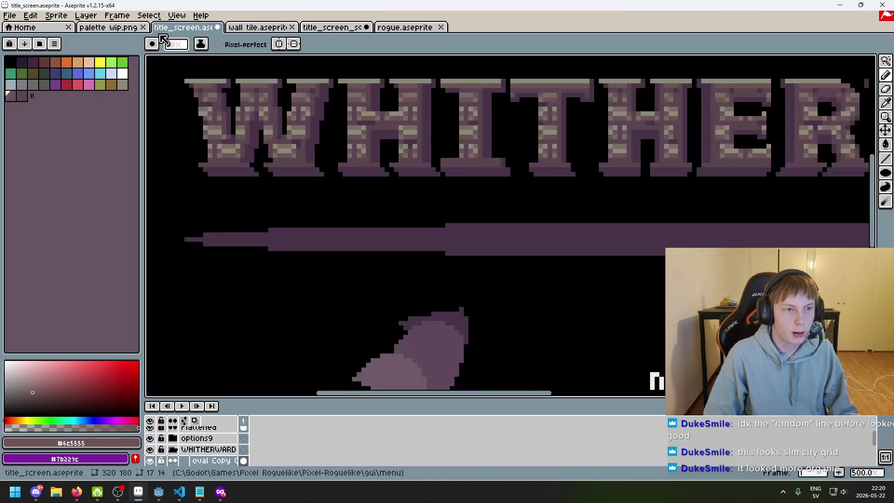
scroll(778, 95, "down", 2)
left_click(886, 61)
Step: Cut the chunky shape from the title screen and paste it into the palette wip.png sketch
left_click_drag(576, 297, 431, 189)
key("ctrl+x")
left_click(258, 27)
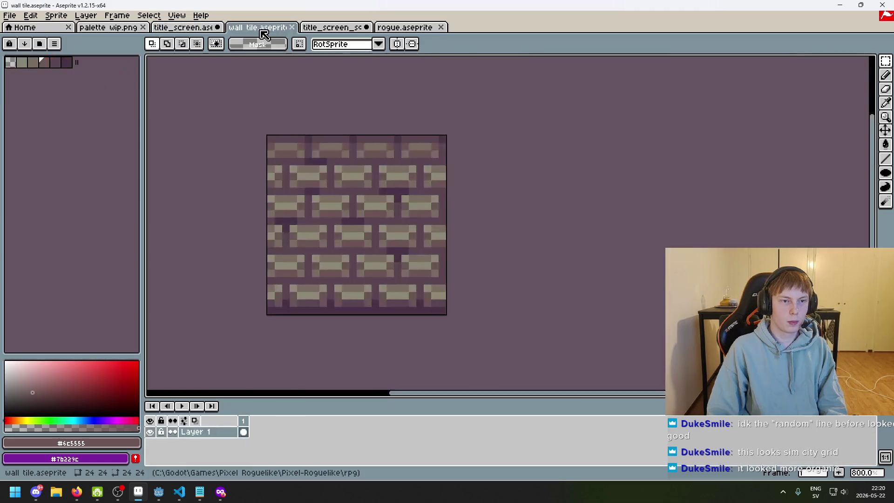
left_click(108, 27)
key("ctrl+v")
key("ctrl+d")
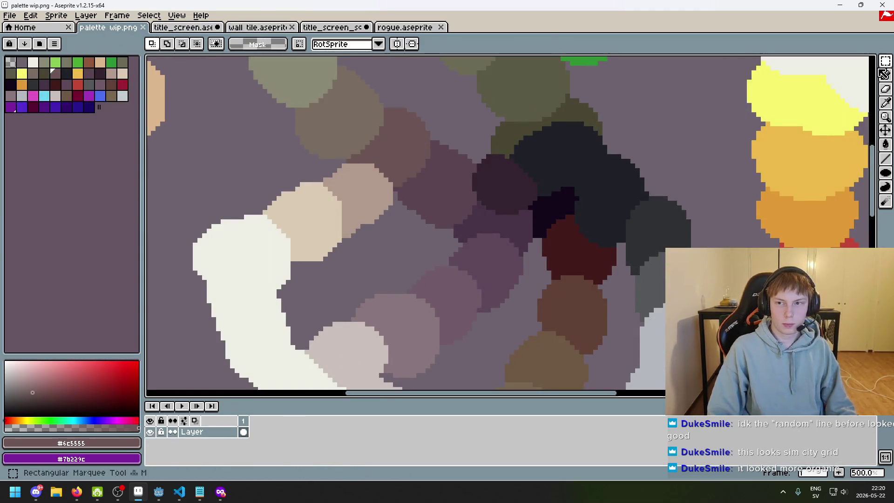
Step: Lasso a slim leaf shape from the sketch and place it beside the title screen menu
left_click(885, 61)
left_click(815, 62)
left_click(886, 65)
left_click(846, 61)
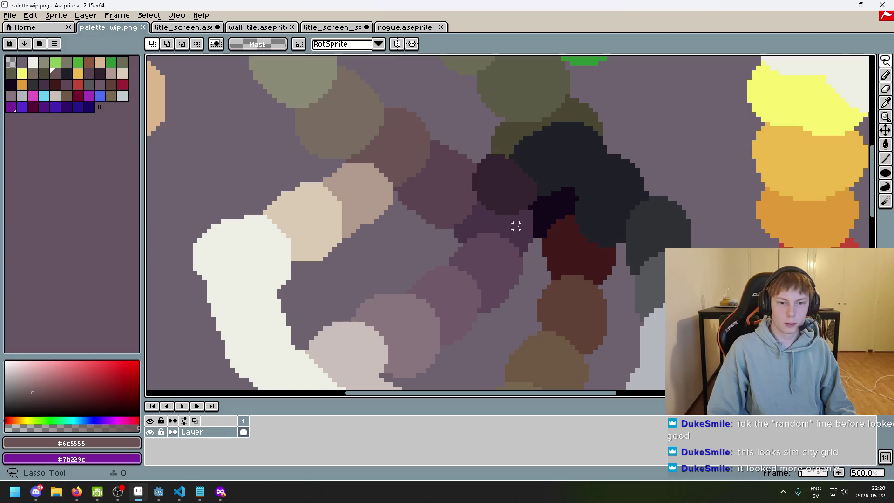
left_click_drag(487, 220, 489, 221)
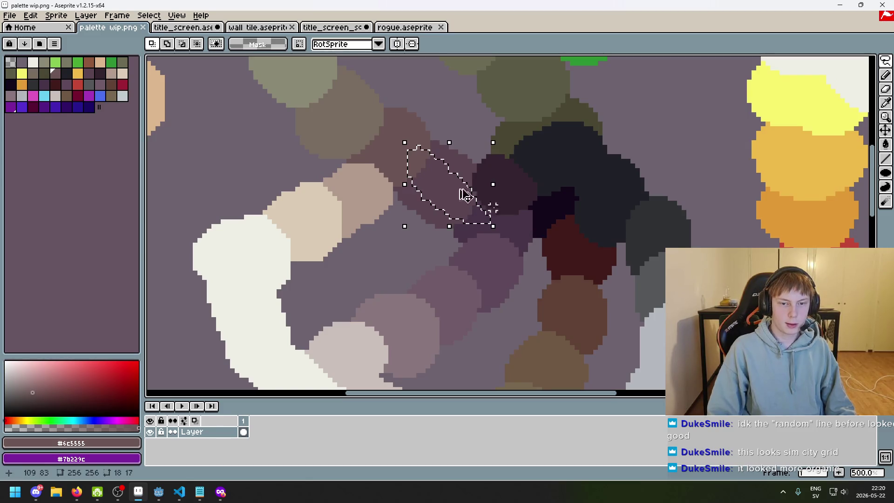
key("ctrl+Tab")
key("ctrl+v")
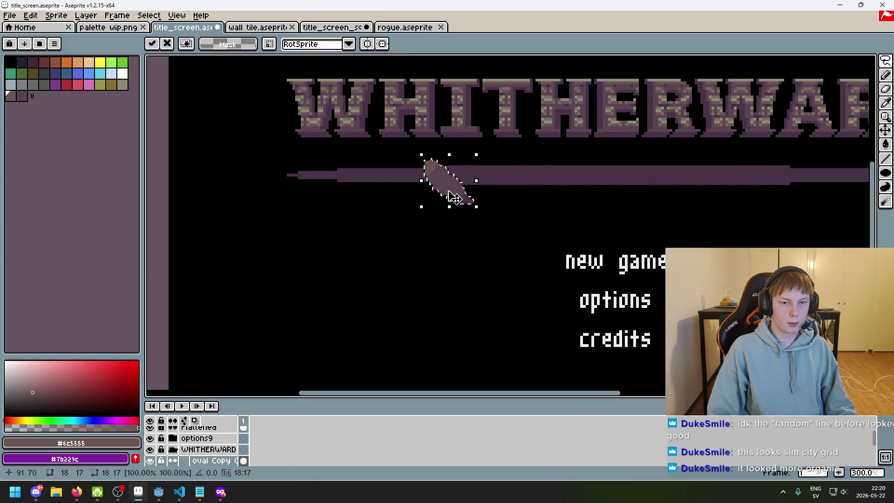
left_click_drag(450, 184, 356, 237)
key("Return")
key("Tab")
key("Tab")
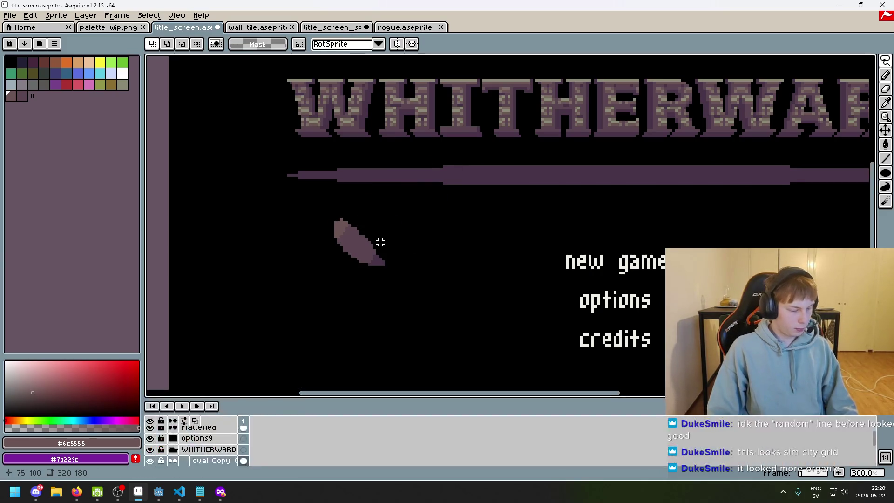
Step: Sample the divider's dark purple #5b4550 and marquee-select the divider bar
left_click(391, 236, "alt")
scroll(415, 178, "up", 2)
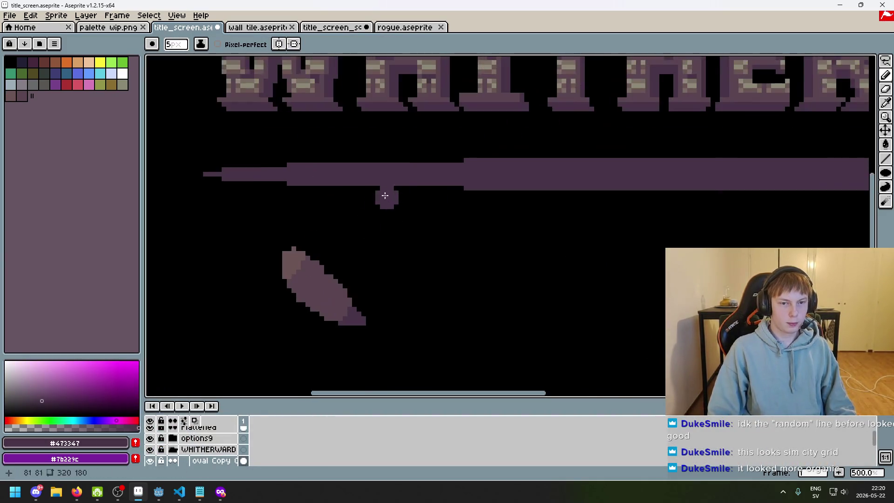
left_click(333, 280, "alt")
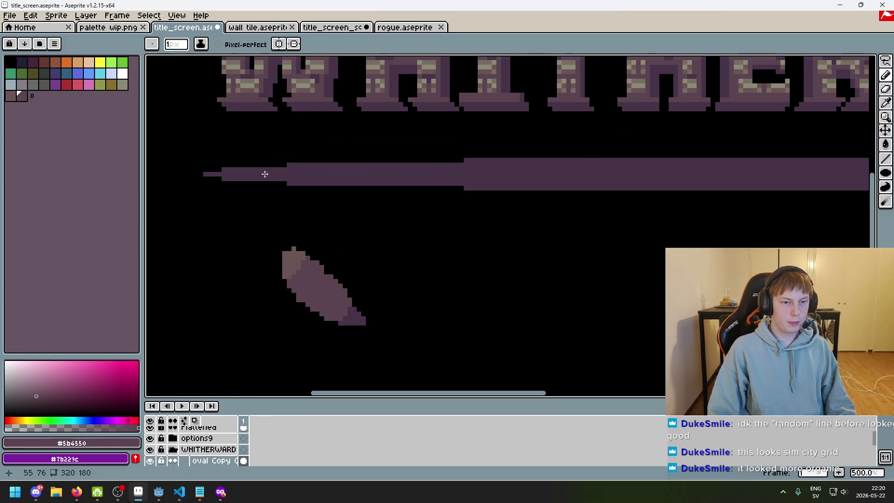
scroll(766, 201, "down", 2)
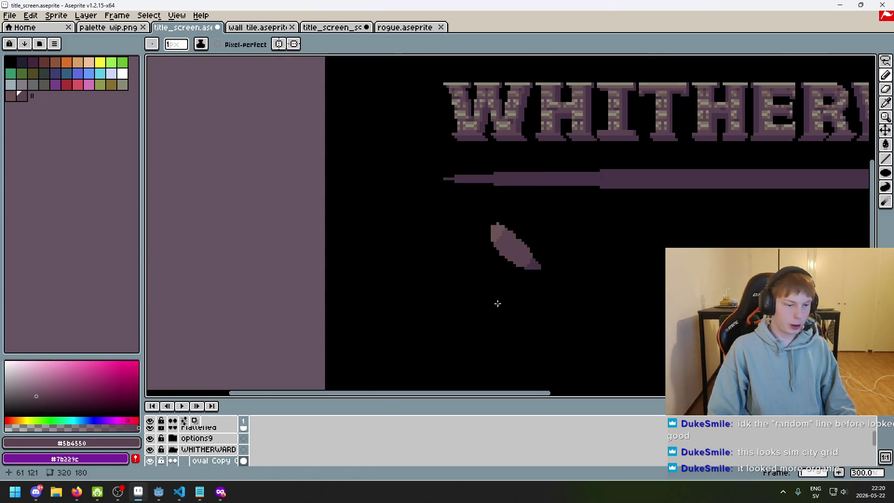
scroll(442, 225, "right", 5)
mouse_move(885, 61)
left_mouse_down()
mouse_move(843, 70)
mouse_move(820, 62)
left_mouse_up()
scroll(263, 205, "up", 1)
mouse_move(262, 213)
left_mouse_down()
mouse_move(858, 169)
mouse_move(696, 182)
left_mouse_up()
scroll(481, 253, "down", 2)
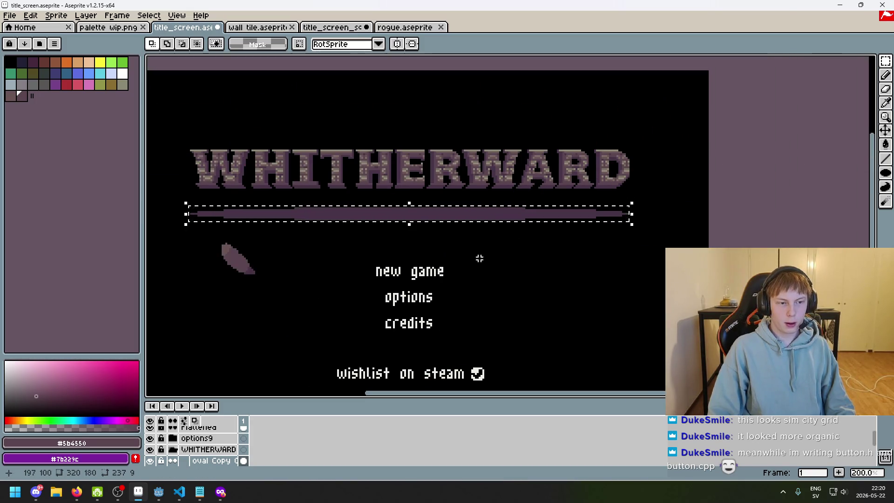
Step: Shrink a copy of the divider bar to about 56% just below the original
left_click_drag(479, 257, 498, 256)
scroll(544, 243, "up", 1)
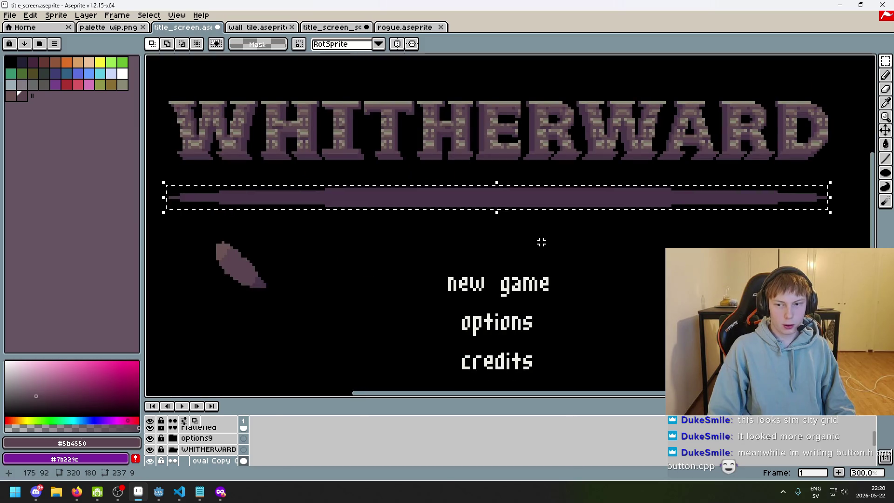
key("ctrl+t")
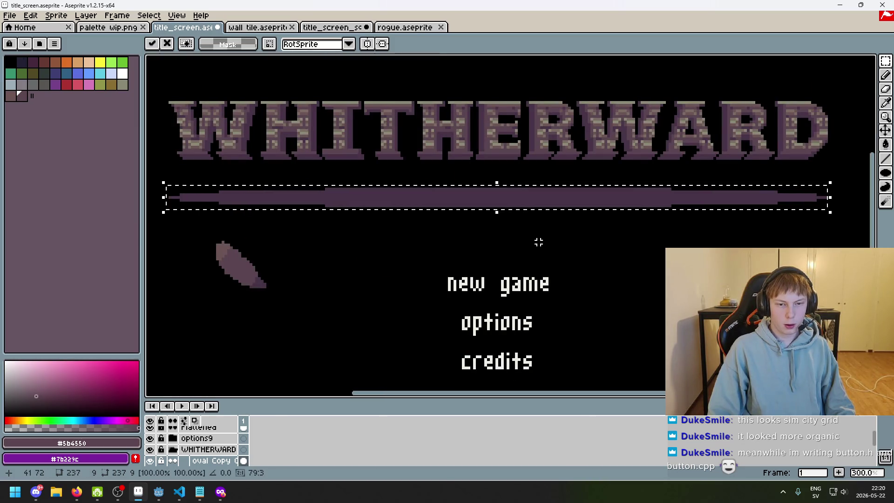
left_click_drag(804, 215, 574, 193)
mouse_move(443, 195)
left_mouse_down()
mouse_move(569, 202)
mouse_move(551, 244)
mouse_move(516, 253)
left_mouse_up()
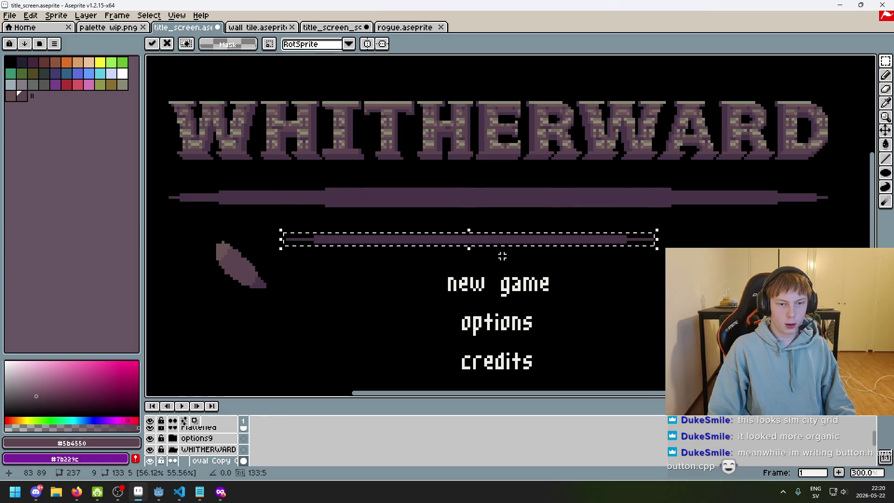
key("Return")
Step: Fill the smaller bar with lighter purple using the Paint Bucket with Contiguous on
key("g")
scroll(368, 233, "up", 2)
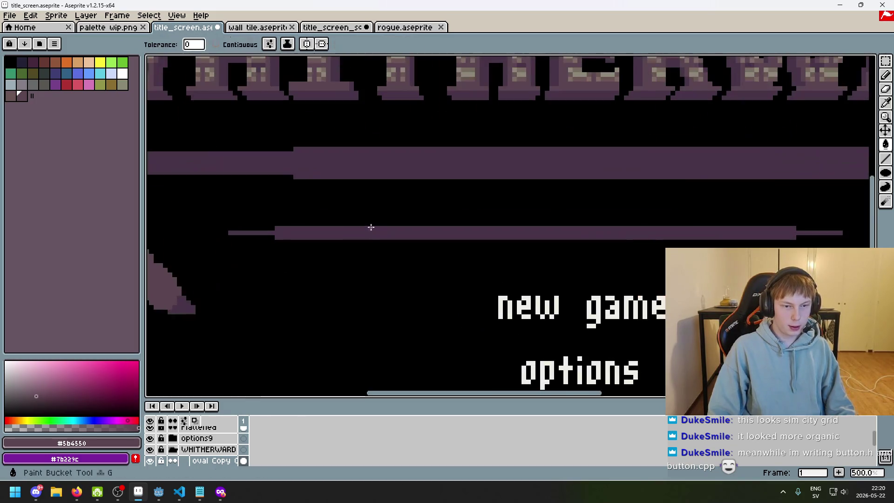
key("ctrl+z")
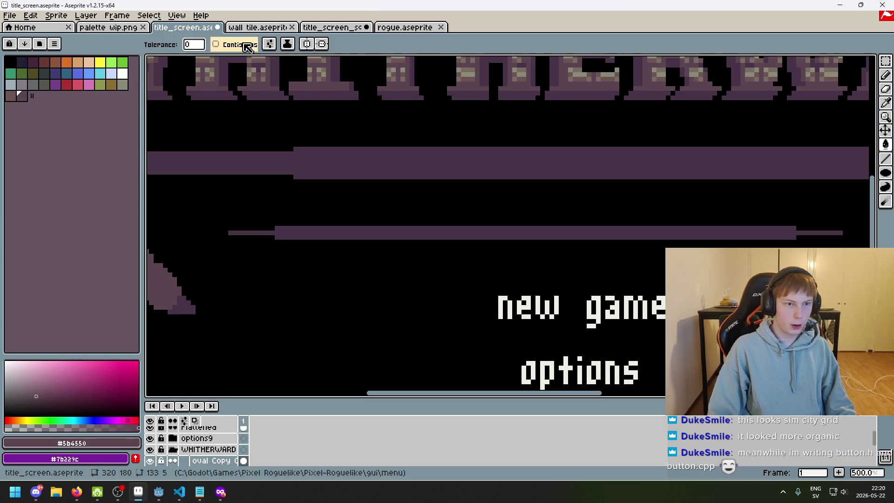
left_click(216, 44)
left_click(324, 233)
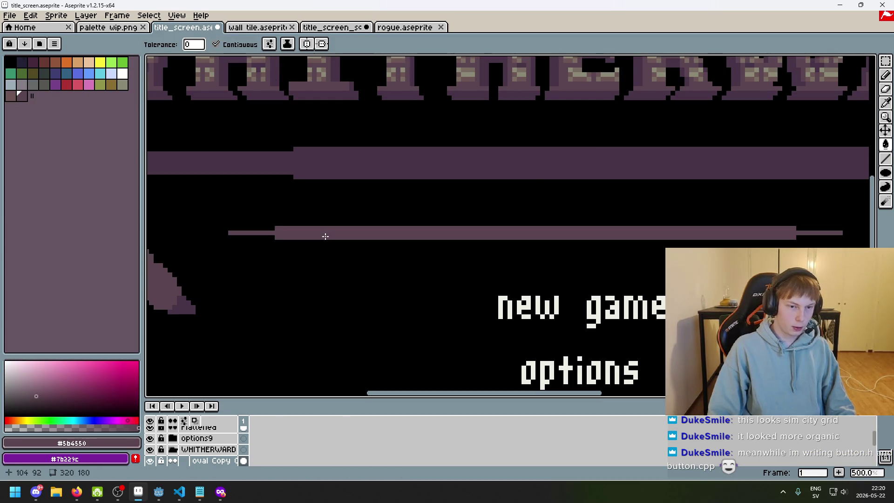
Step: Select the lighter bar and move it onto the divider's centre
scroll(292, 240, "down", 2)
left_click(886, 61)
left_click_drag(665, 257, 230, 224)
mouse_move(355, 246)
left_mouse_down()
mouse_move(365, 201)
mouse_move(373, 205)
left_mouse_up()
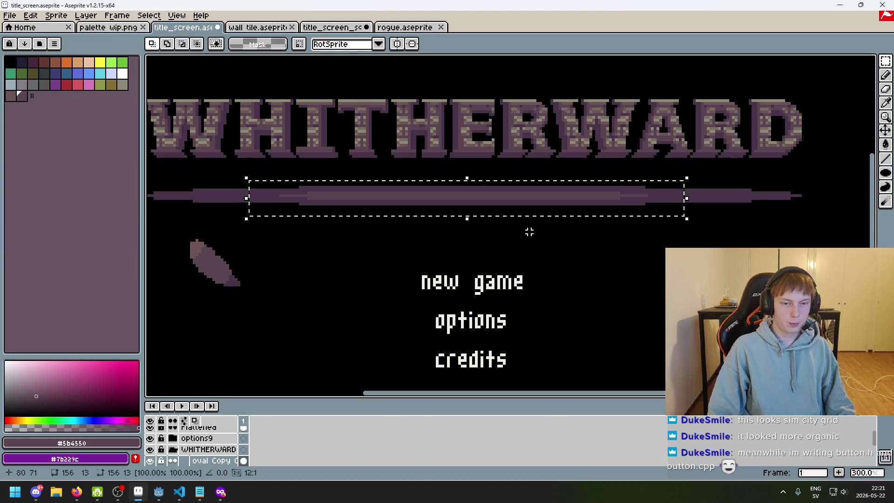
Step: Move the thin bar up onto the title divider and centre it
key("ctrl+z")
key("ctrl+z")
key("ctrl+z")
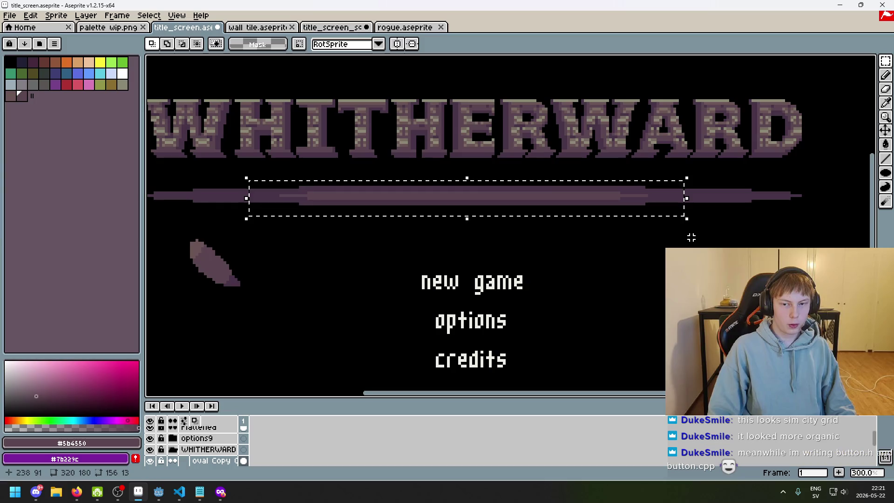
key("ctrl+z")
key("ctrl+z")
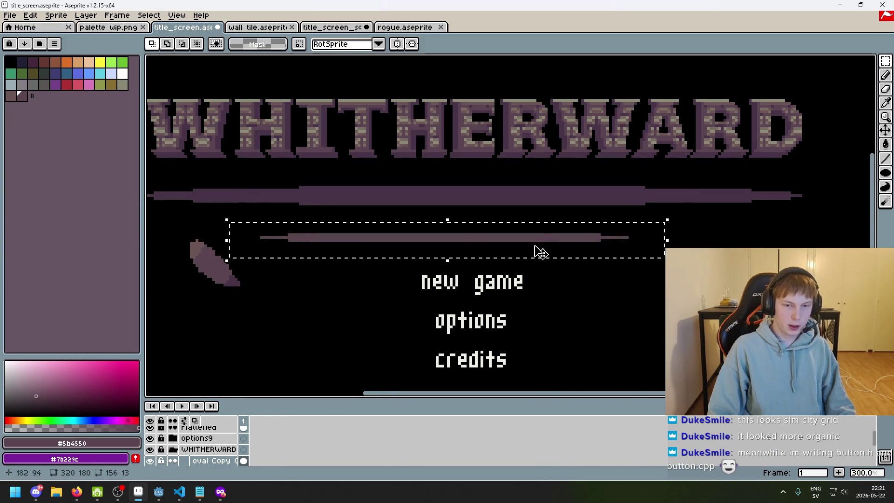
left_click_drag(540, 252, 561, 213)
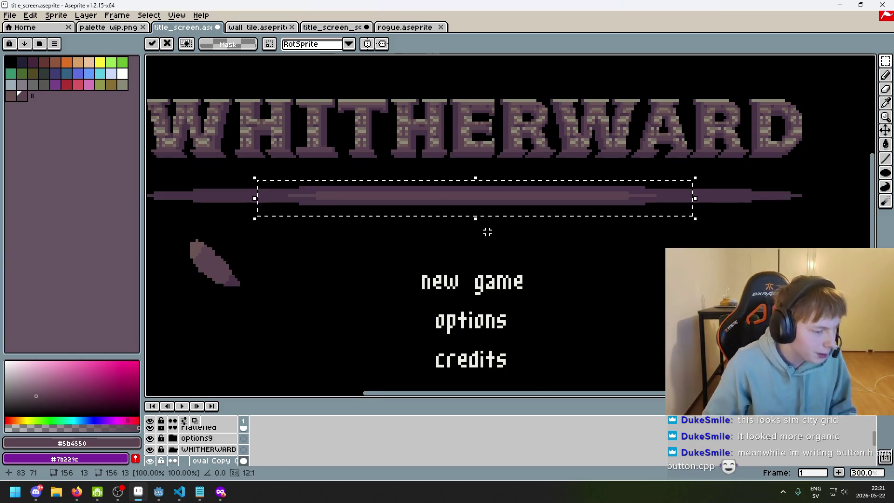
scroll(631, 192, "up", 6)
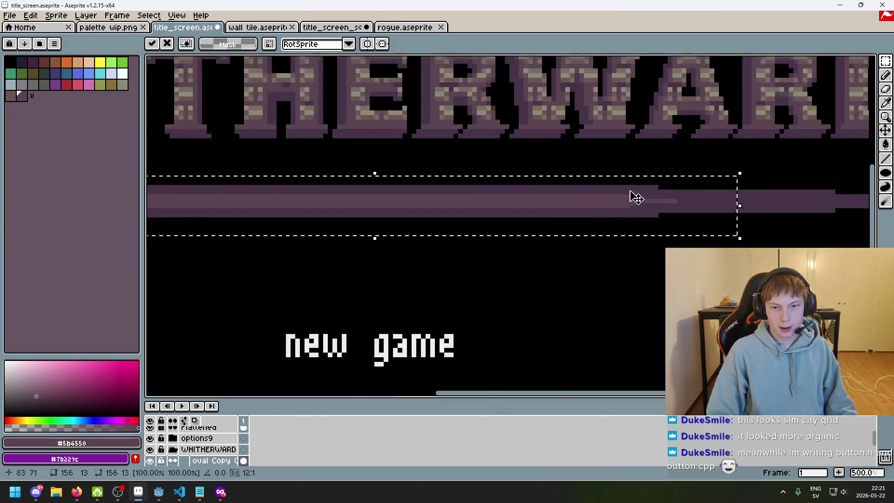
scroll(669, 194, "down", 5)
scroll(497, 214, "up", 1)
scroll(828, 172, "down", 2)
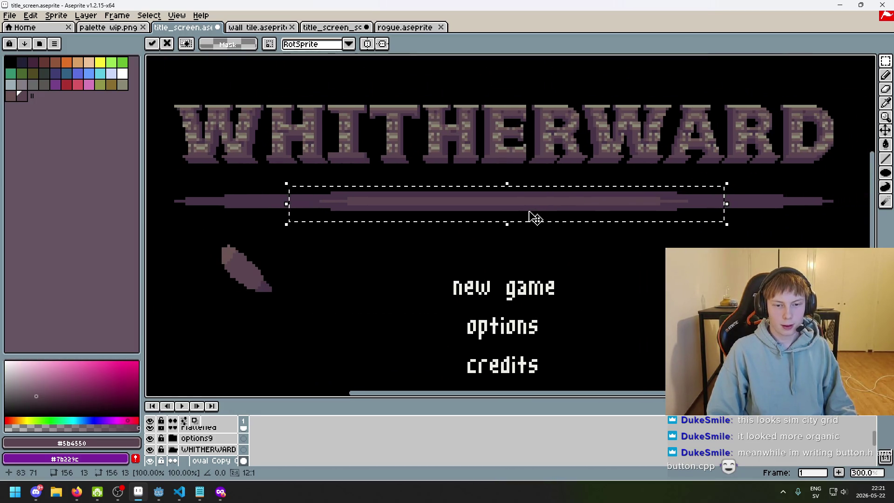
left_click_drag(531, 218, 529, 218)
left_click(522, 231)
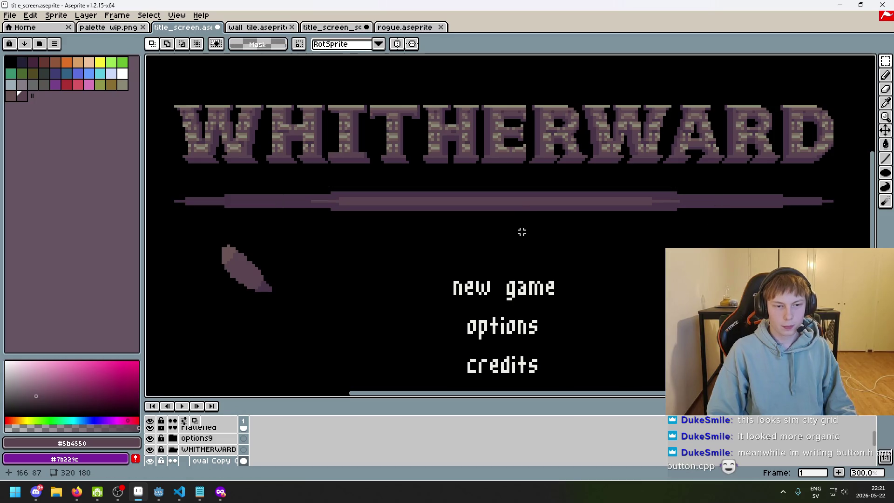
Step: Paste a narrower copy of the bar and commit it onto the divider
key("ctrl+v")
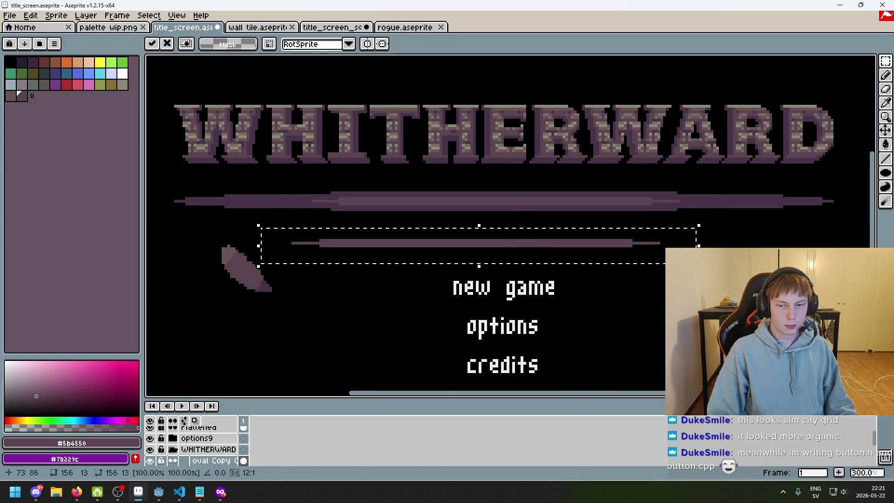
left_click_drag(697, 261, 563, 258)
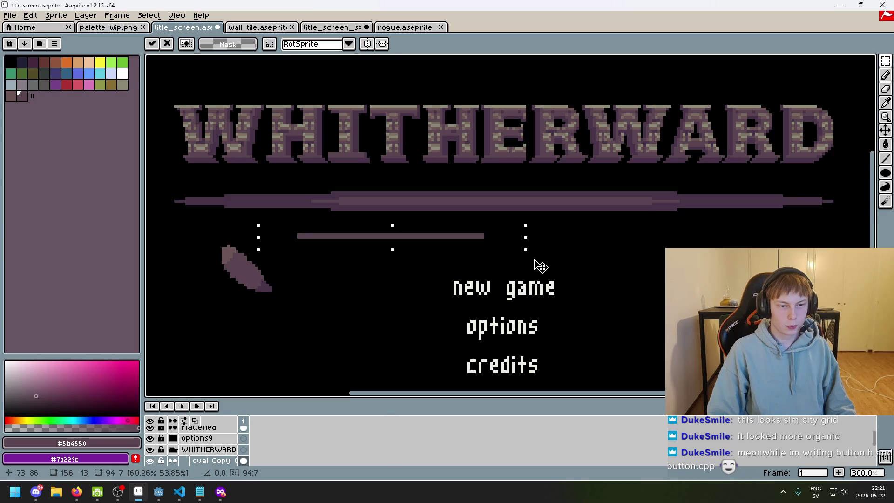
mouse_move(563, 276)
left_mouse_down()
mouse_move(557, 289)
mouse_move(522, 280)
left_mouse_up()
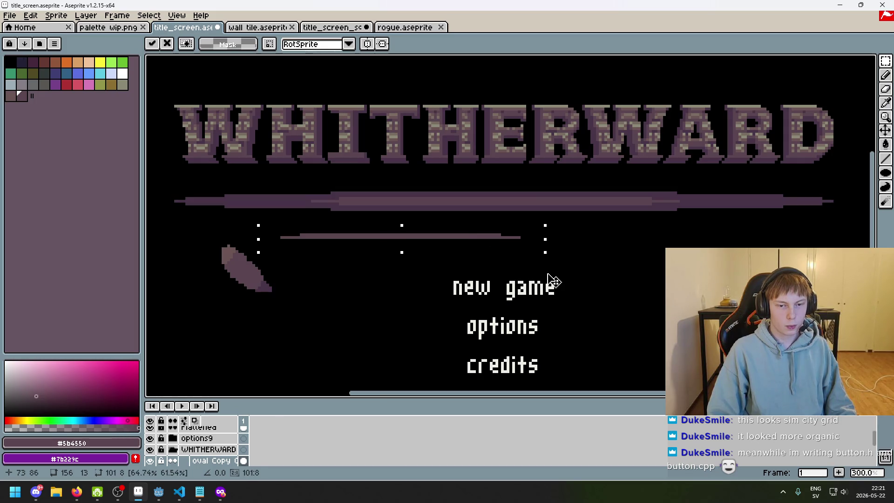
left_click_drag(462, 248, 564, 213)
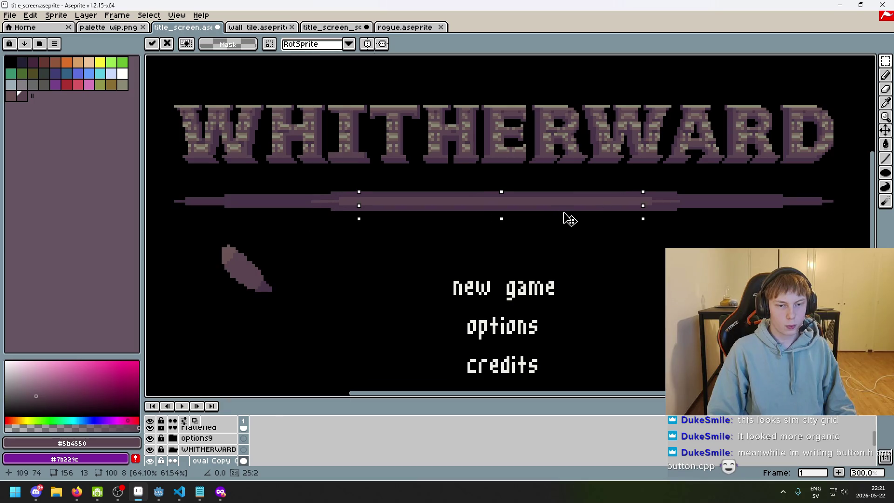
key("Return")
Step: Add an even shorter bar copy centred on the divider as another layer
key("ctrl+v")
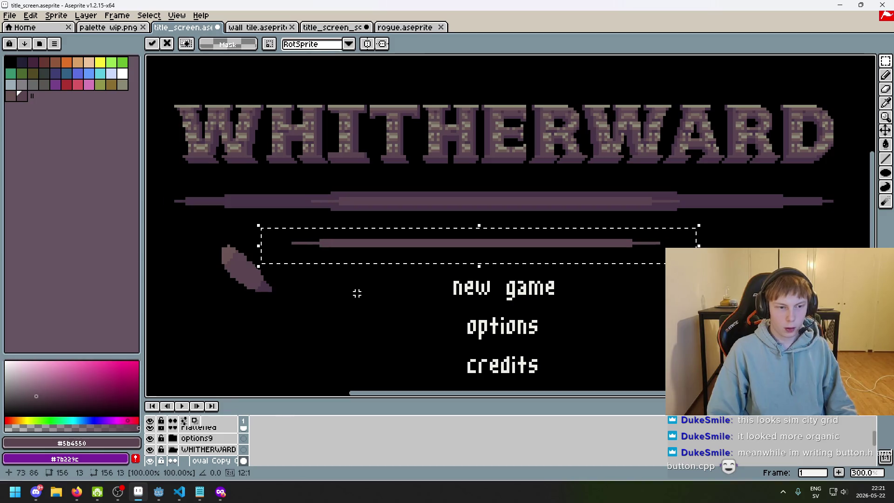
key("Return")
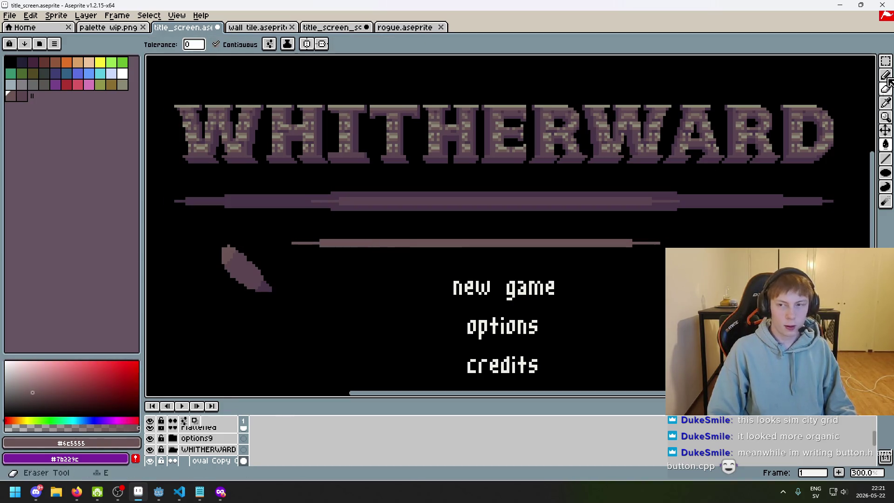
mouse_move(597, 248)
left_mouse_down()
mouse_move(664, 254)
mouse_move(276, 228)
left_mouse_up()
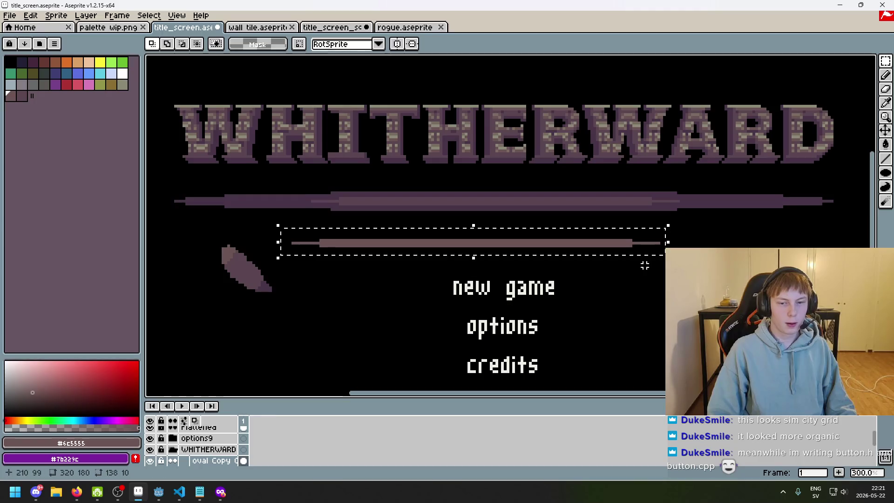
left_click_drag(665, 254, 518, 269)
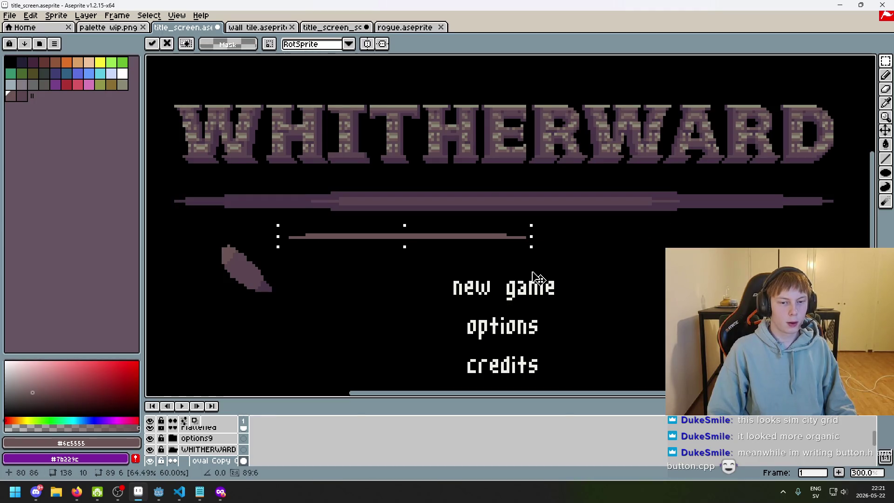
left_click_drag(461, 239, 526, 212)
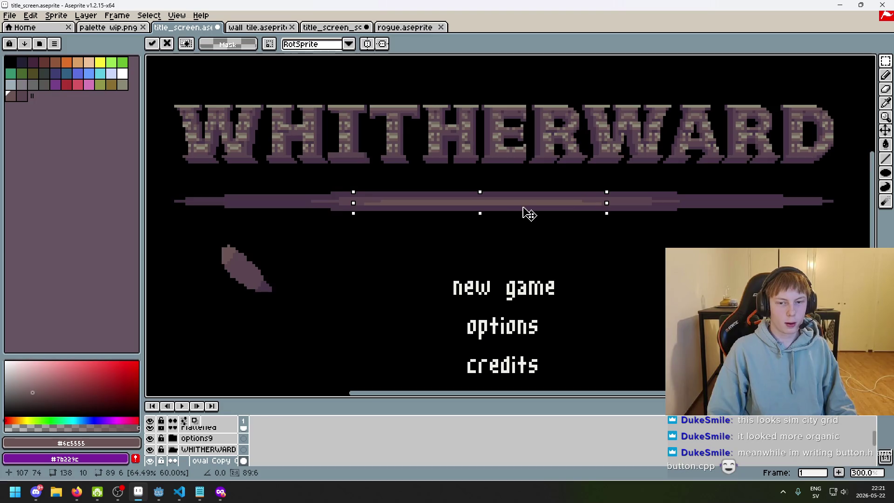
key("ctrl+z")
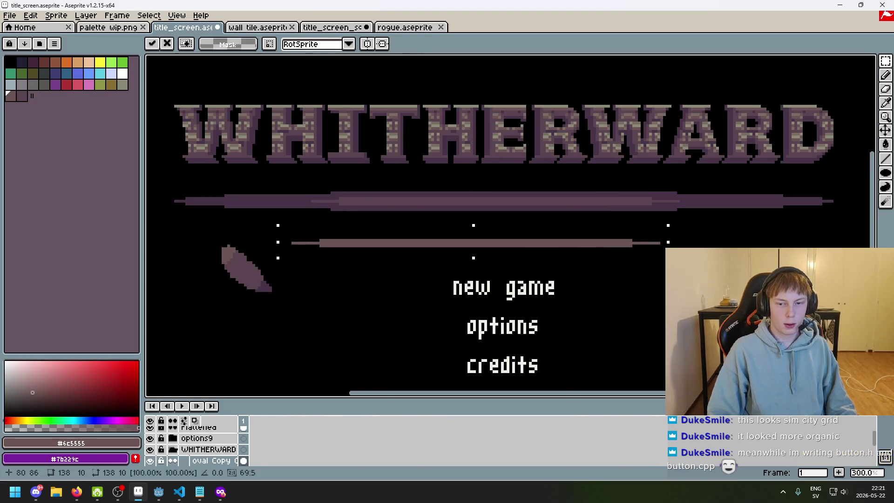
left_click_drag(665, 238, 515, 243)
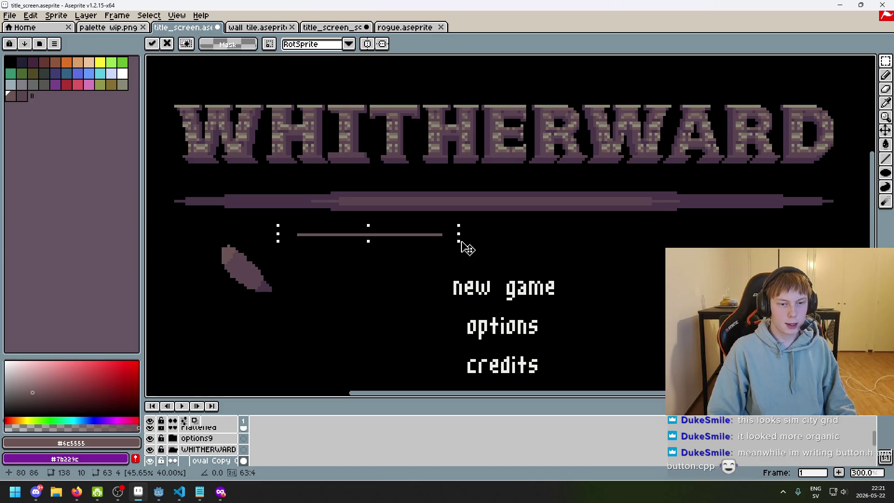
left_click_drag(437, 242, 563, 201)
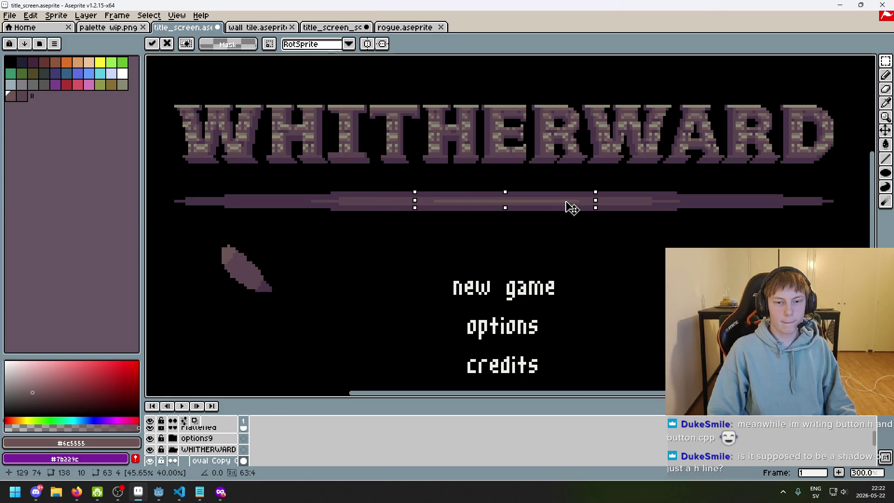
key("Return")
scroll(577, 233, "down", 3)
scroll(520, 249, "up", 2)
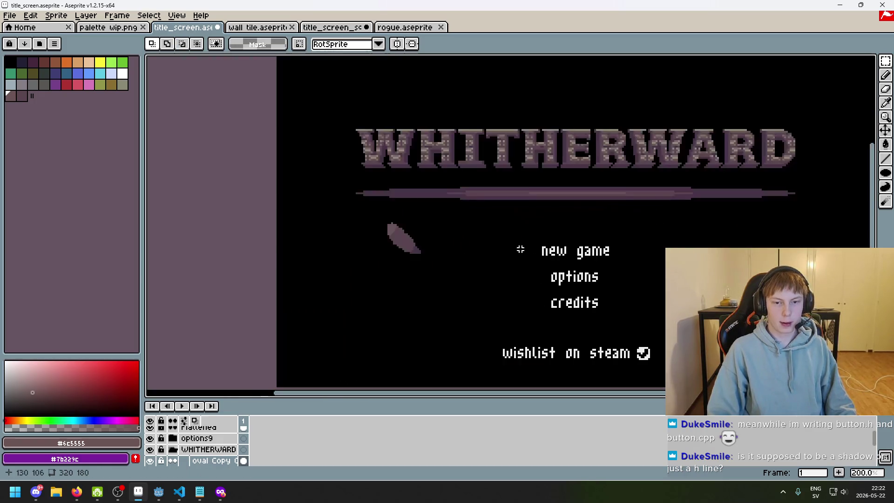
Step: Marquee-select and delete the purple leaf left of the menu, comparing with undo
left_click_drag(447, 286, 300, 211)
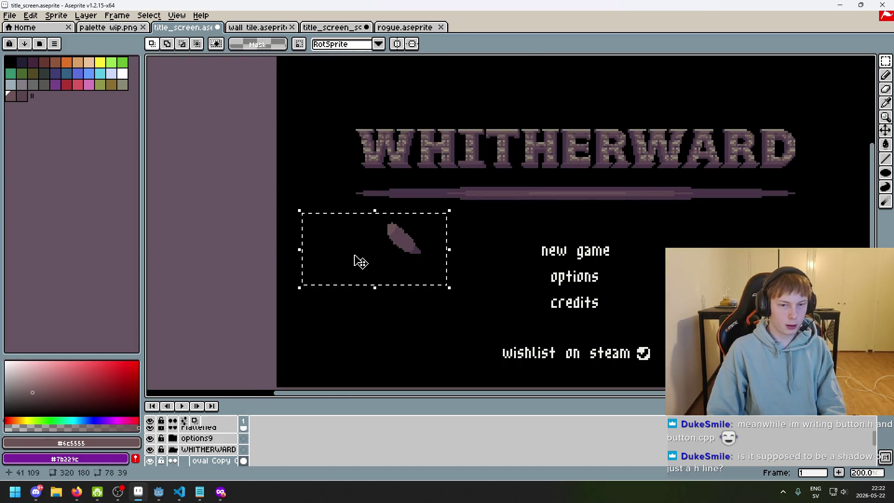
key("ctrl+z")
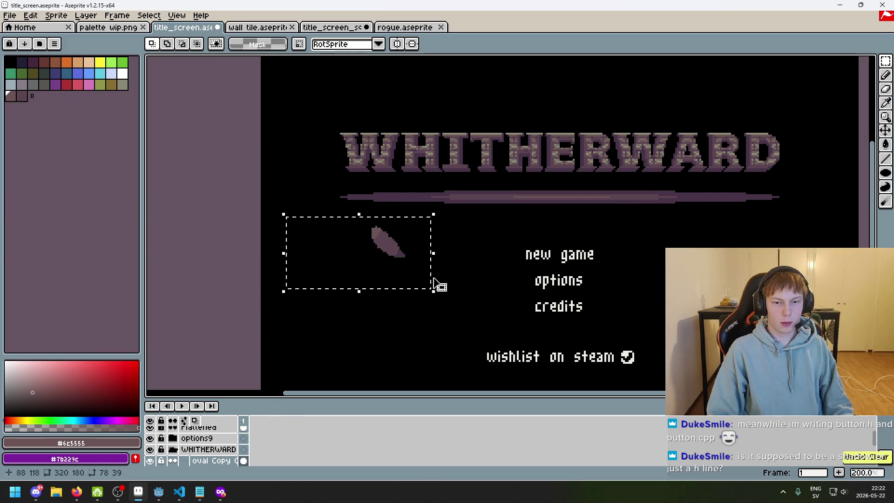
key("Delete")
left_click_drag(455, 281, 377, 316)
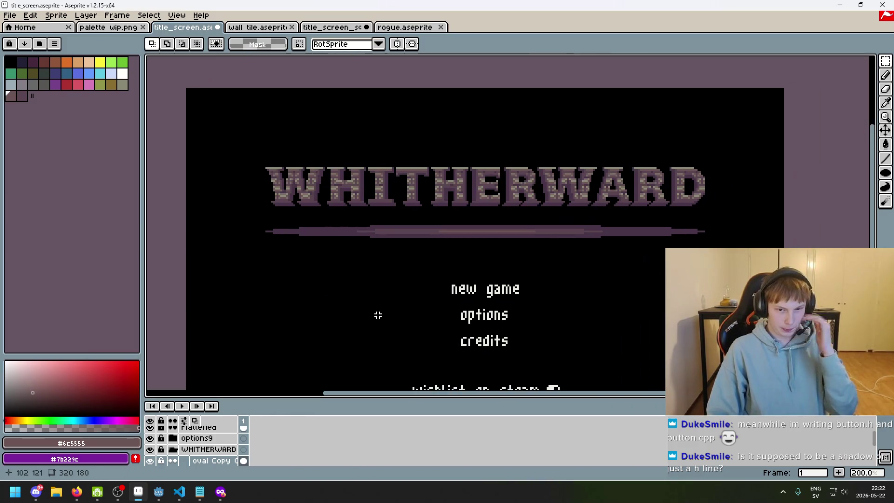
scroll(367, 270, "up", 1)
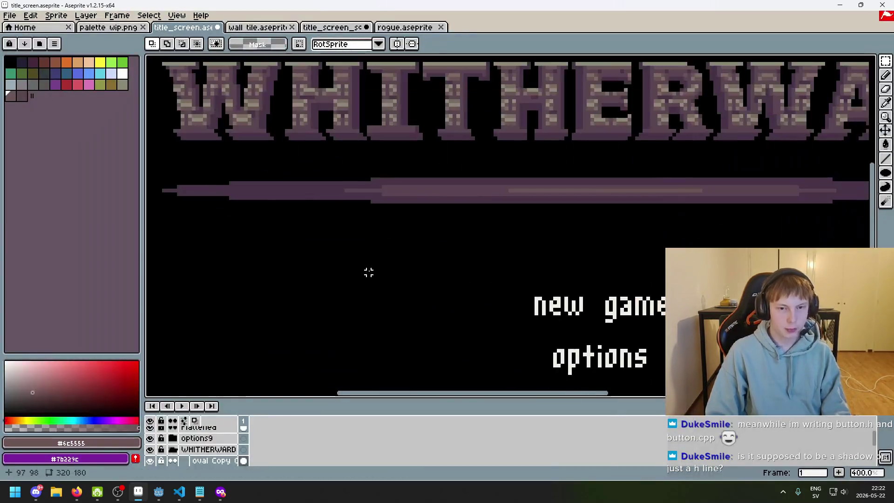
key("F8")
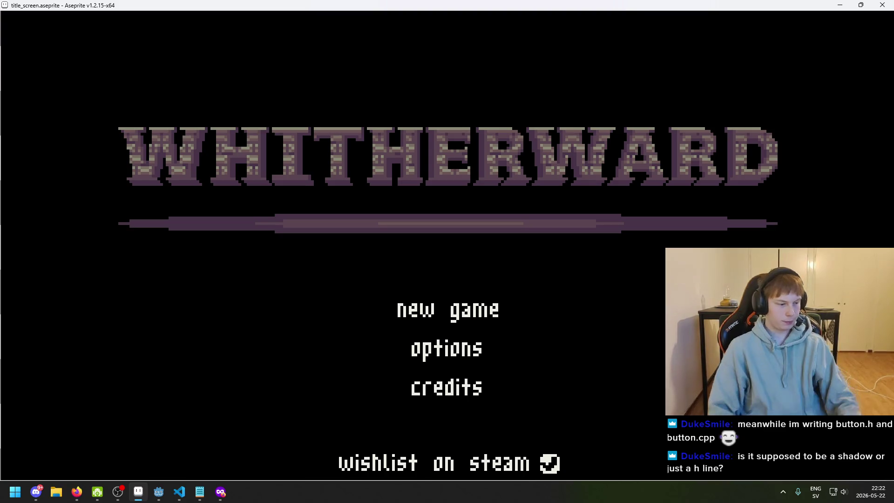
Step: Review the finished WHITHERWARD title screen in F8 full-screen preview, then close it
key("Escape")
key("F8")
key("Escape")
key("F8")
mouse_move(447, 252)
left_mouse_down()
mouse_move(430, 261)
mouse_move(442, 260)
mouse_move(482, 216)
mouse_move(447, 211)
mouse_move(446, 279)
mouse_move(442, 224)
mouse_move(439, 236)
mouse_move(445, 216)
mouse_move(444, 248)
mouse_move(445, 219)
mouse_move(437, 229)
left_mouse_up()
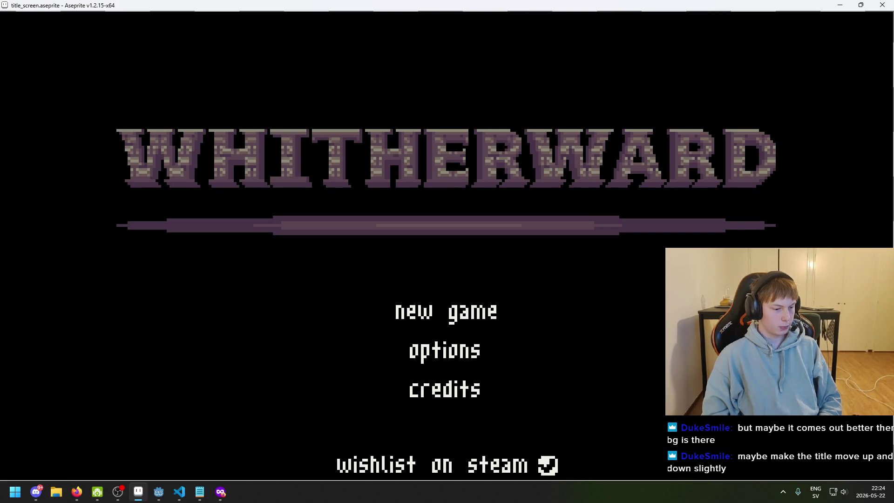
left_click(248, 296)
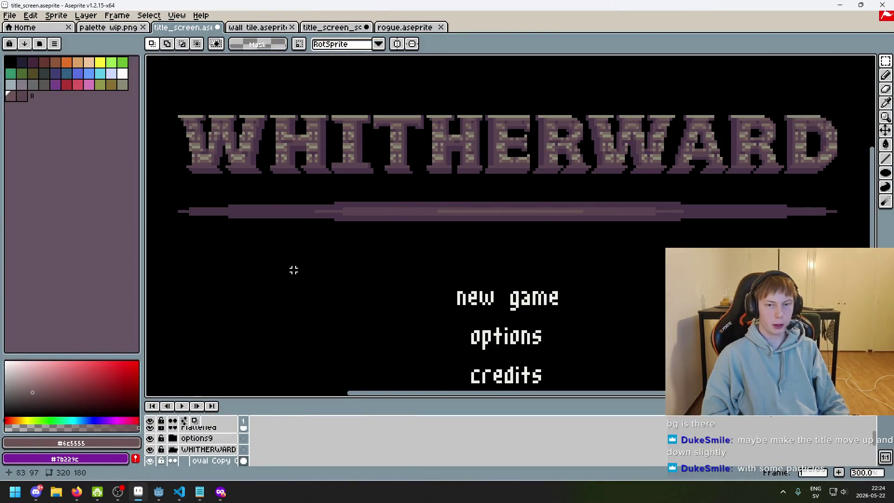
left_click_drag(324, 263, 381, 246)
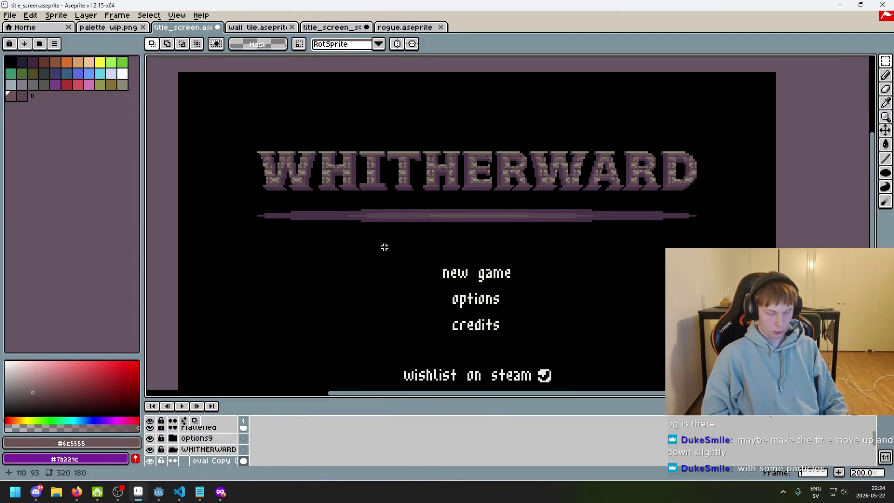
scroll(385, 247, "up", 1)
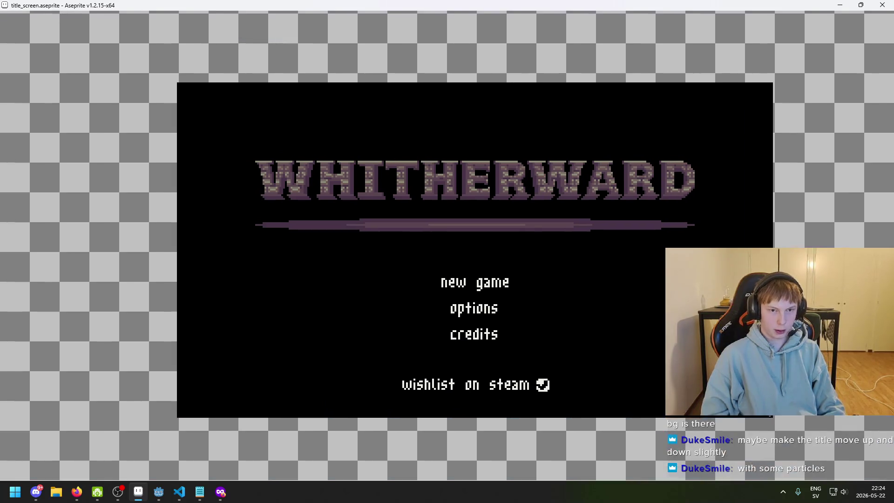
key("F8")
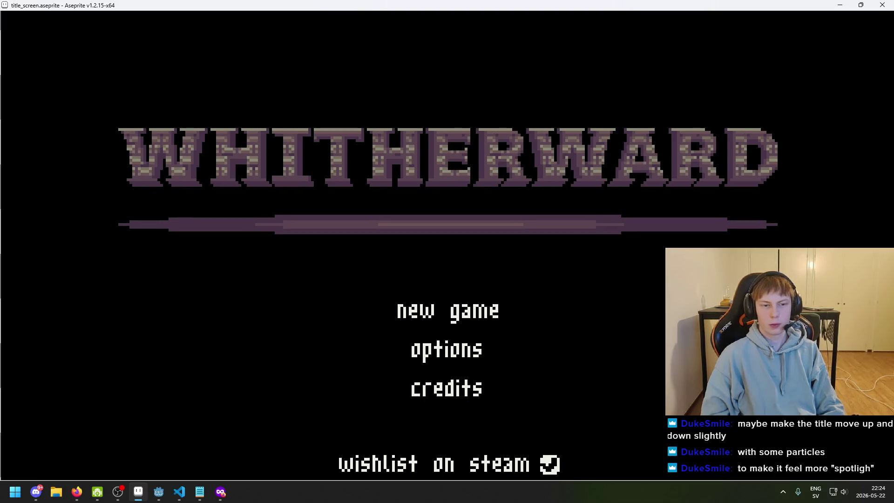
key("Escape")
scroll(325, 279, "down", 2)
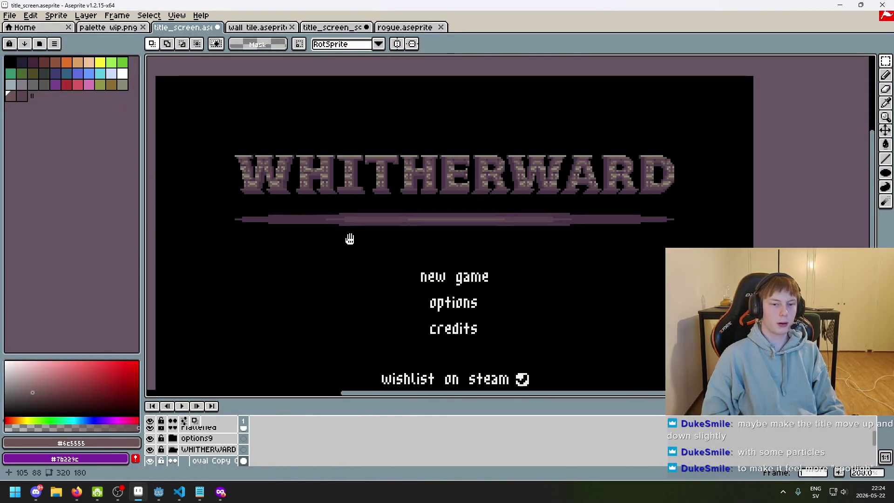
scroll(340, 258, "up", 1)
scroll(355, 236, "down", 3)
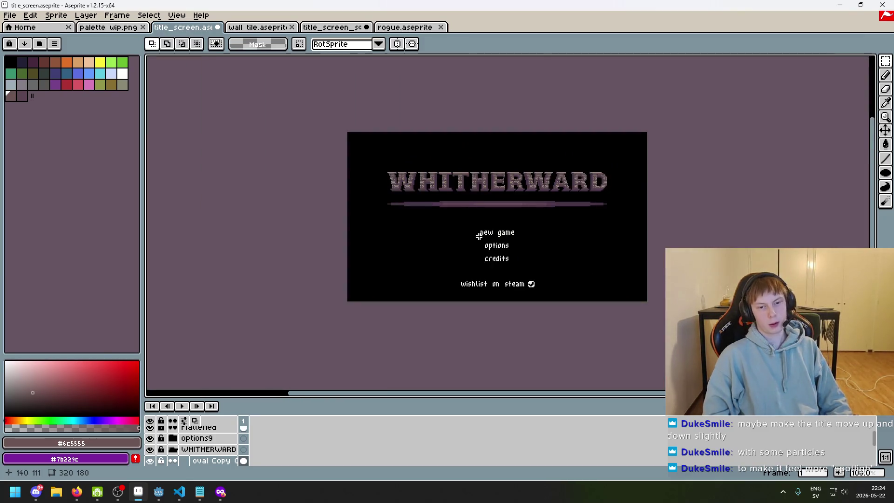
scroll(480, 235, "up", 1)
mouse_move(480, 234)
left_mouse_down()
mouse_move(465, 274)
mouse_move(444, 248)
mouse_move(433, 263)
left_mouse_up()
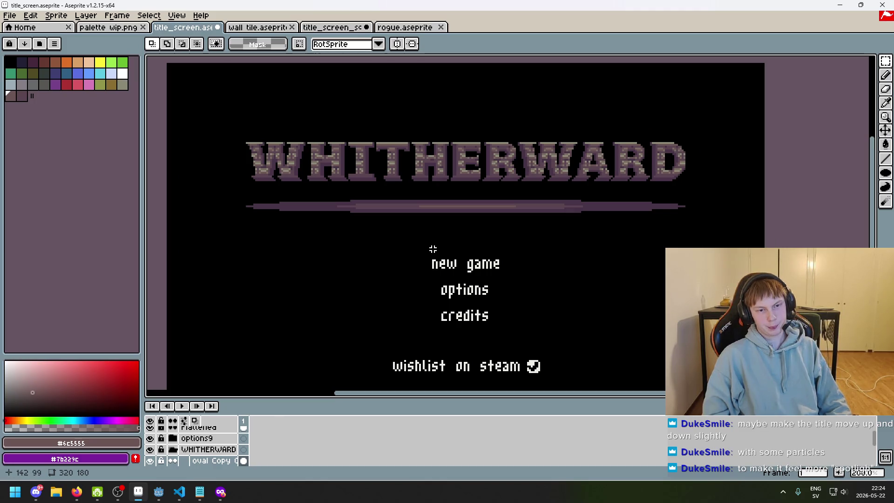
scroll(376, 231, "up", 4)
scroll(552, 250, "down", 2)
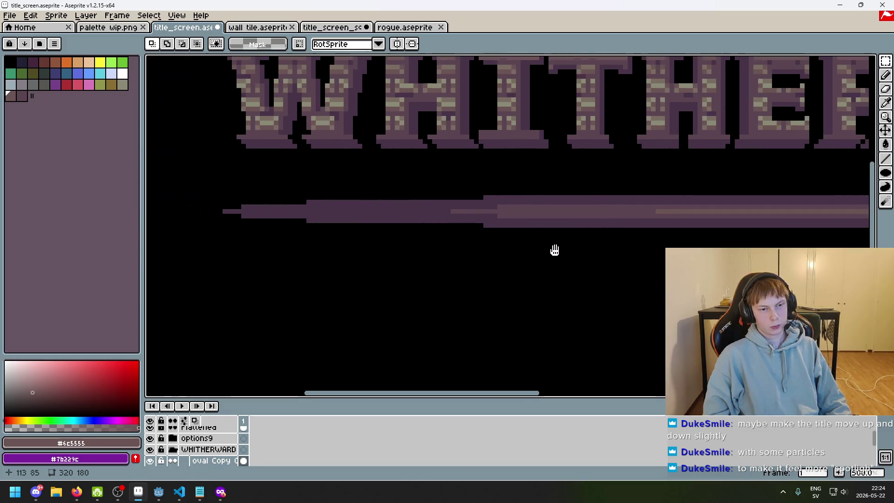
scroll(554, 249, "down", 1)
left_click_drag(555, 249, 476, 252)
scroll(476, 252, "down", 2)
scroll(464, 258, "up", 1)
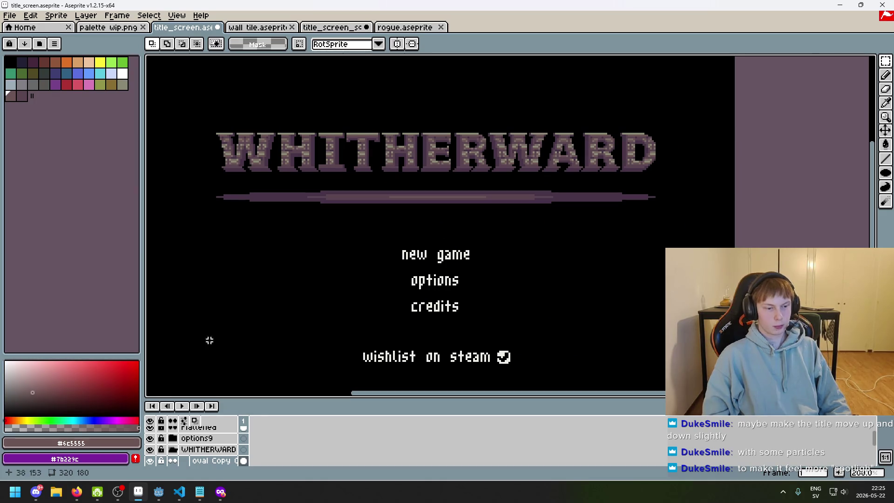
scroll(215, 462, "down", 1)
scroll(215, 462, "down", 1)
left_click(150, 439)
left_click(149, 438)
Step: Select the purple divider and try nudging it upward, then undo the move
left_click_drag(185, 222, 708, 179)
key("Up")
key("Up")
key("Up")
key("ctrl+d")
scroll(594, 258, "down", 2)
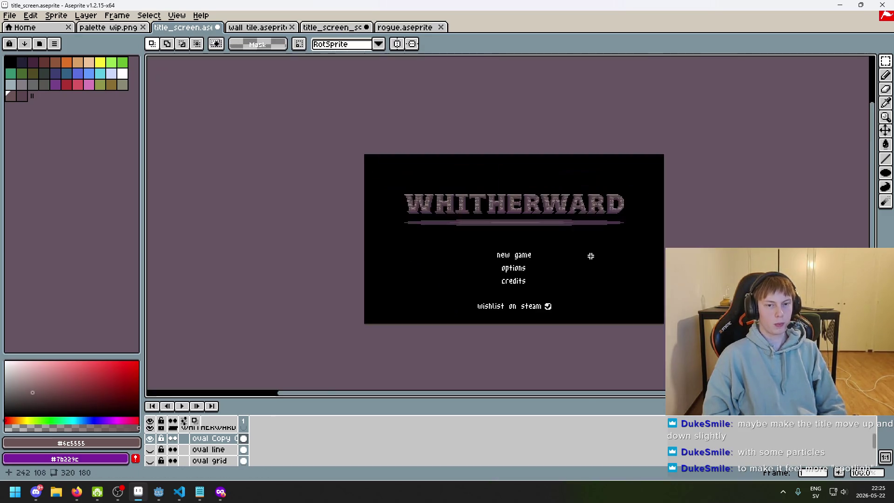
key("ctrl+z")
scroll(584, 257, "up", 2)
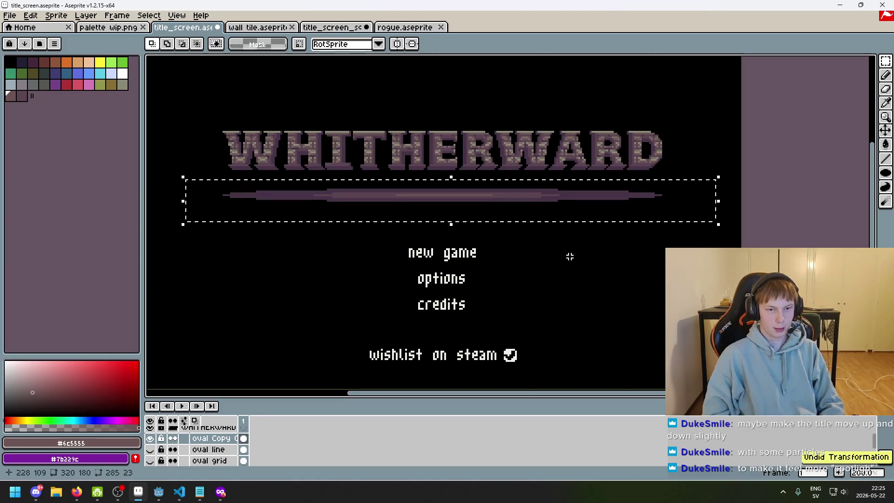
key("ctrl+d")
scroll(572, 257, "down", 1)
key("ctrl+z")
key("ctrl+d")
Step: Reselect the divider and reposition it so it sits one pixel higher
left_click_drag(380, 244, 648, 220)
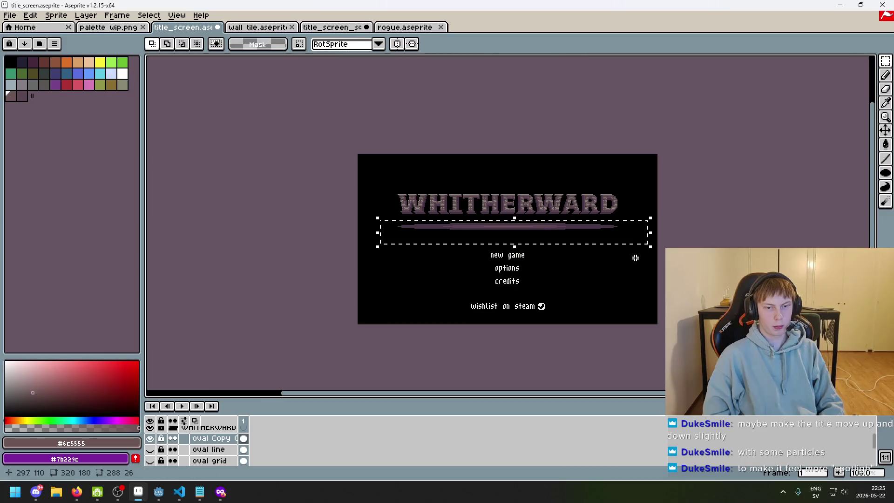
key("ctrl+t")
key("Return")
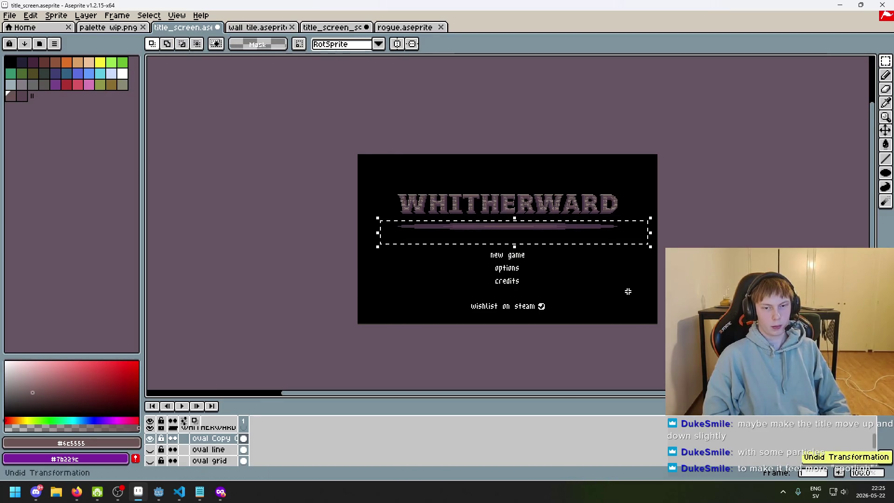
scroll(624, 279, "up", 2)
scroll(642, 283, "down", 1)
key("Down")
key("Down")
key("ctrl+d")
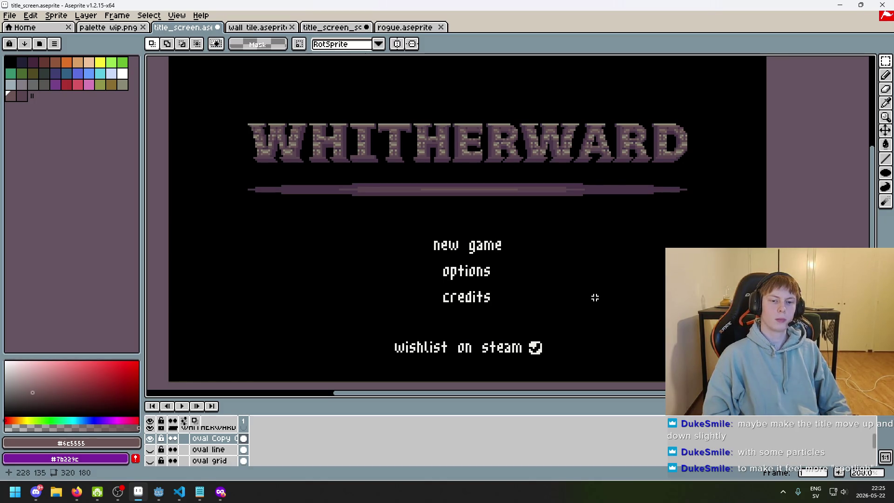
key("Up")
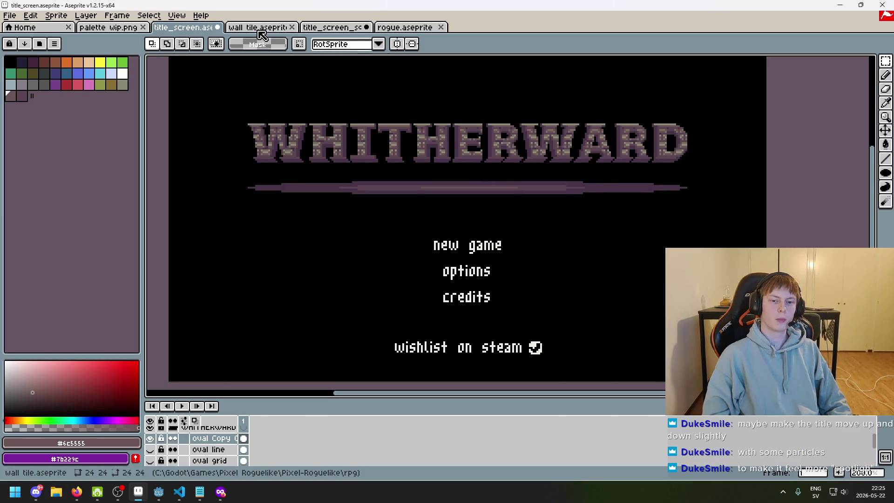
Step: Delete the purple divider band and view the title screen full screen without it
scroll(413, 196, "down", 1)
scroll(414, 197, "up", 1)
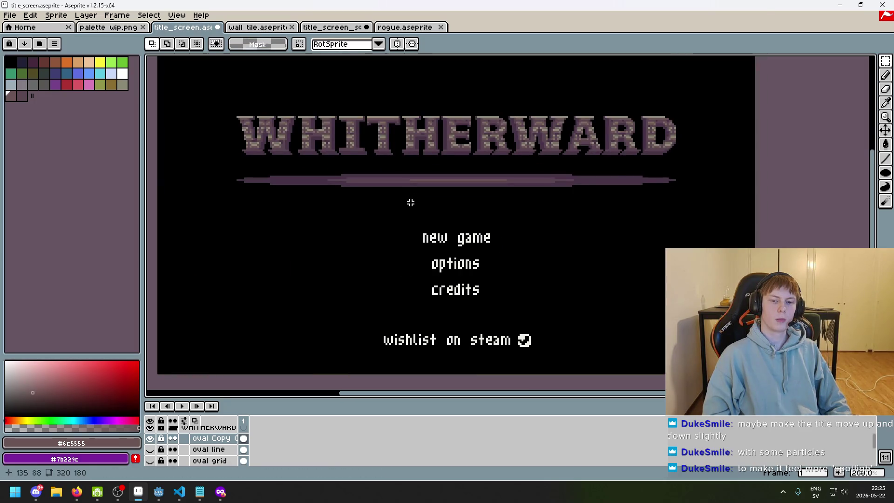
left_click_drag(186, 209, 731, 160)
key("Delete")
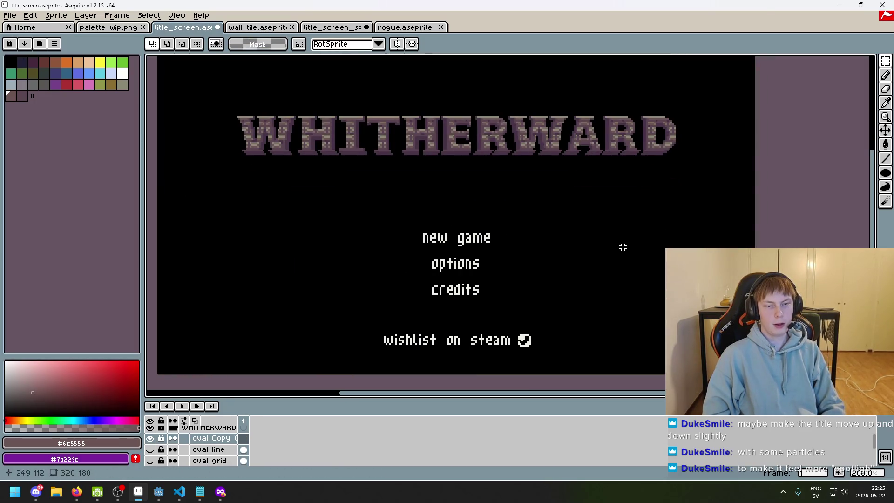
left_click_drag(510, 233, 513, 269)
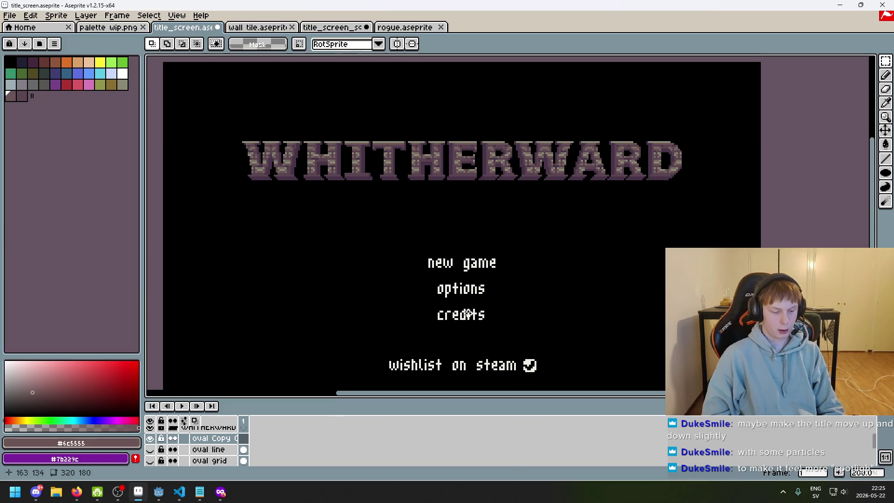
scroll(470, 318, "up", 1)
key("F8")
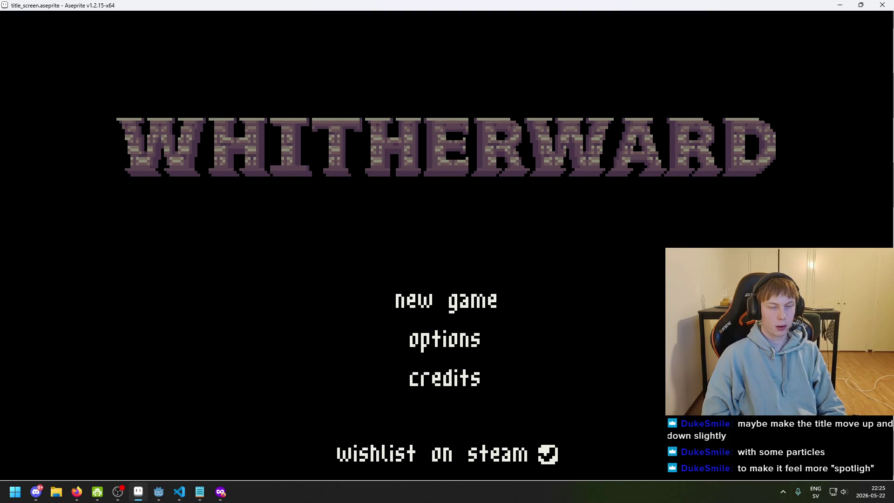
Step: Exit the preview and undo the deletion to restore the layered divider under WHITHERWARD
key("Escape")
scroll(514, 265, "down", 1)
key("ctrl+z")
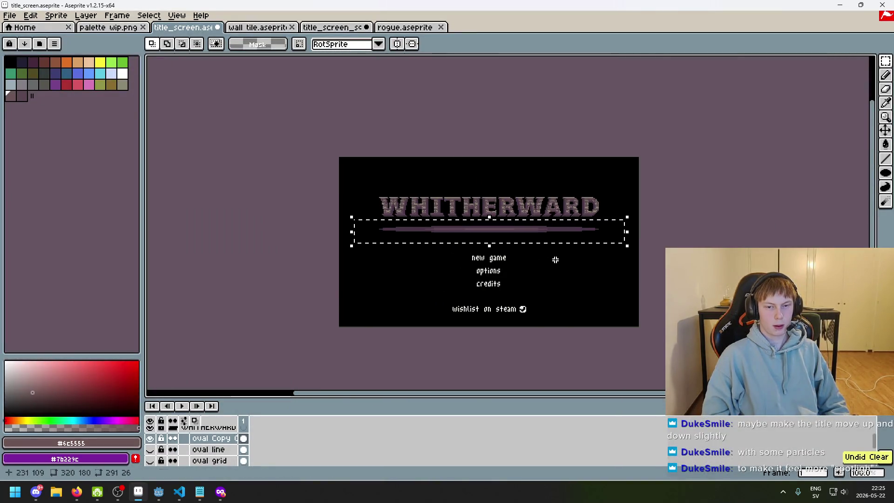
key("ctrl+d")
scroll(531, 262, "up", 1)
mouse_move(551, 260)
left_mouse_down()
mouse_move(653, 266)
mouse_move(652, 282)
mouse_move(611, 256)
mouse_move(597, 265)
mouse_move(617, 266)
left_mouse_up()
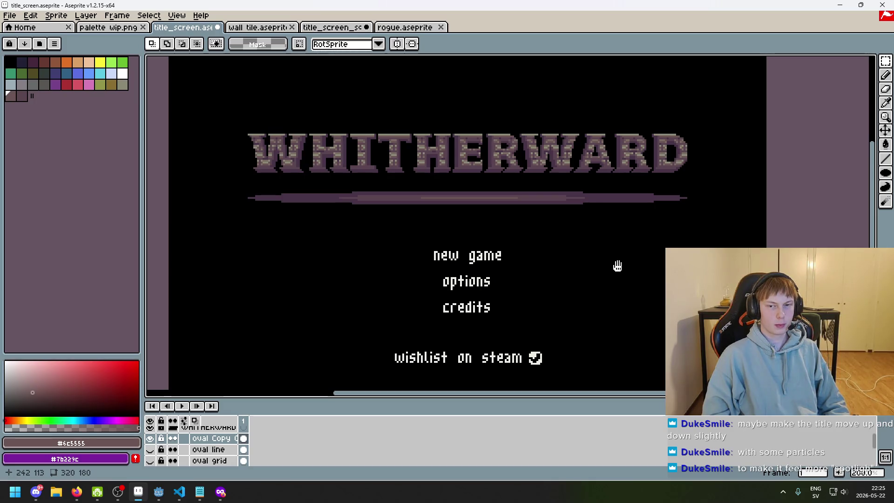
left_click_drag(618, 266, 628, 289)
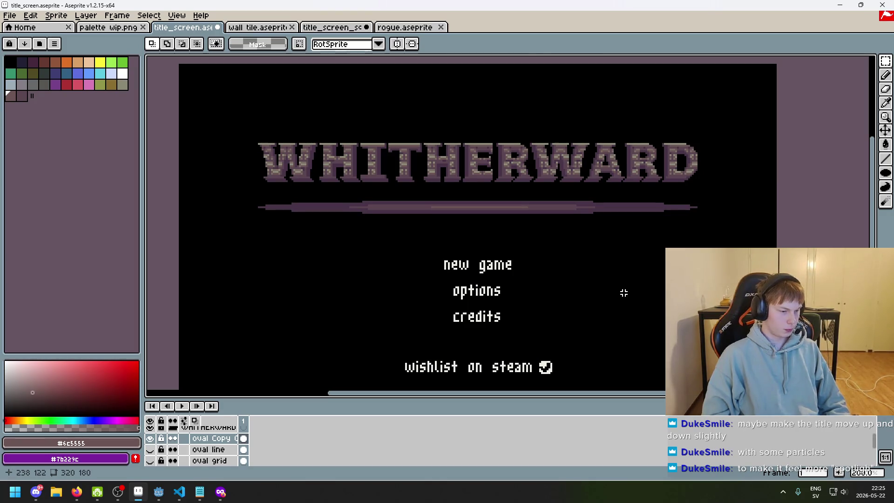
scroll(590, 273, "down", 2)
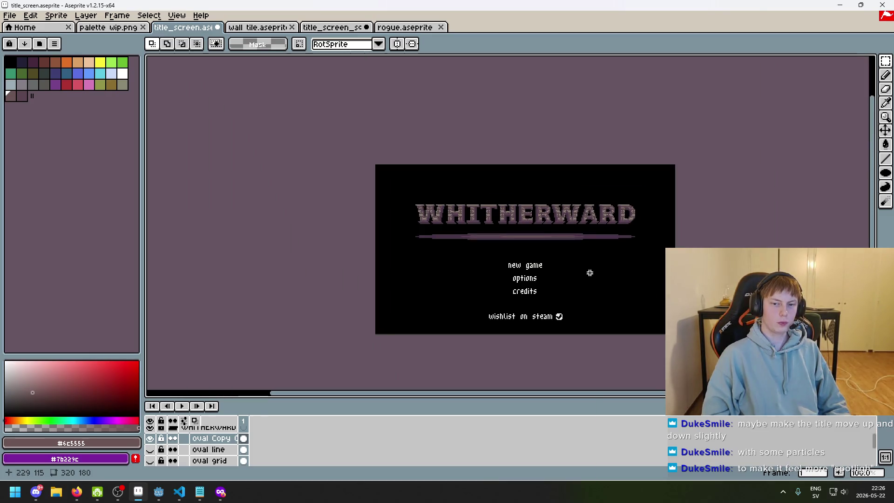
scroll(590, 273, "up", 1)
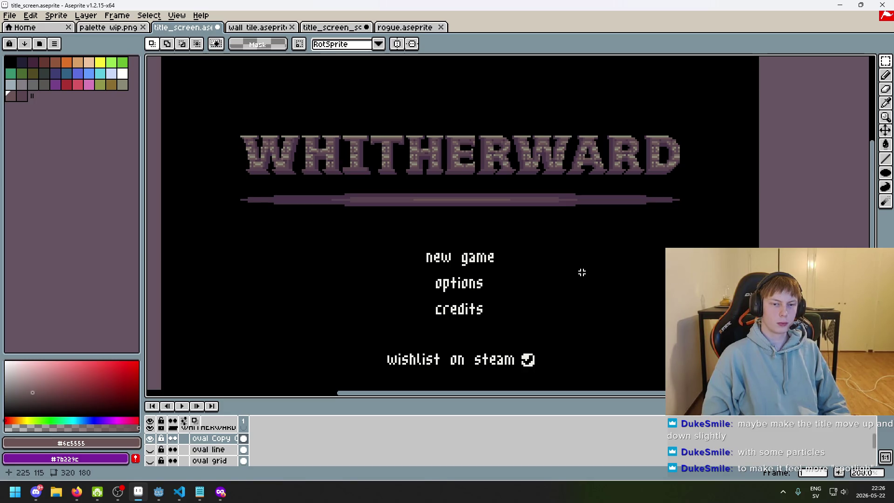
Step: In Firefox, view the Undertale title screen results and preview its start menu image
mouse_move(220, 492)
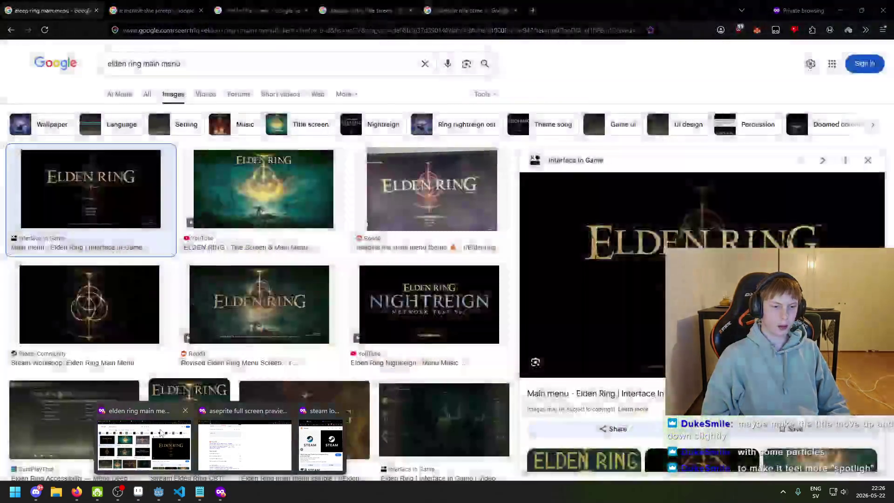
left_click(142, 445)
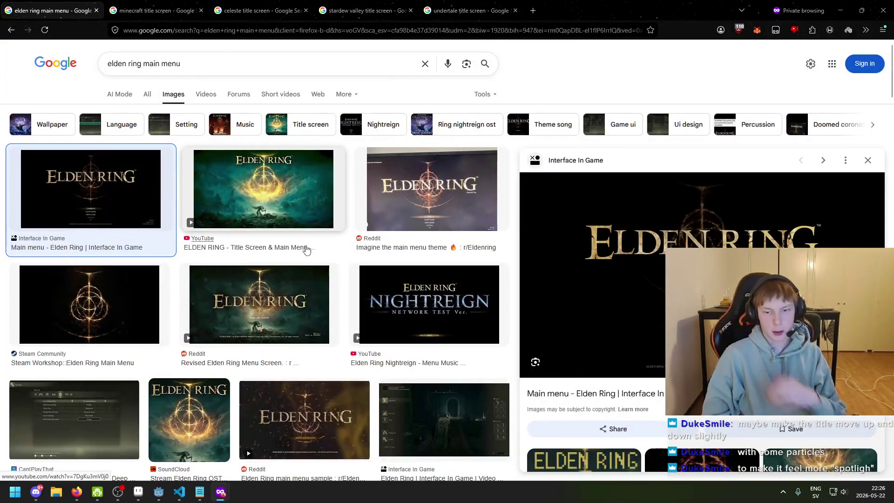
scroll(310, 275, "down", 4)
scroll(311, 283, "down", 3)
scroll(369, 295, "up", 10)
left_click(428, 4)
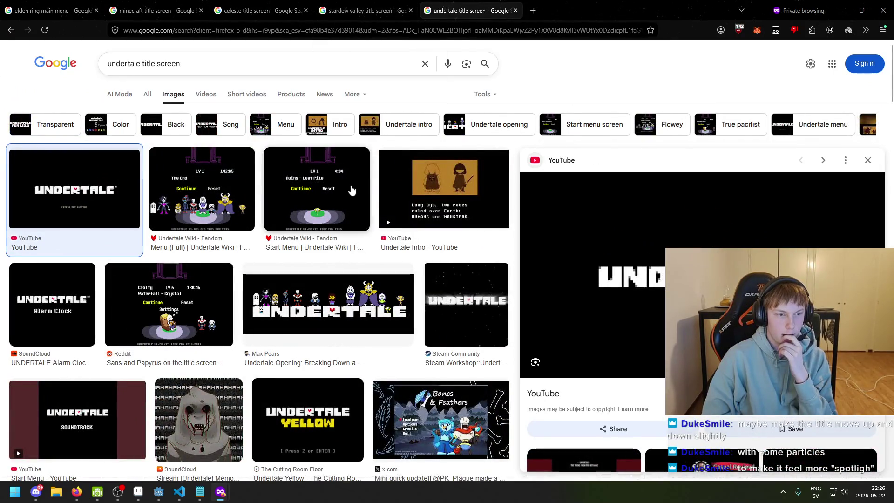
left_click(351, 190)
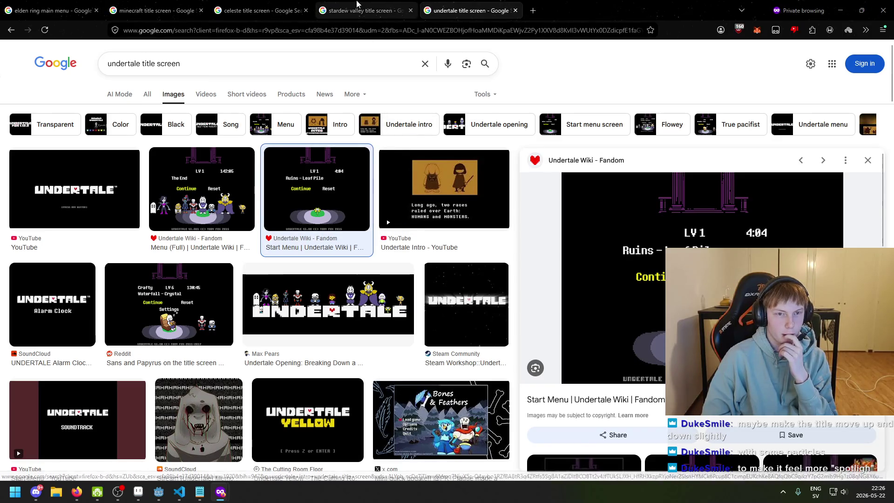
Step: Compare Stardew Valley, Celeste and Elden Ring references, settle on Minecraft, then open a private tab
left_click(363, 10)
left_click(213, 5)
left_click(185, 5)
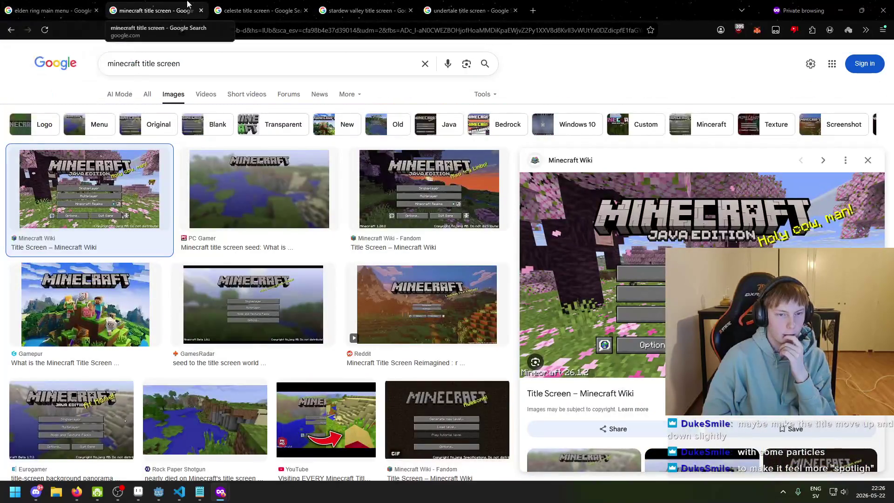
left_click(223, 10)
left_click(177, 10)
left_click(84, 10)
left_click(183, 5)
triple_click(210, 72)
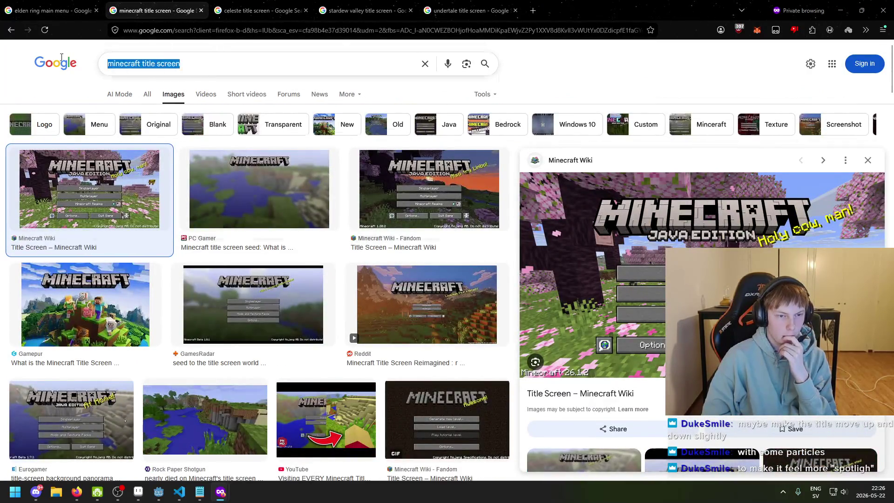
left_click(545, 104)
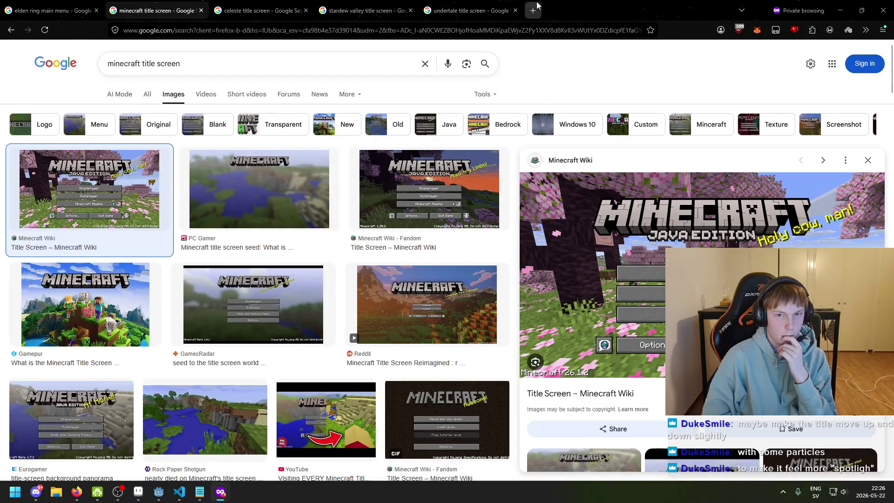
left_click(533, 11)
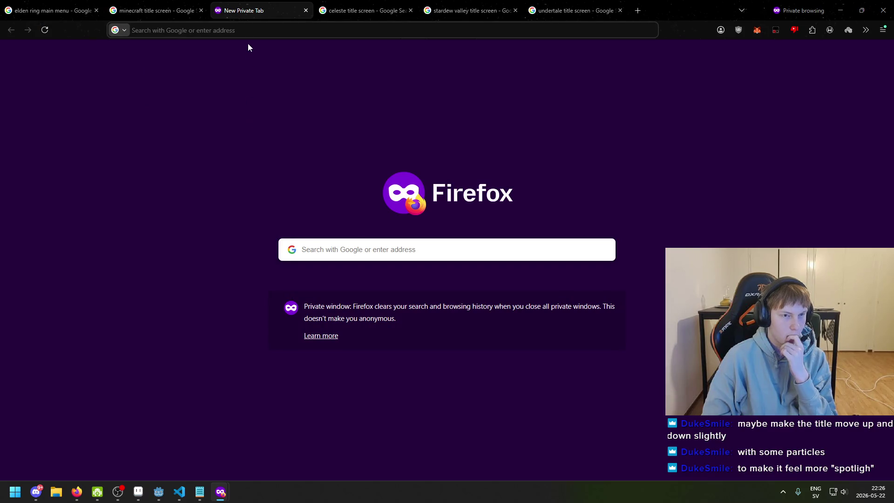
Step: Search Google for 'popular indie games', then change the query to 'popular games'
type("popular indie ga")
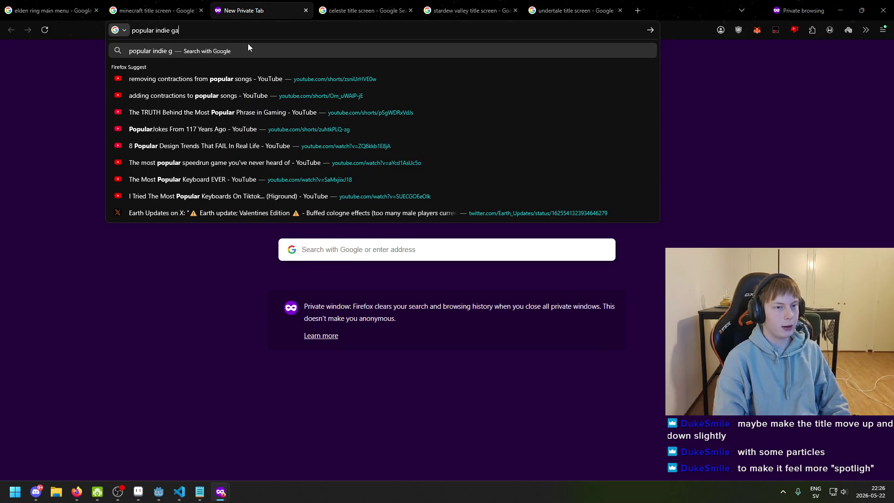
type("mes")
key("Return")
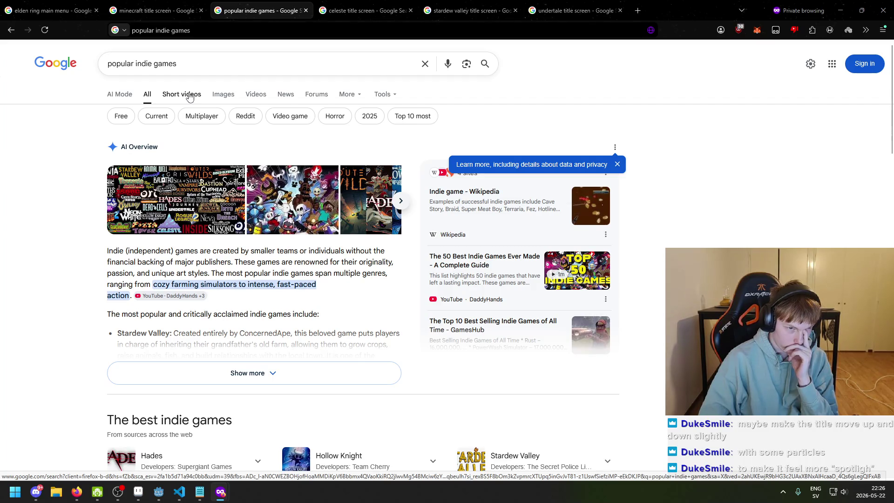
triple_click(114, 63)
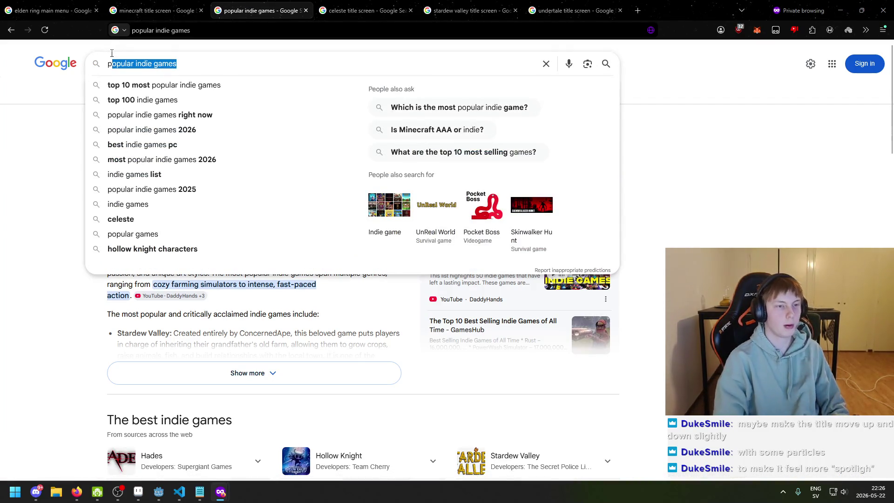
type("popular games")
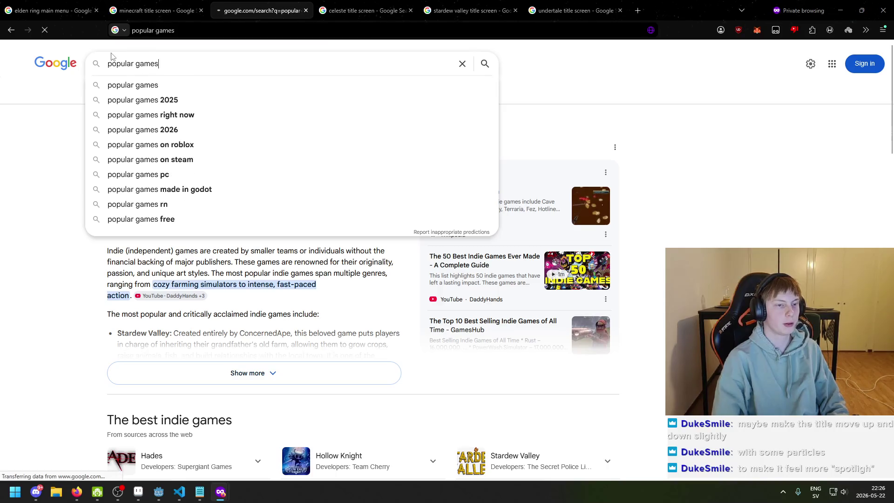
key("Return")
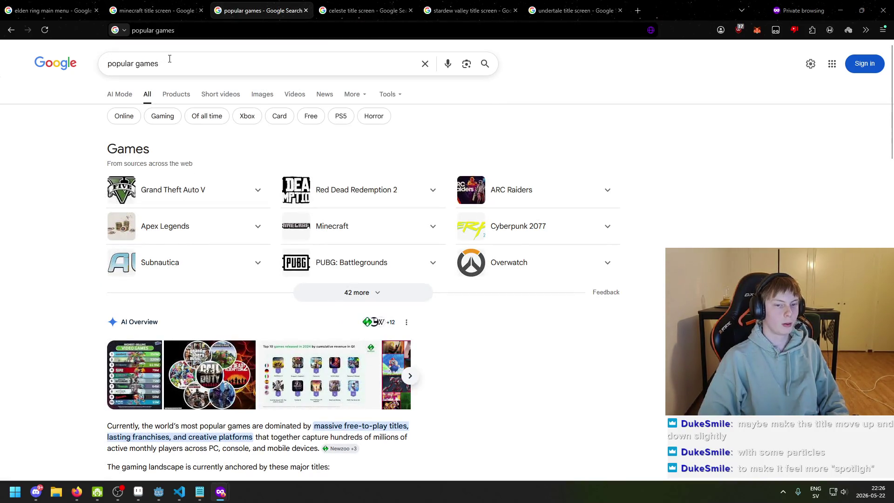
Step: Expand the popular games list to show all titles and scroll through it
left_click(375, 293)
scroll(419, 302, "down", 2)
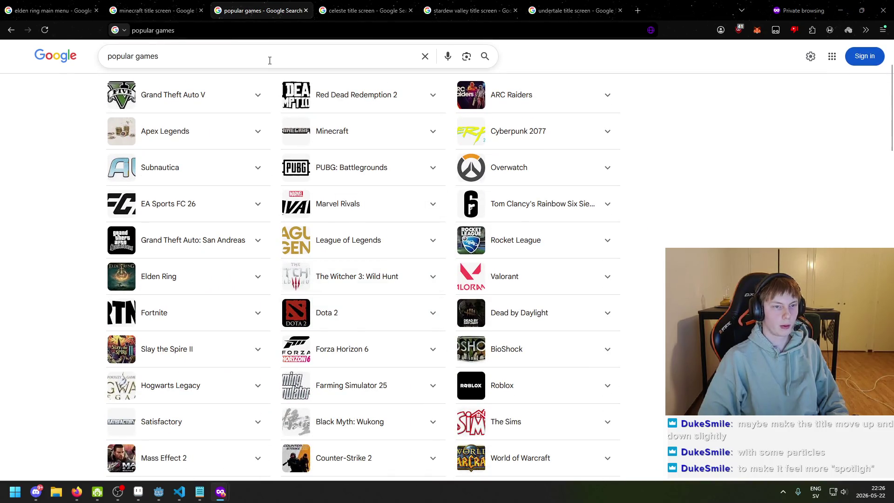
scroll(339, 234, "down", 2)
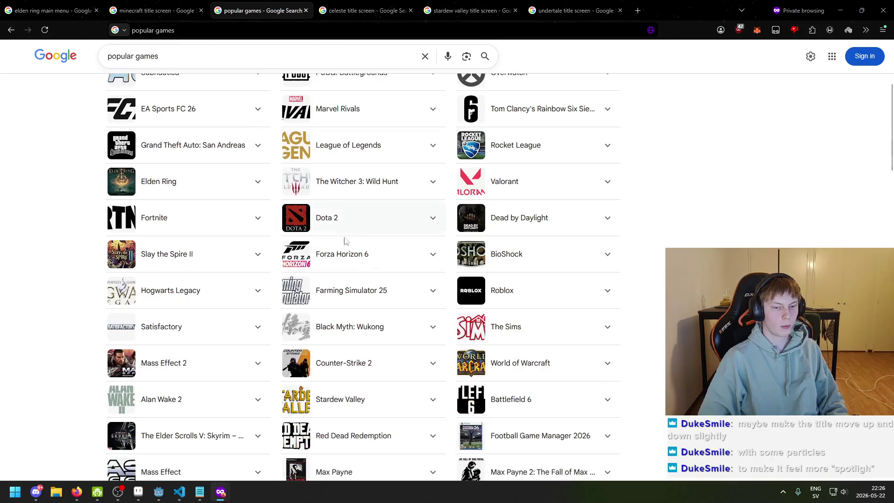
scroll(408, 269, "down", 3)
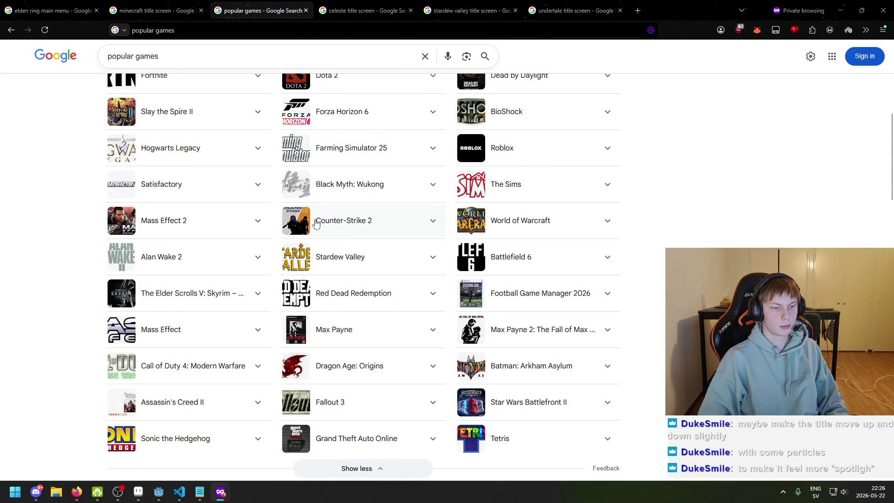
scroll(316, 223, "down", 2)
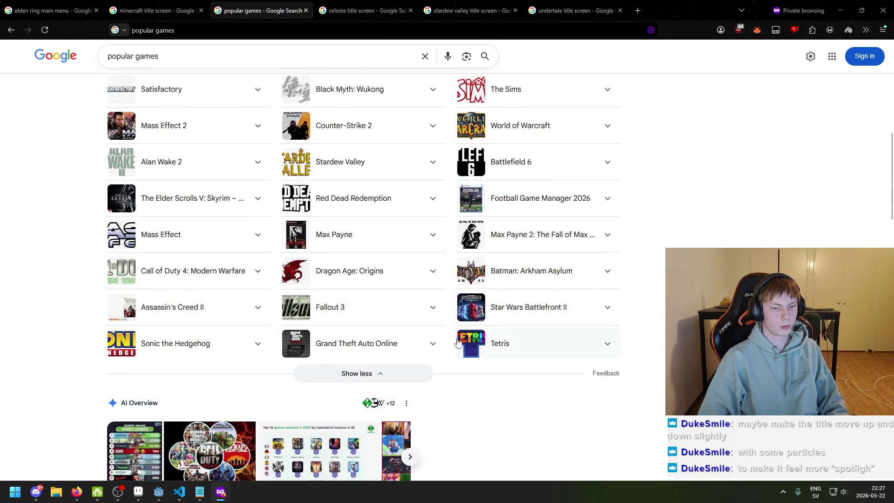
scroll(334, 304, "up", 3)
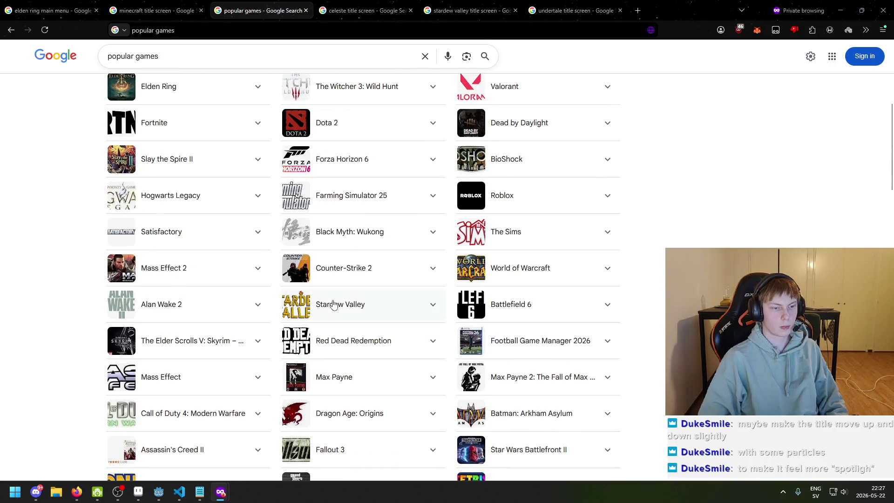
scroll(334, 304, "up", 2)
scroll(352, 278, "up", 2)
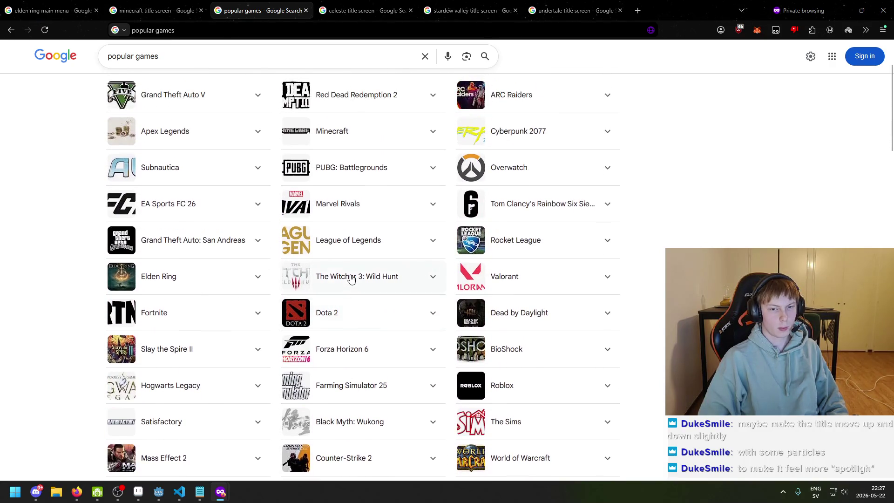
scroll(352, 278, "up", 2)
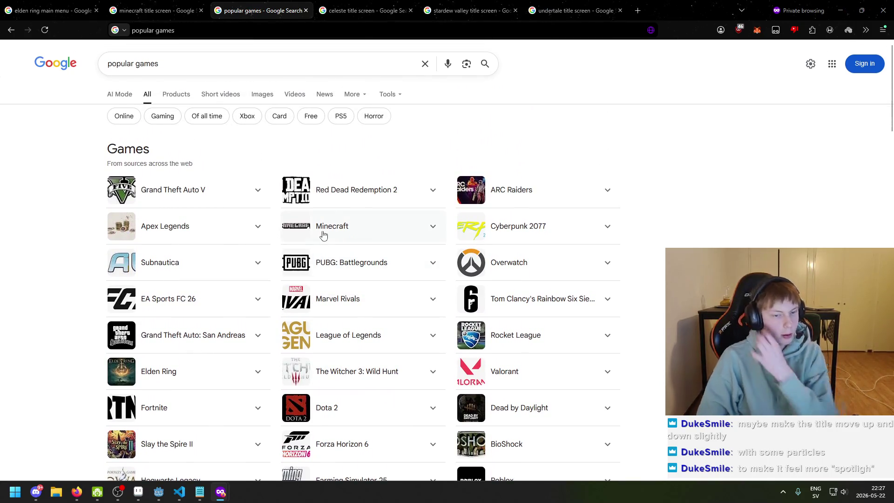
scroll(321, 200, "down", 1)
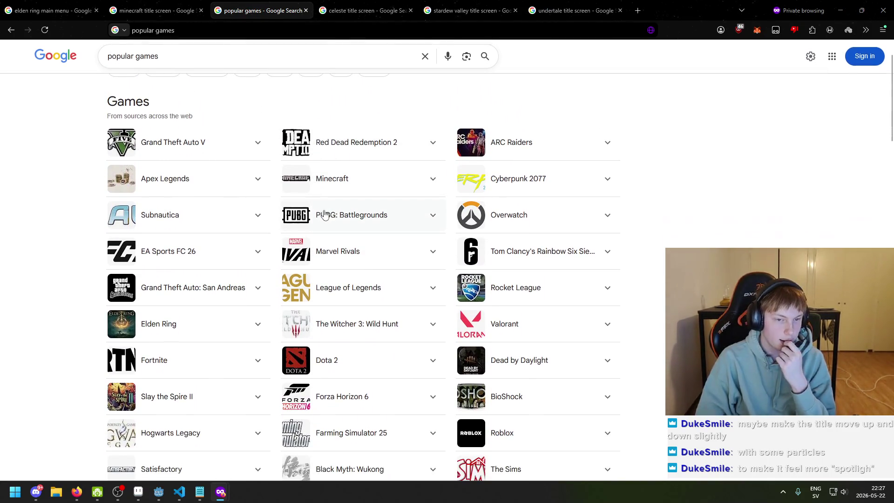
scroll(320, 220, "down", 1)
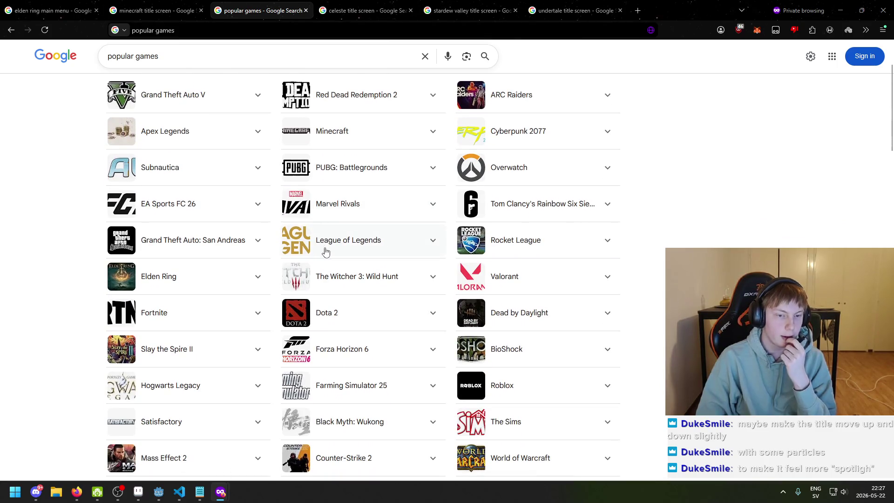
scroll(324, 246, "down", 2)
scroll(309, 218, "down", 3)
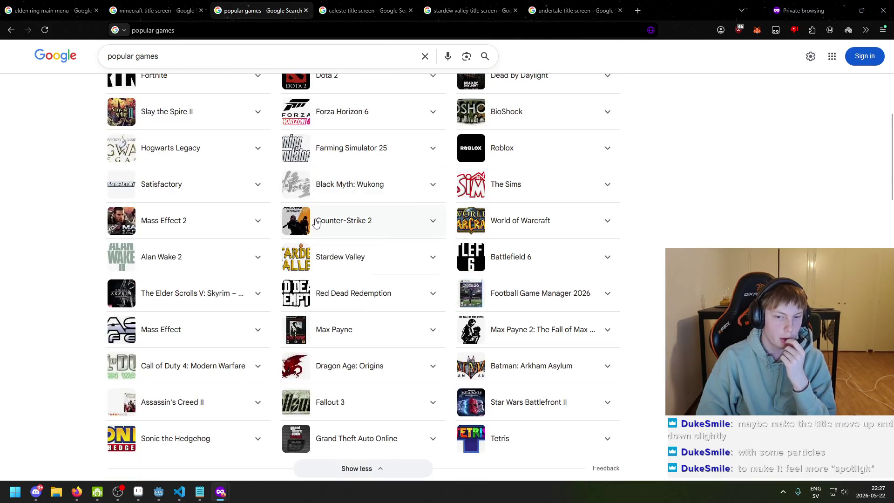
scroll(315, 224, "down", 2)
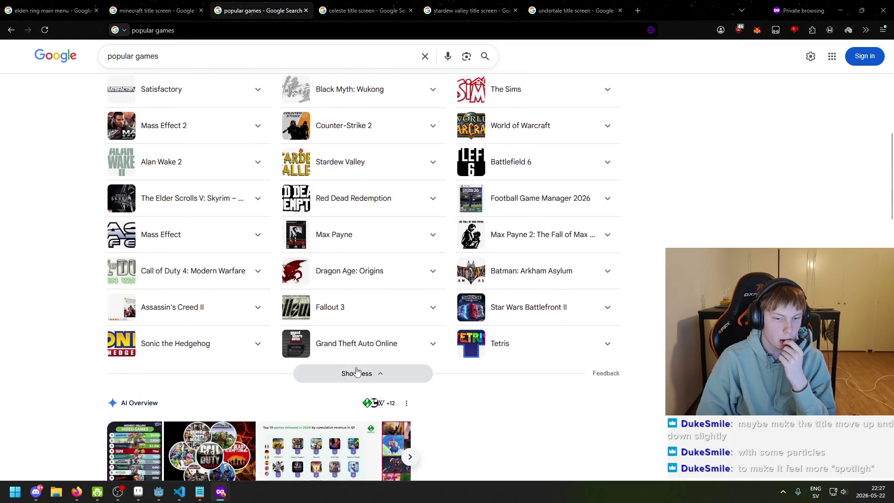
Step: Collapse the games list, expand it again, and open a new blank private tab
left_click(358, 372)
scroll(343, 303, "up", 2)
left_click(344, 298)
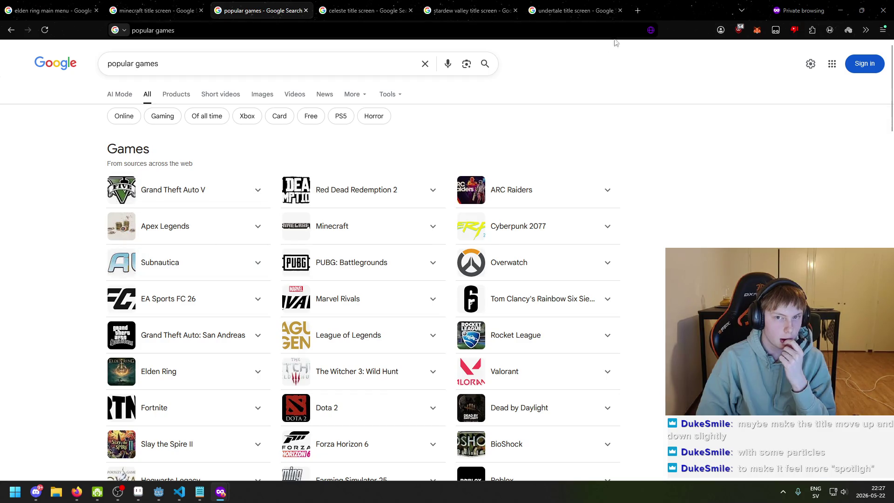
left_click(637, 7)
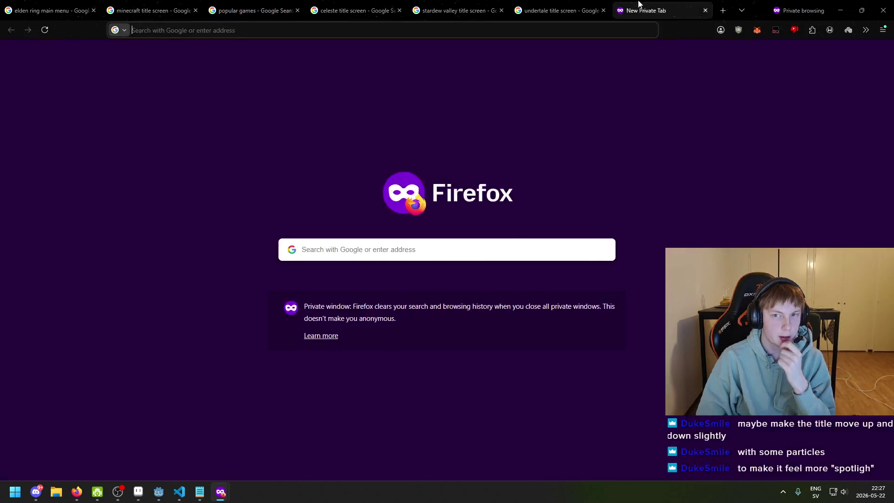
Step: Search 'subnautica title screen', preview the image, and close that results tab
type("subnauti")
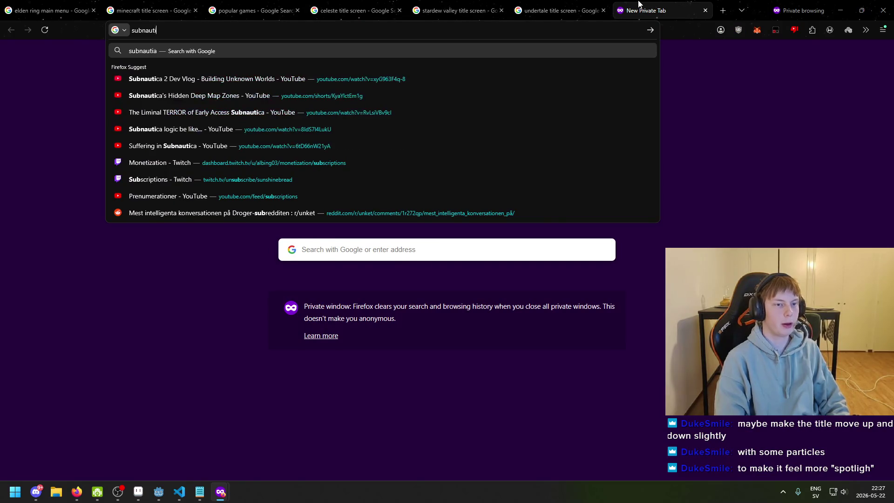
type("ca title screen")
key("Return")
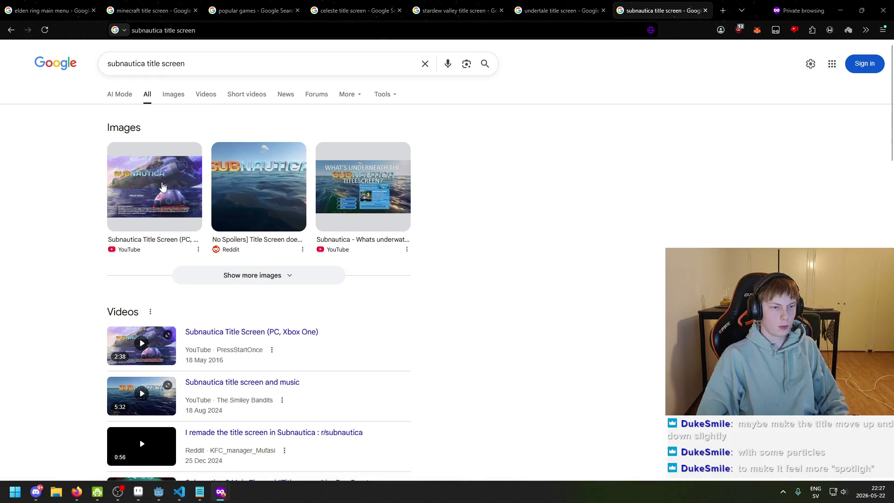
left_click(163, 187)
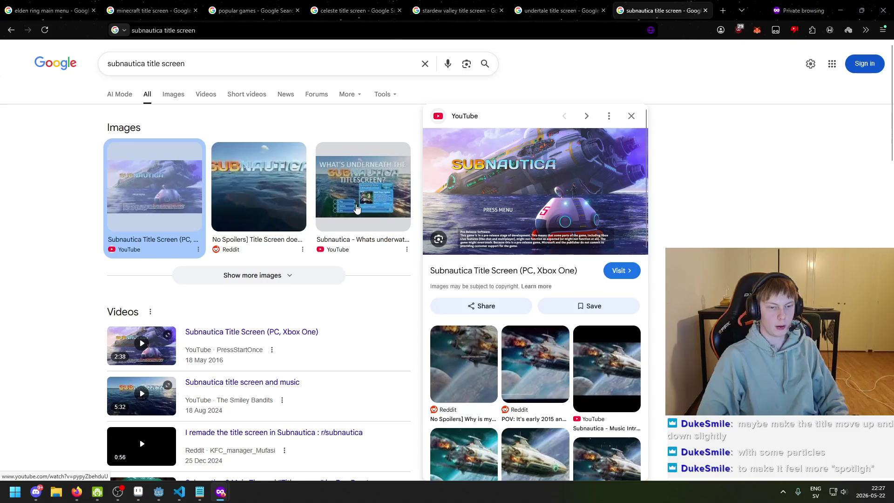
key("ctrl+w")
scroll(361, 205, "down", 6)
scroll(361, 215, "down", 12)
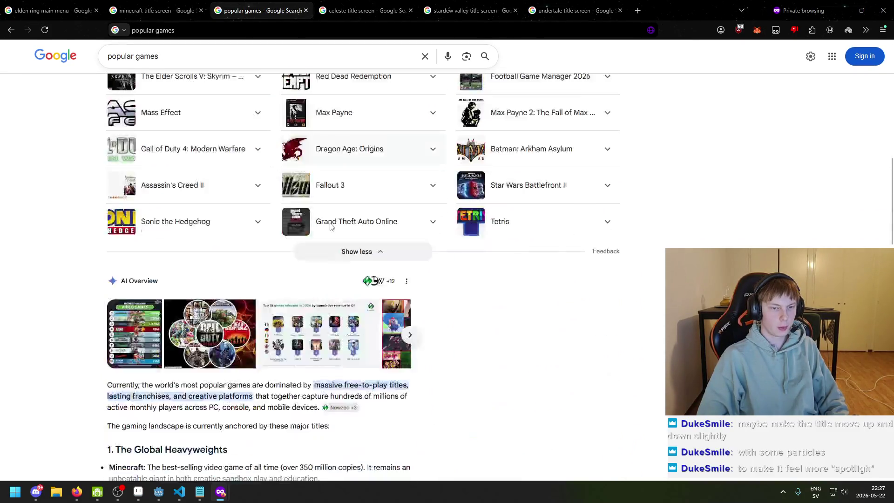
scroll(286, 276, "down", 5)
scroll(288, 273, "up", 20)
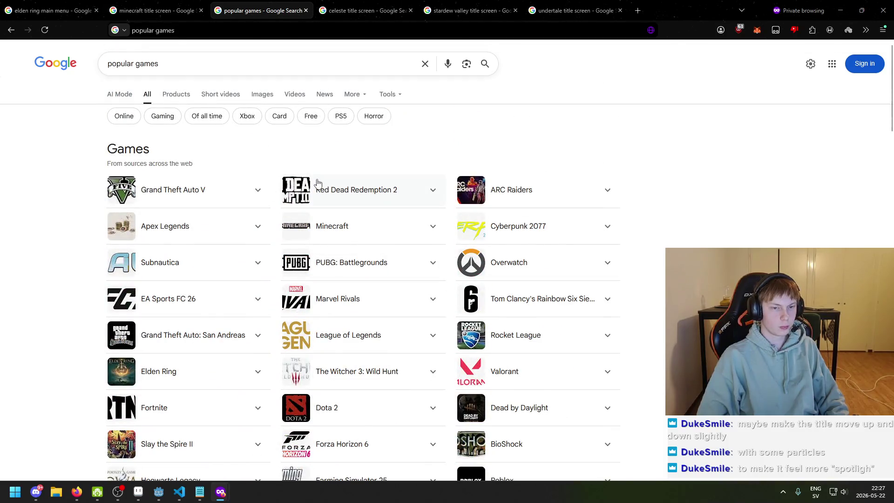
Step: Image-search 'red dead redemption title screen' in a new private tab, preview results, then close it
left_click(642, 4)
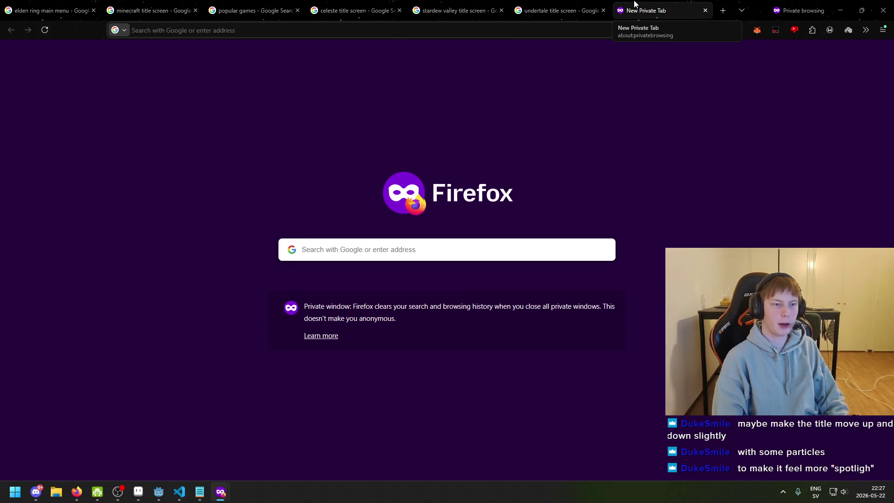
type("red dead redemption titl")
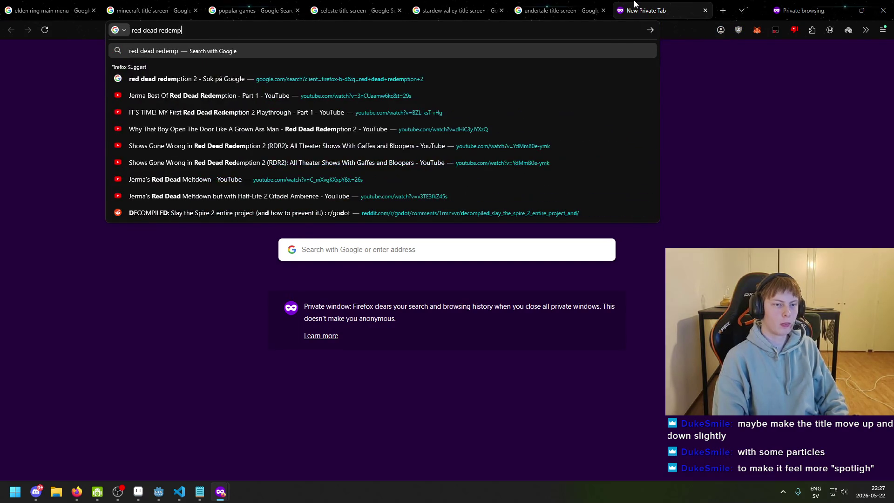
type("e screen")
key("Return")
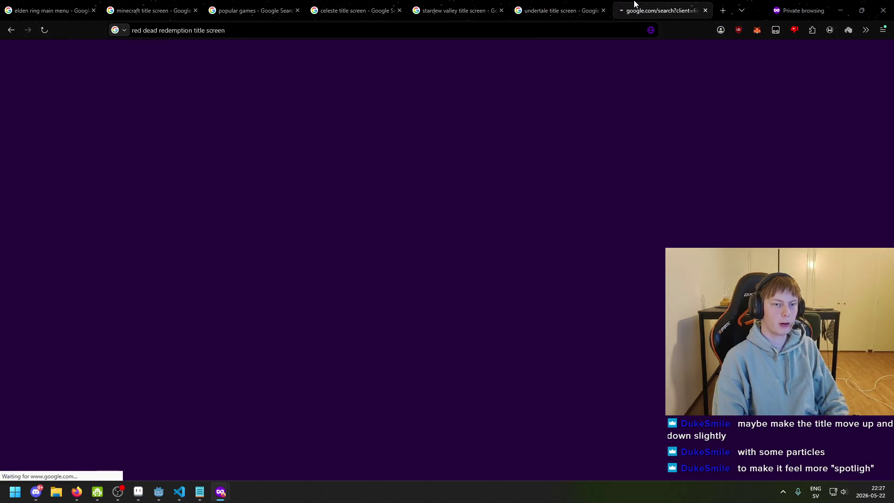
left_click(176, 98)
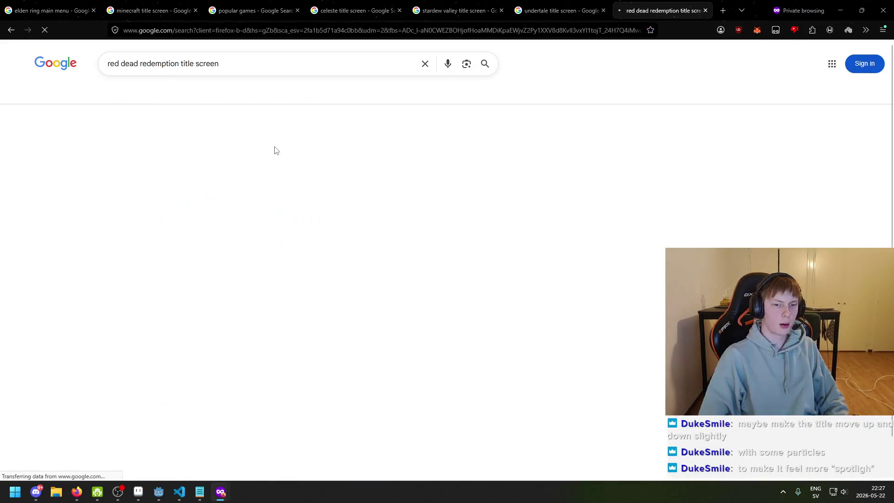
left_click(777, 180)
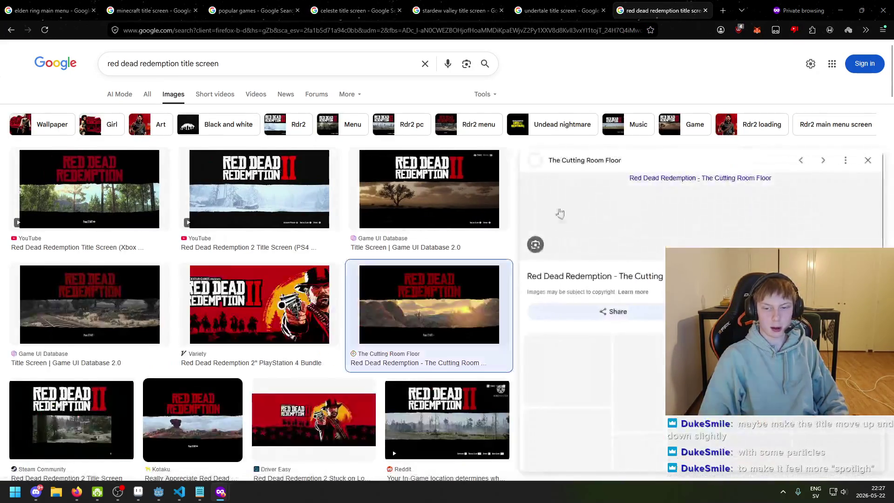
left_click(259, 303)
left_click(262, 195)
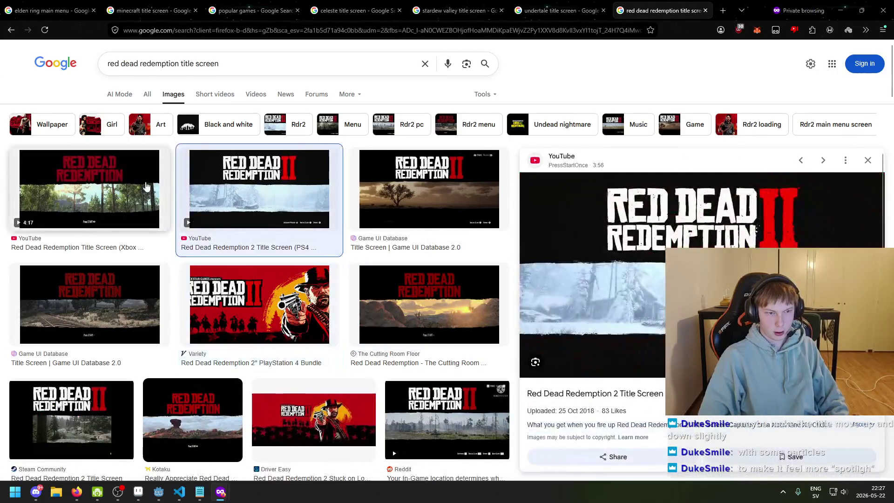
left_click(142, 191)
key("ctrl+w")
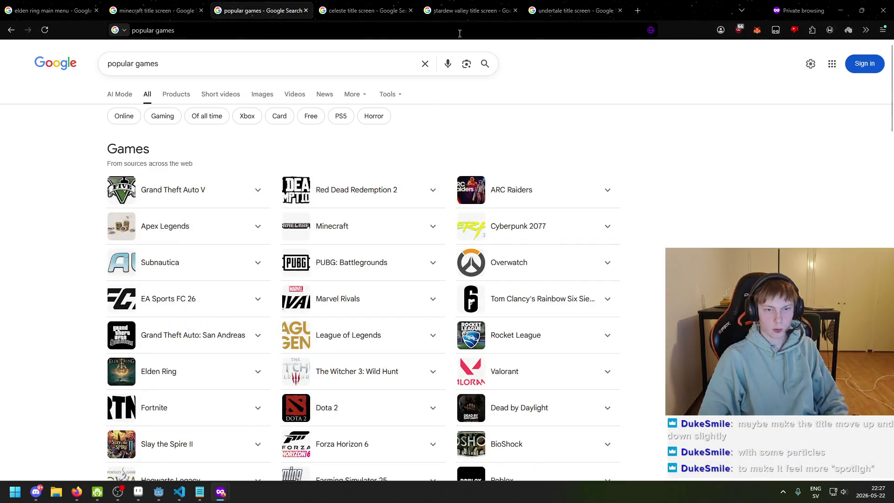
Step: Flip through the reference tabs to the Elden Ring main menu results, then return to Aseprite
left_click(466, 9)
left_click(404, 3)
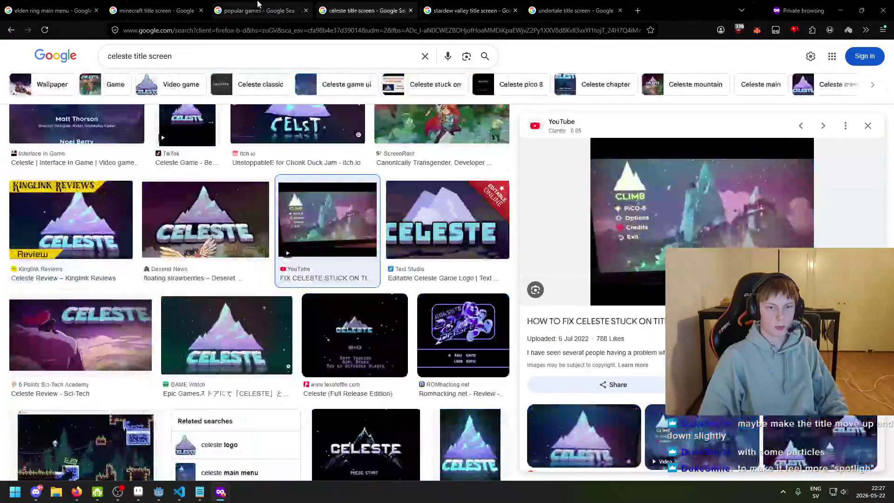
left_click(260, 6)
left_click(156, 6)
left_click(55, 4)
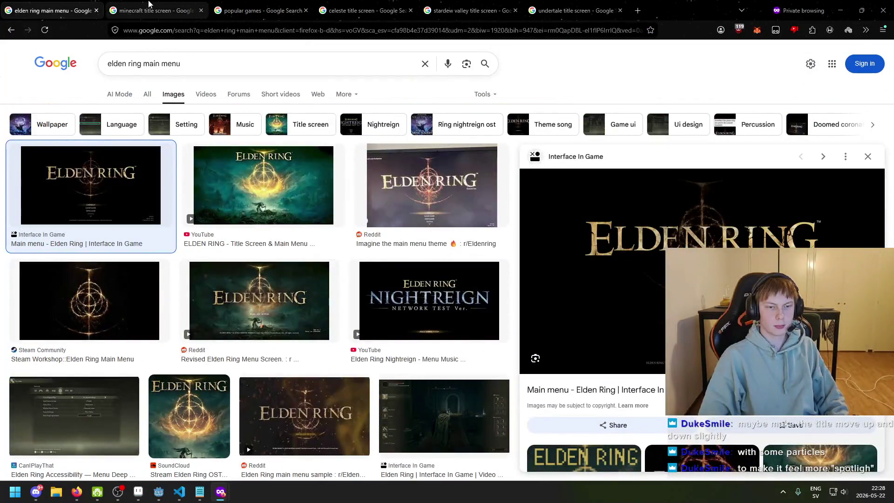
scroll(307, 349, "down", 2)
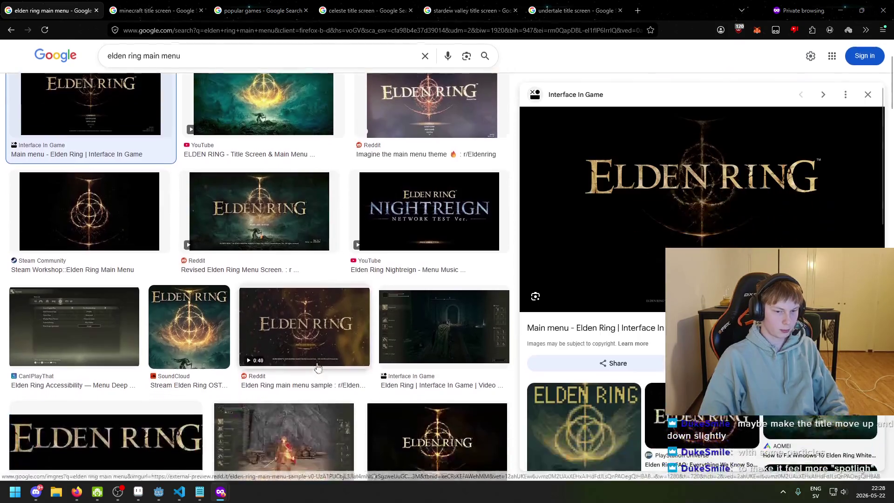
scroll(329, 403, "up", 1)
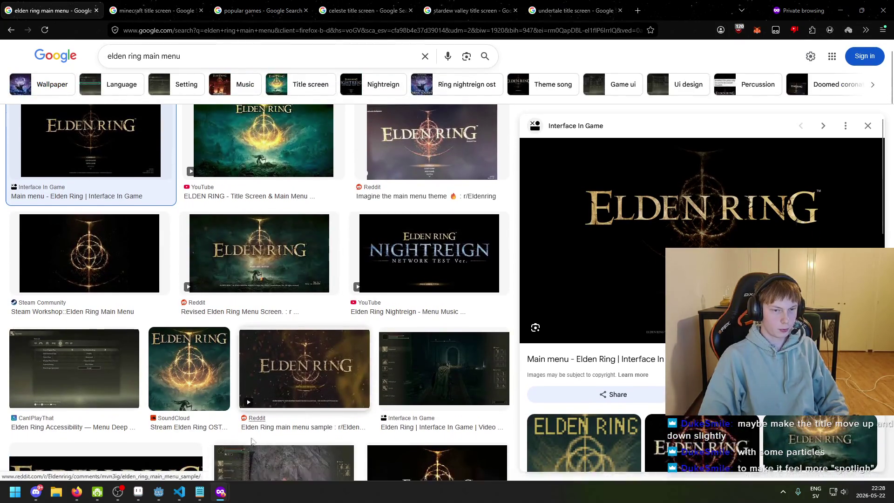
key("alt+Tab")
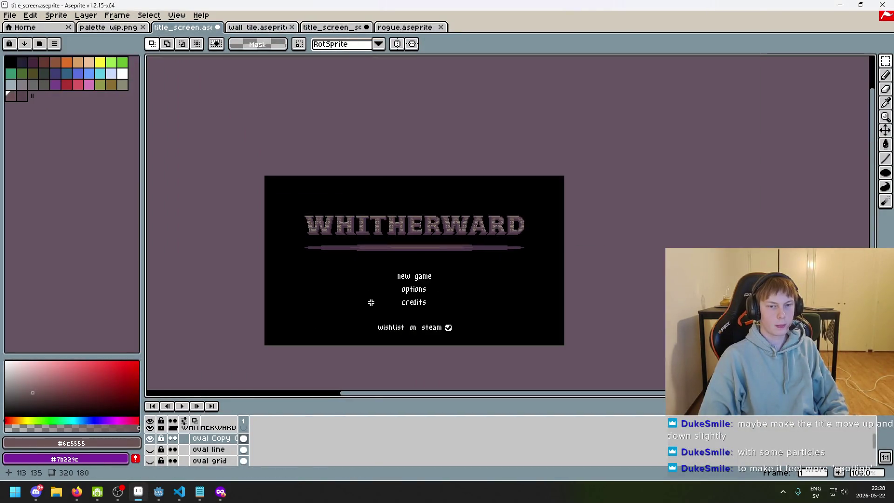
scroll(372, 290, "up", 2)
scroll(485, 237, "down", 1)
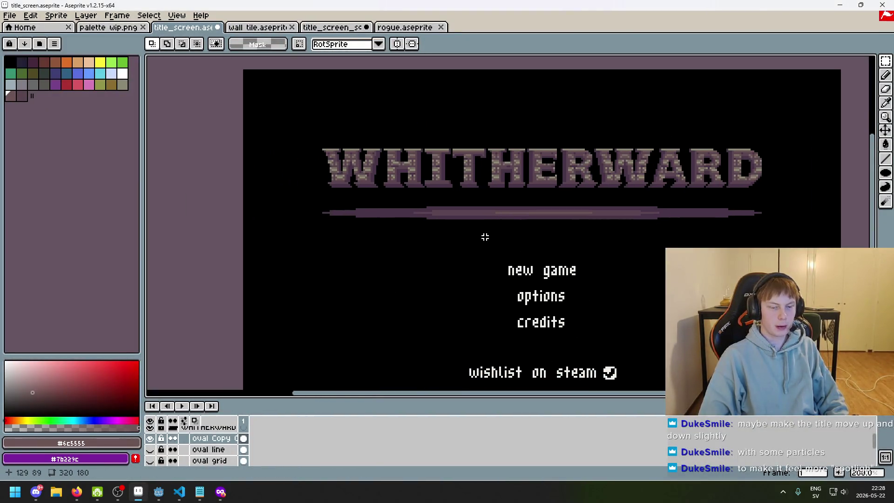
mouse_move(480, 241)
left_mouse_down()
mouse_move(450, 257)
mouse_move(369, 227)
left_mouse_up()
scroll(370, 228, "down", 1)
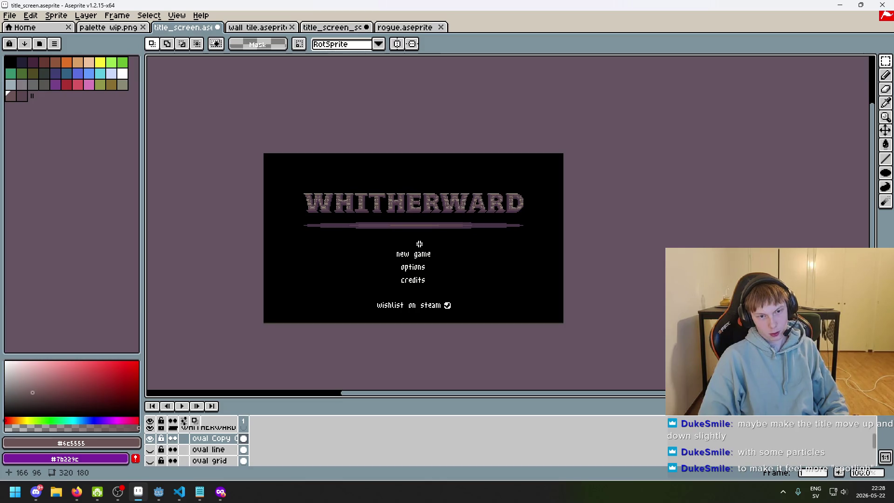
left_click_drag(421, 242, 453, 251)
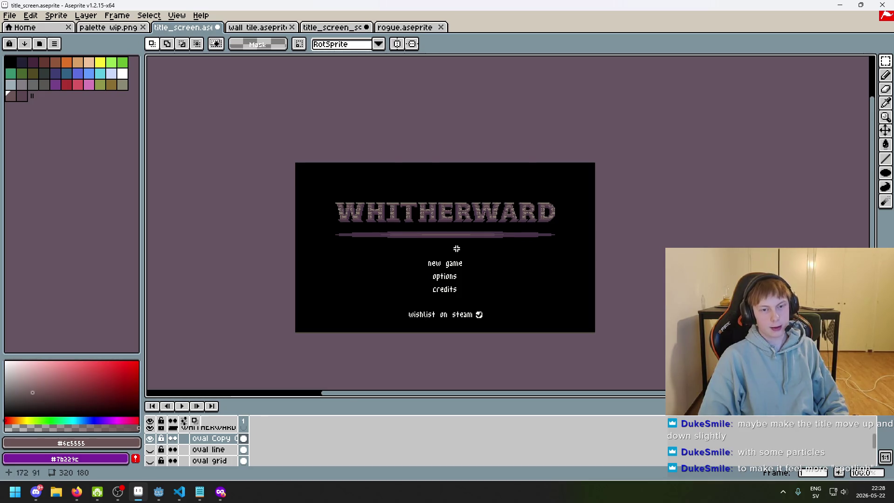
scroll(457, 248, "up", 2)
left_click_drag(455, 251, 435, 280)
key("F8")
key("F8")
scroll(447, 251, "up", 2)
key("F8")
scroll(447, 251, "up", 2)
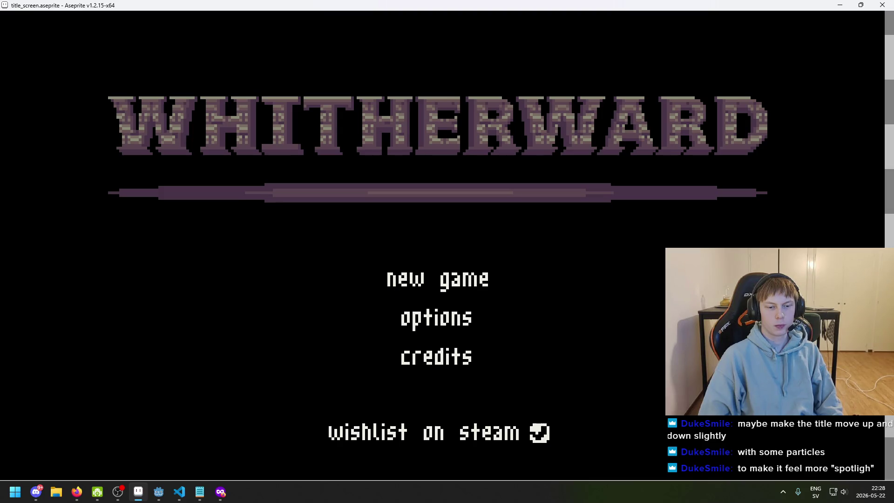
key("Escape")
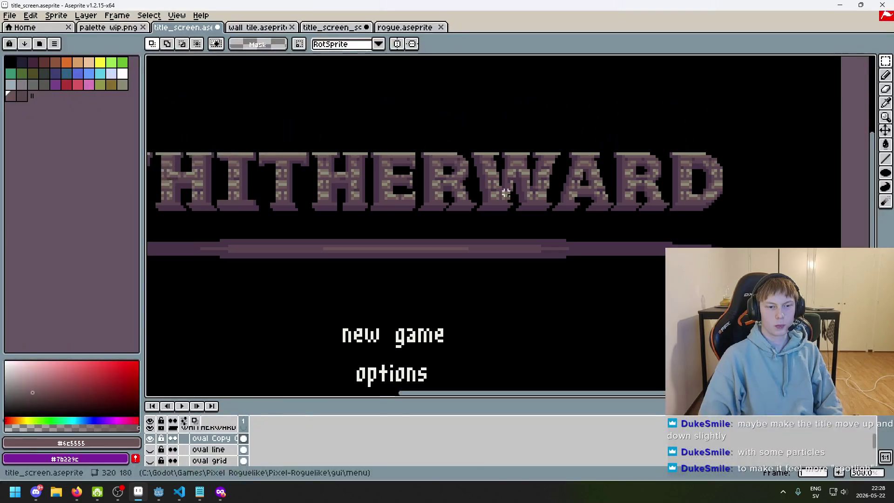
Step: Pan and zoom across the WHITHERWARD title to inspect the divider bar
left_click_drag(462, 200, 572, 183)
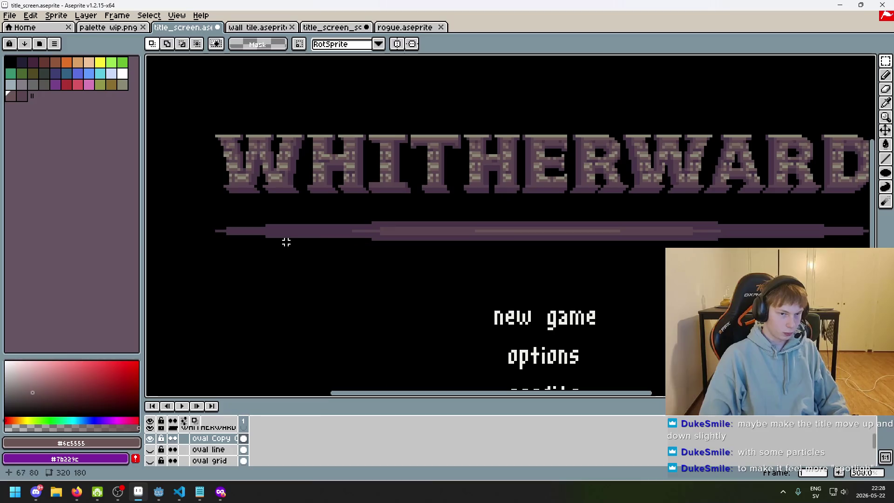
scroll(300, 230, "up", 1)
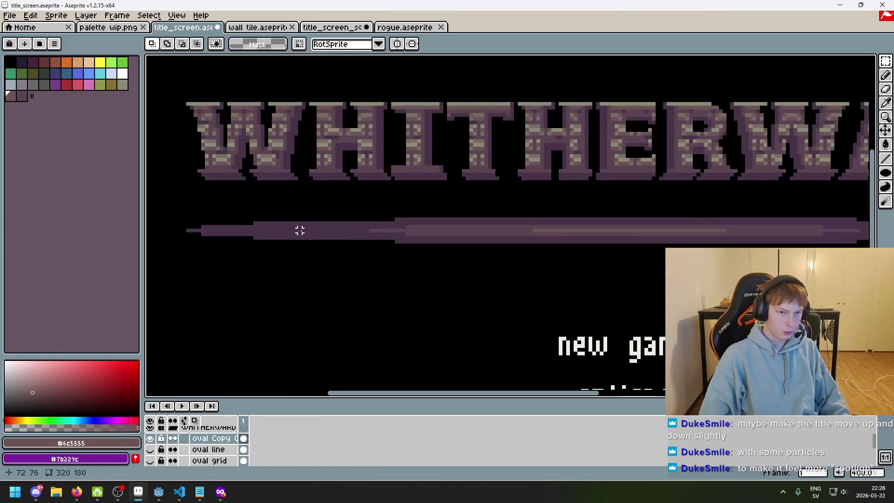
mouse_move(445, 253)
left_mouse_down()
mouse_move(293, 252)
mouse_move(179, 235)
left_mouse_up()
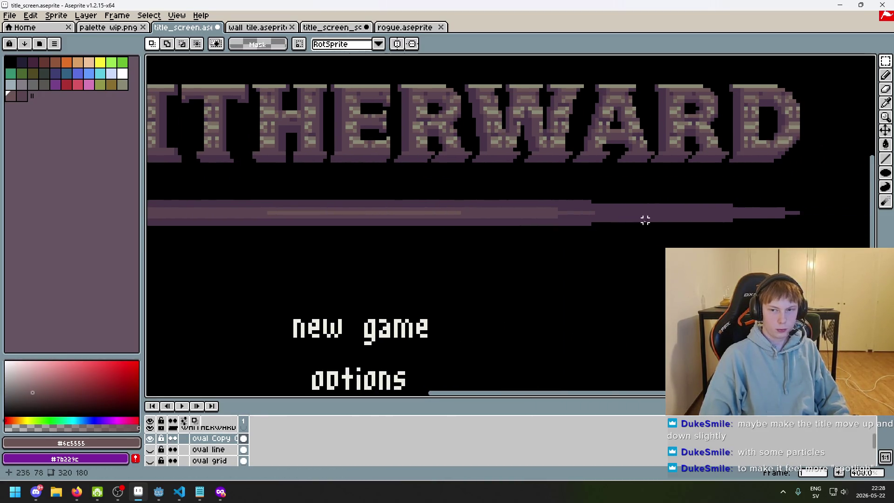
scroll(772, 210, "down", 2)
scroll(410, 226, "up", 3)
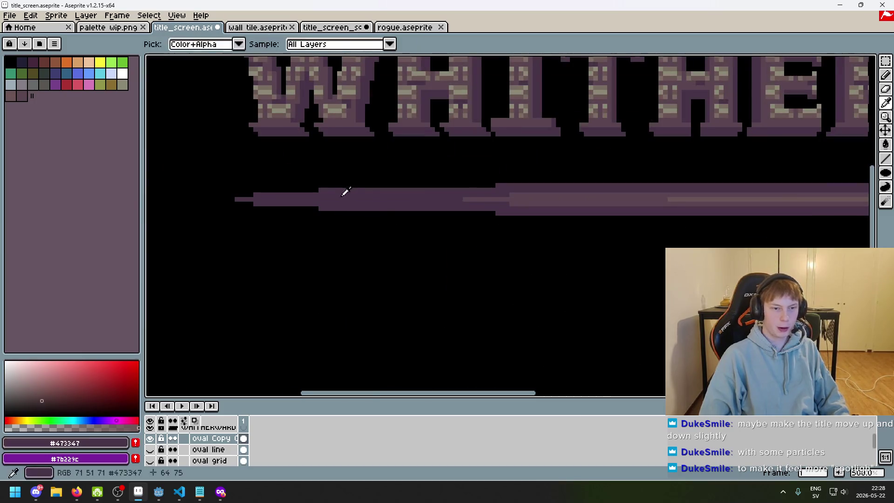
scroll(519, 208, "down", 2)
left_click_drag(519, 208, 450, 228)
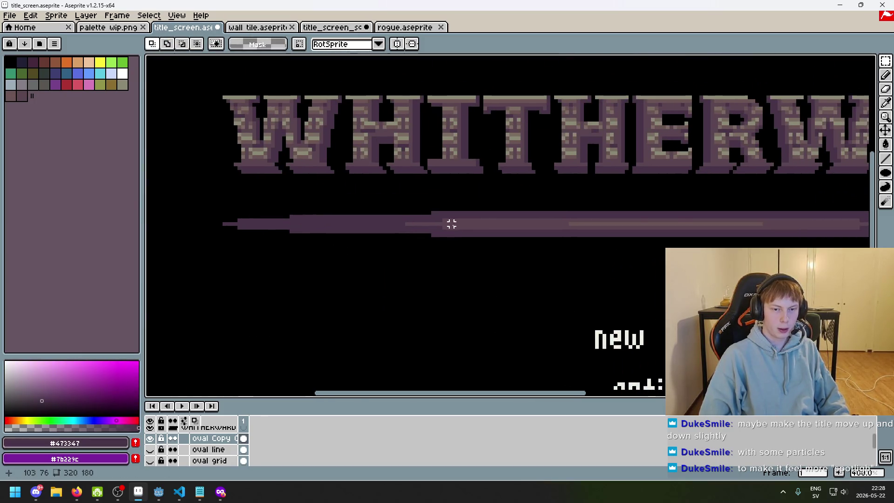
scroll(448, 222, "up", 5)
scroll(551, 245, "down", 1)
left_click_drag(551, 245, 237, 225)
mouse_move(564, 222)
left_mouse_down()
mouse_move(534, 237)
mouse_move(625, 226)
left_mouse_up()
scroll(455, 240, "down", 1)
scroll(421, 222, "up", 1)
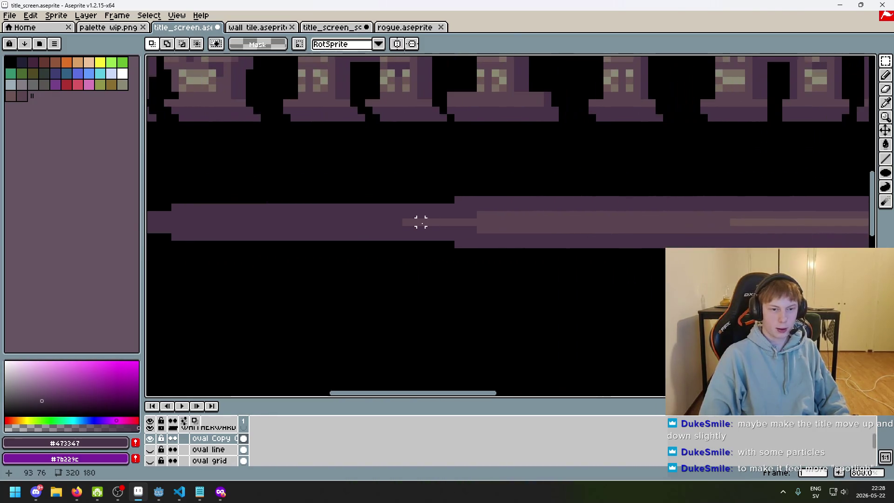
scroll(473, 215, "up", 4)
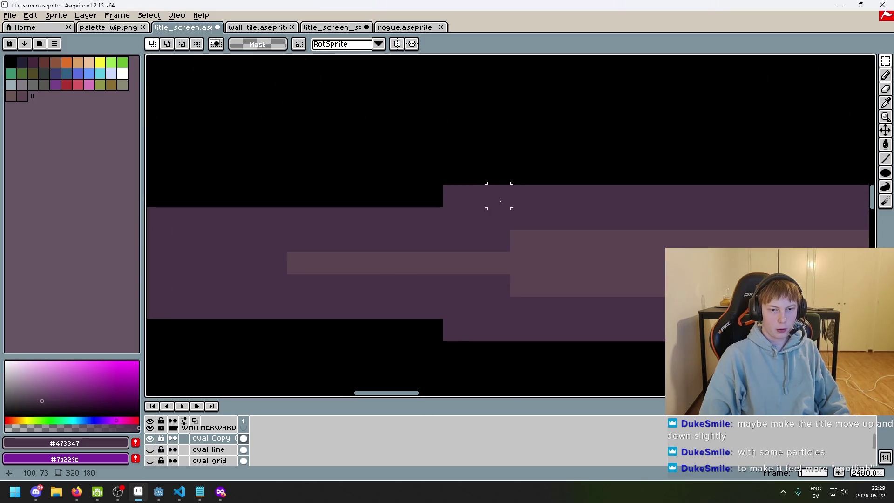
scroll(499, 196, "down", 4)
mouse_move(555, 220)
left_mouse_down()
mouse_move(364, 215)
mouse_move(495, 221)
left_mouse_up()
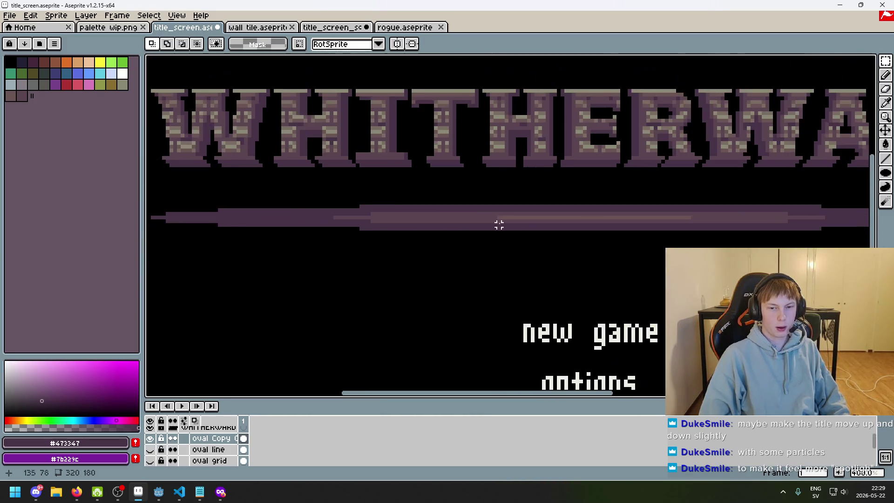
left_click_drag(541, 239, 449, 248)
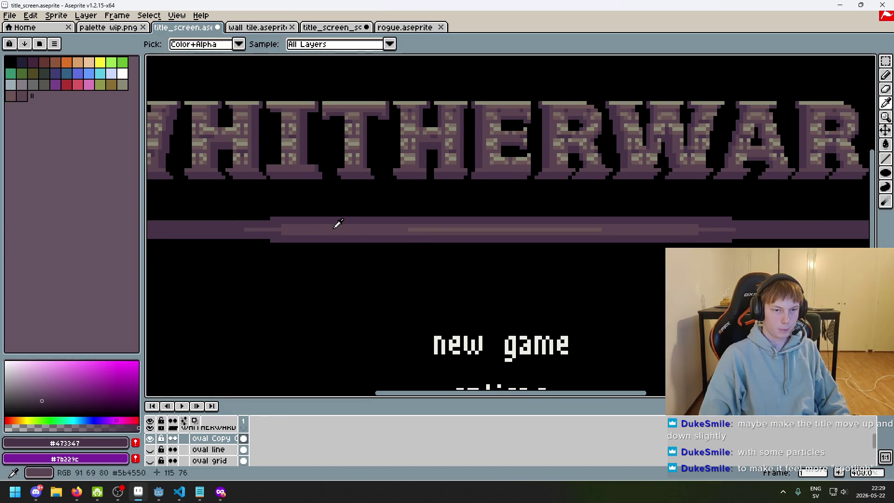
Step: Add a new empty layer from the layer context menu
right_click(200, 440)
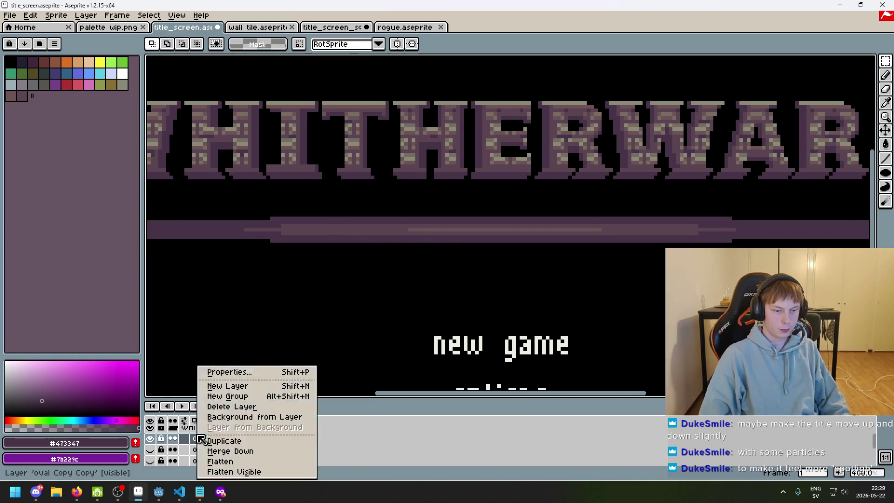
left_click(254, 387)
scroll(225, 443, "down", 1)
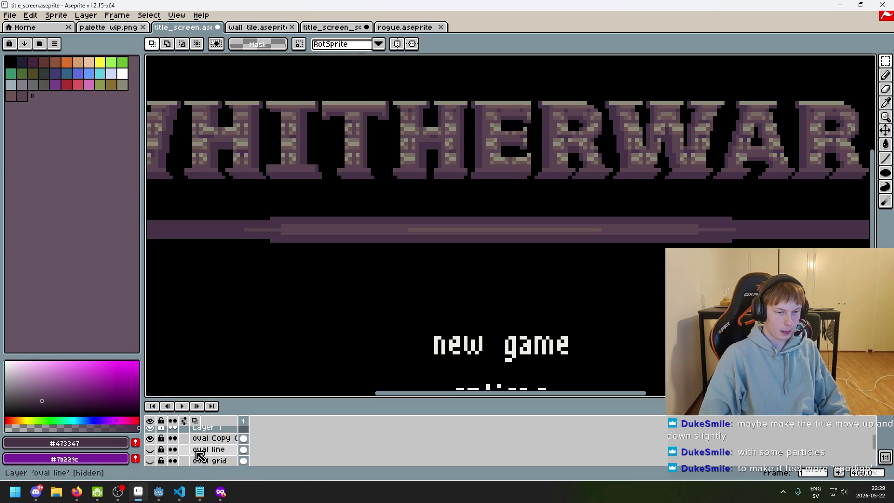
scroll(207, 447, "up", 2)
scroll(214, 442, "down", 1)
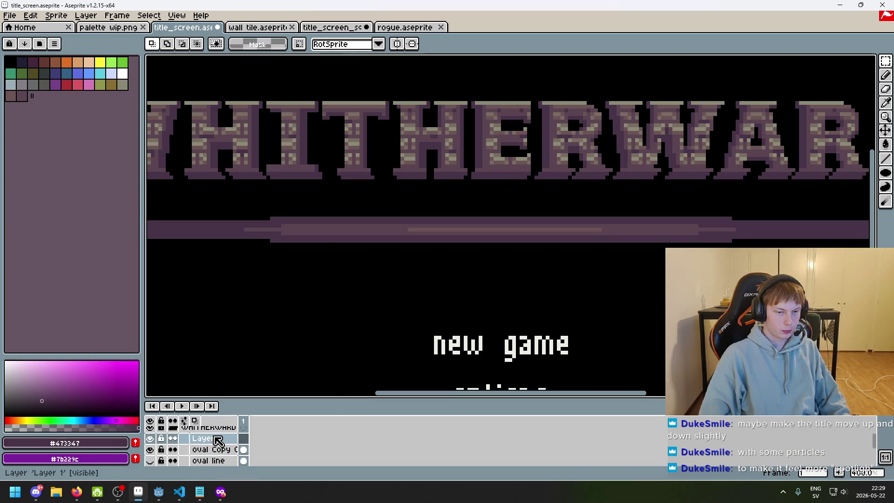
Step: Delete the extra 'Layer 1', leaving WHITHERWARD, oval Copy, oval line and oval grid
right_click(217, 440)
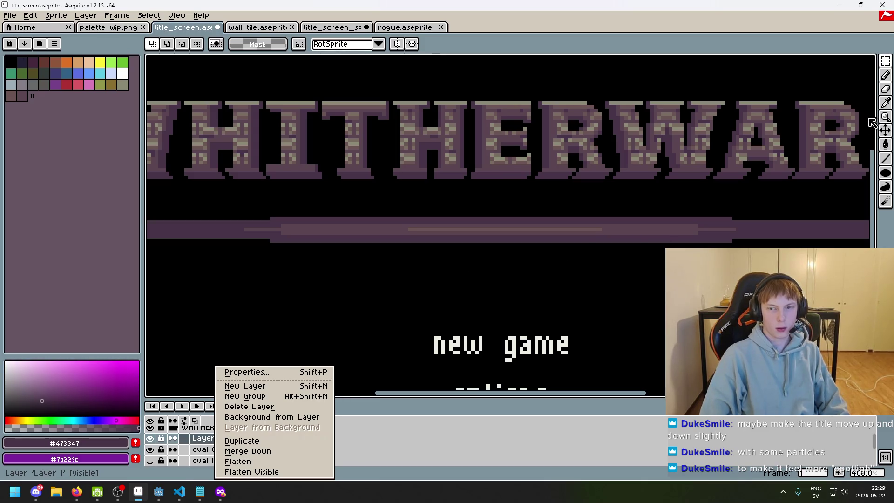
key("Escape")
left_click(211, 444)
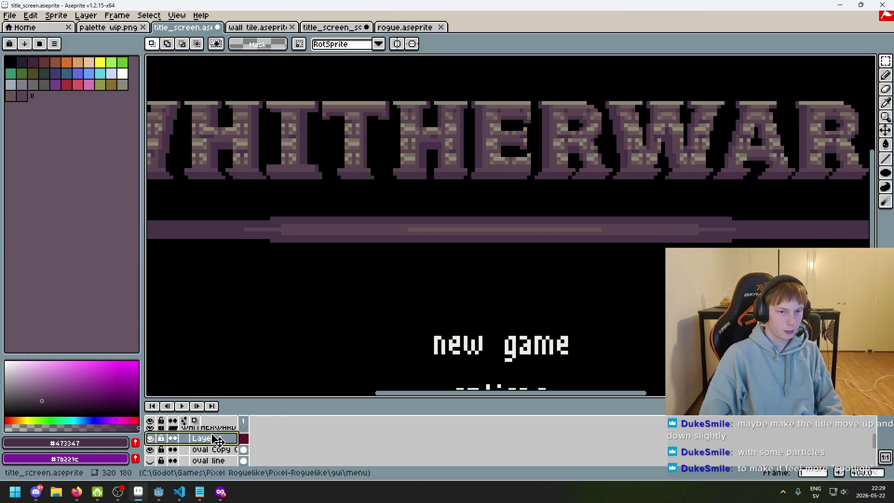
key("Delete")
scroll(323, 214, "up", 6)
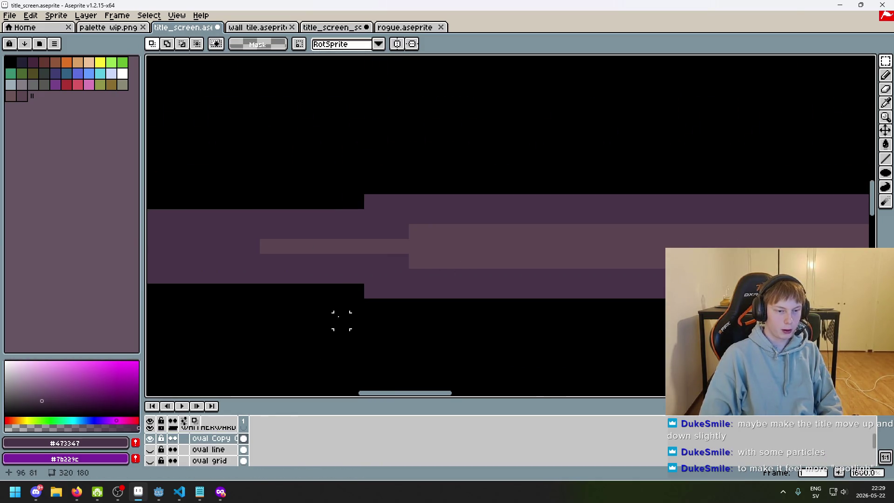
scroll(643, 225, "down", 2)
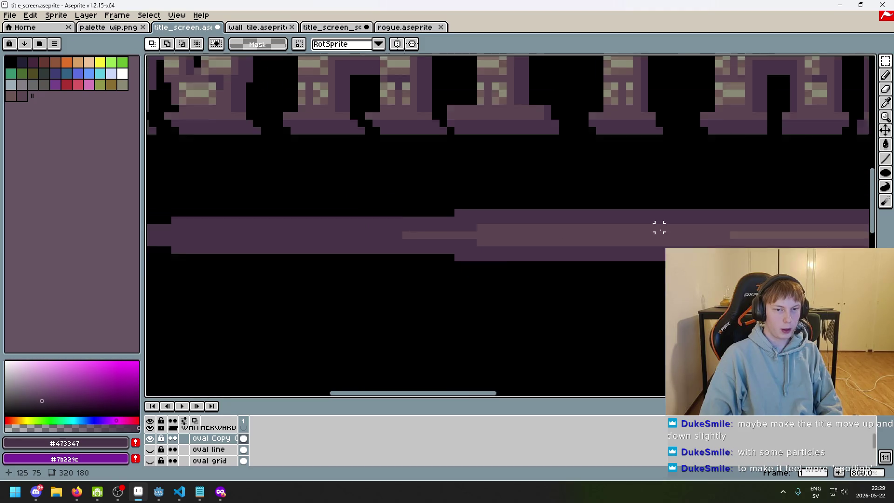
scroll(658, 241, "up", 1)
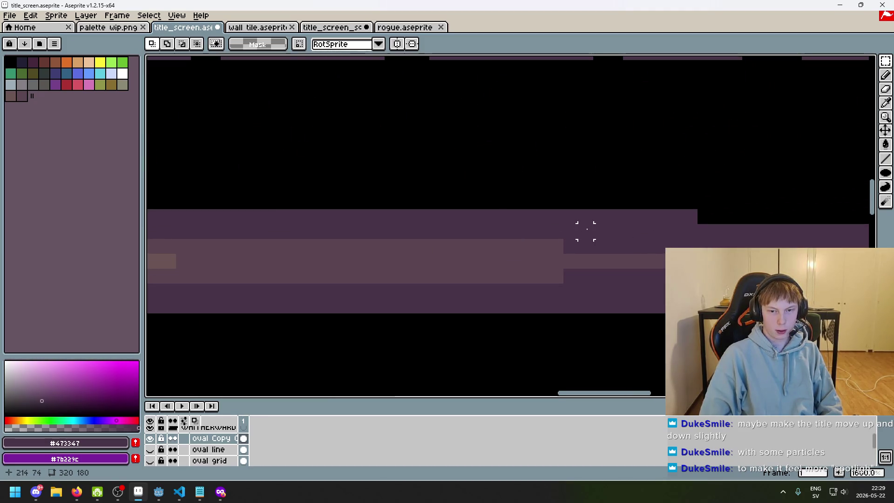
Step: Select the divider's 106x3 middle band and nudge it one pixel right
left_click_drag(610, 231, 690, 216)
mouse_move(720, 276)
left_mouse_down()
mouse_move(151, 253)
mouse_move(201, 267)
mouse_move(303, 247)
left_mouse_up()
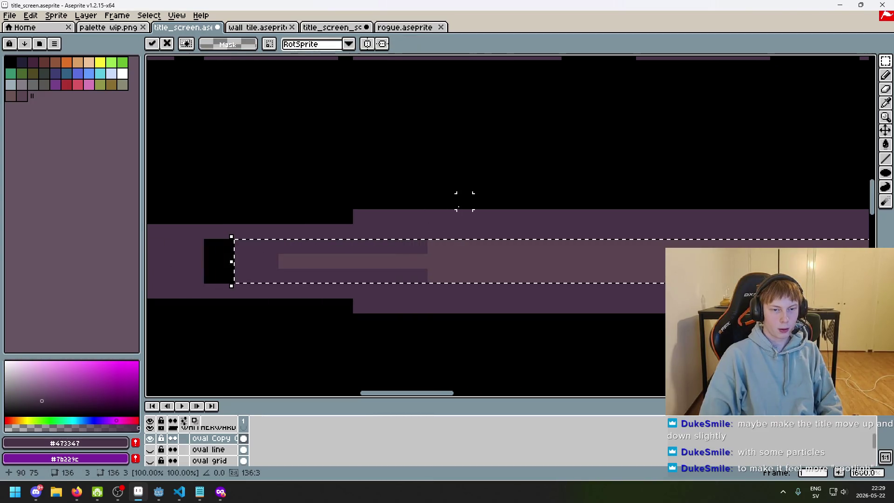
key("Right")
key("Return")
Step: Fill the black gap pixels with purple using the pencil
key("b")
mouse_move(226, 245)
left_mouse_down()
mouse_move(233, 262)
mouse_move(242, 246)
left_mouse_up()
key("w")
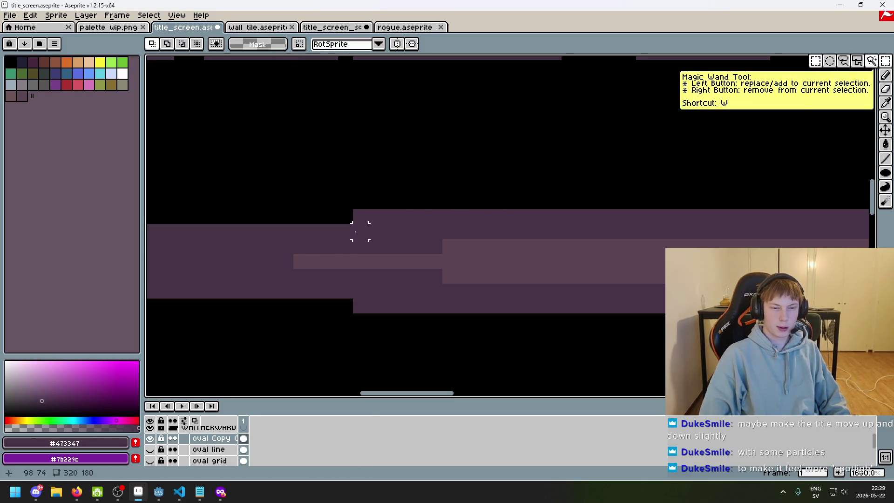
Step: Marquee-select small blocks of the divider, including a 6x2 area, to gauge their sizes
left_click_drag(360, 232, 434, 217)
mouse_move(715, 185)
left_mouse_down()
mouse_move(320, 185)
mouse_move(409, 179)
left_mouse_up()
scroll(579, 193, "up", 1)
left_click_drag(579, 194, 219, 176)
left_click_drag(617, 202, 775, 164)
scroll(525, 160, "down", 4)
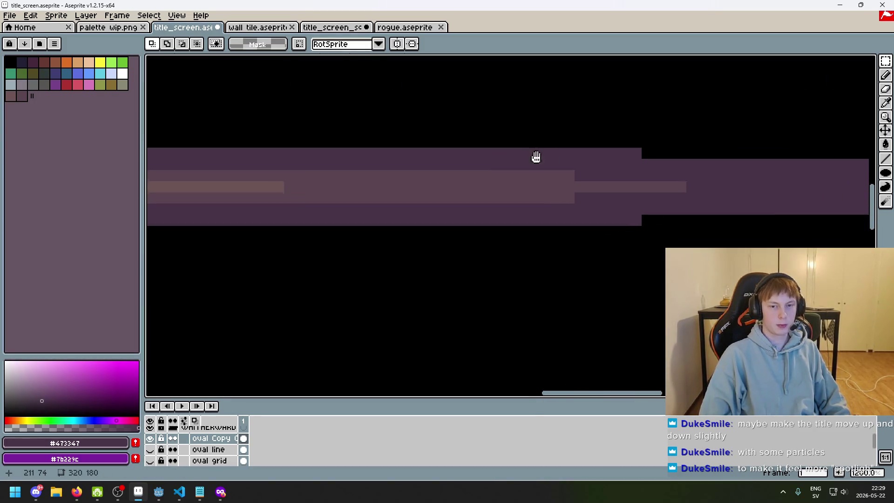
mouse_move(800, 183)
left_mouse_down()
mouse_move(619, 182)
mouse_move(521, 193)
left_mouse_up()
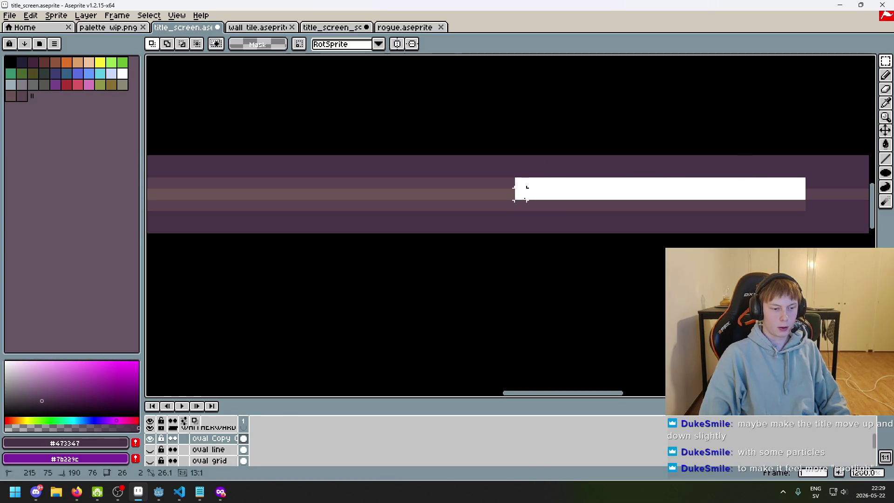
scroll(521, 194, "down", 2)
scroll(467, 194, "up", 1)
scroll(523, 195, "up", 1)
scroll(568, 191, "down", 1)
scroll(568, 191, "down", 1)
scroll(679, 205, "up", 1)
scroll(507, 220, "up", 1)
Step: Select a 34×3 strip of the lighter inner band, then search Windows for 'cal'
mouse_move(514, 215)
left_mouse_down()
mouse_move(606, 234)
mouse_move(764, 236)
left_mouse_up()
left_click_drag(739, 159, 470, 130)
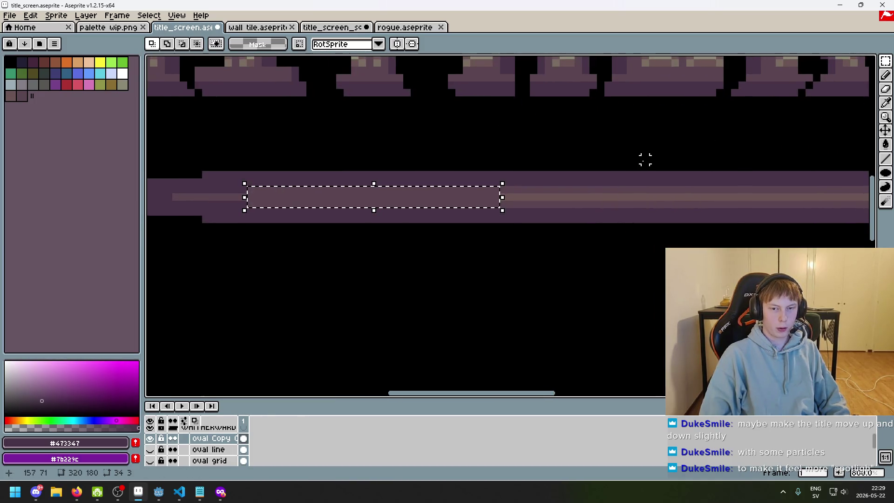
key("super")
type("cal")
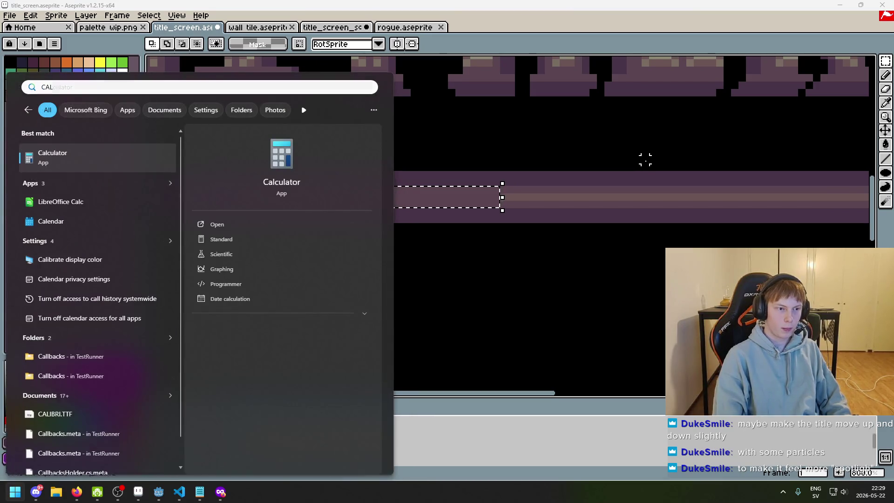
key("Return")
type("+34")
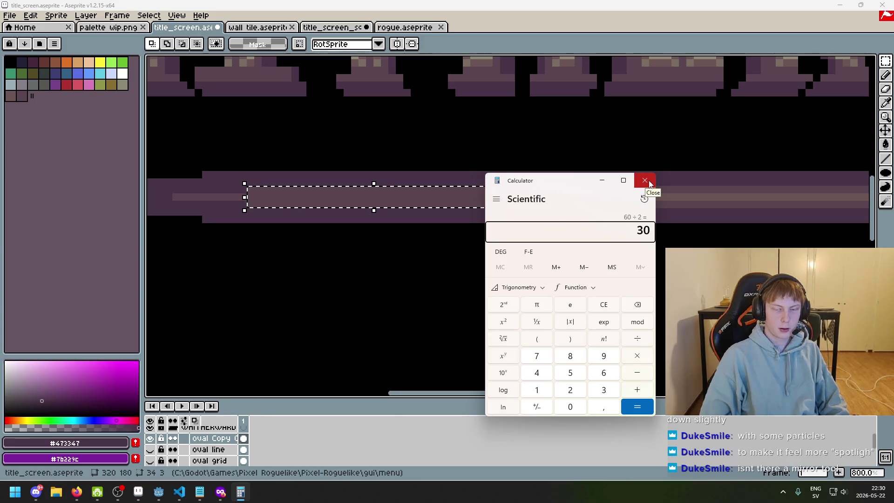
key("Escape")
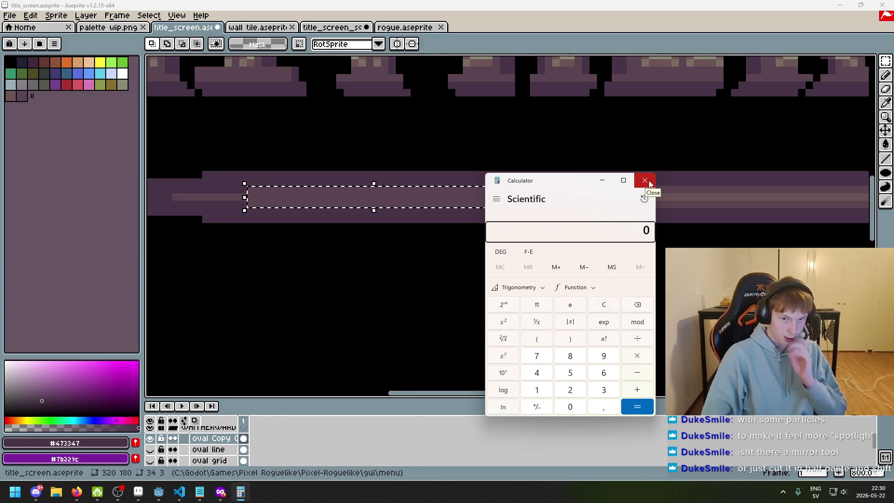
left_click(650, 184)
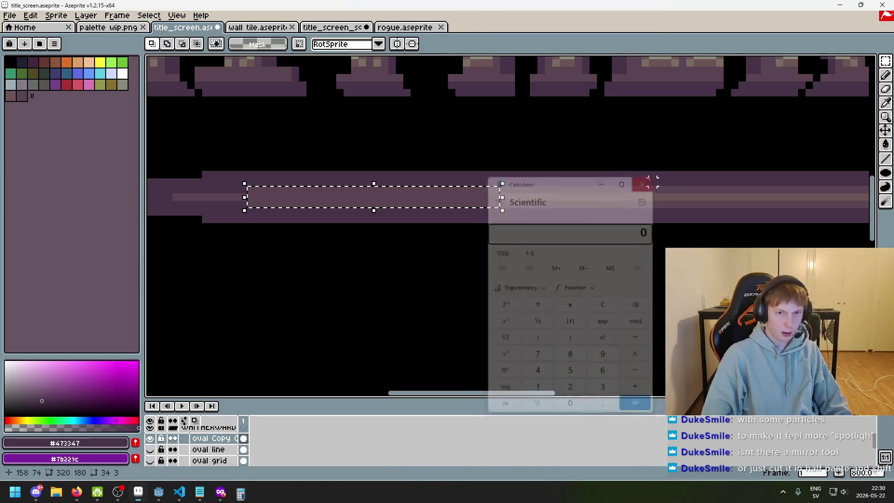
scroll(649, 184, "down", 2)
scroll(583, 210, "right", 4)
scroll(377, 170, "up", 1)
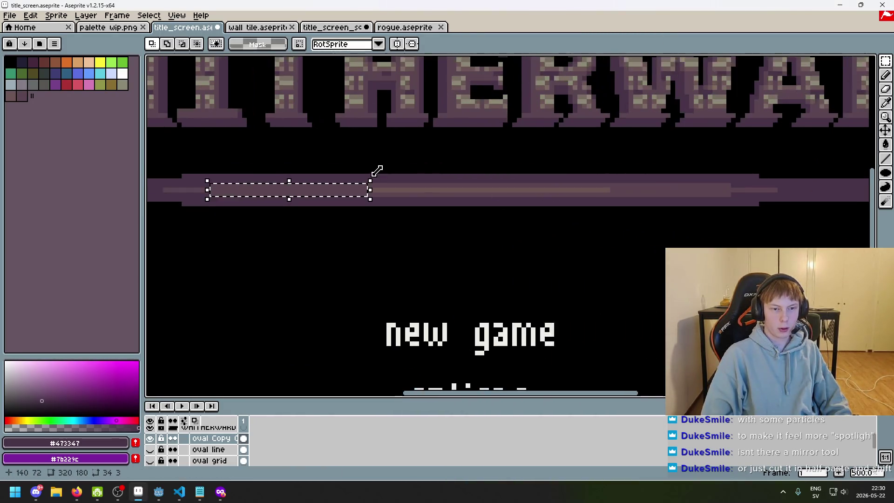
Step: Select a 26x2 strip of the inner band and shift it 8 pixels left
scroll(377, 170, "up", 5)
scroll(446, 187, "right", 5)
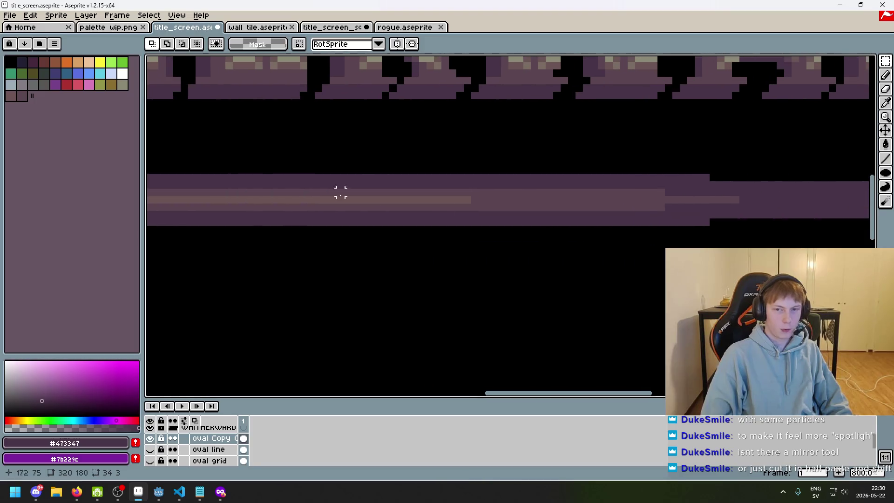
left_click_drag(472, 199, 750, 187)
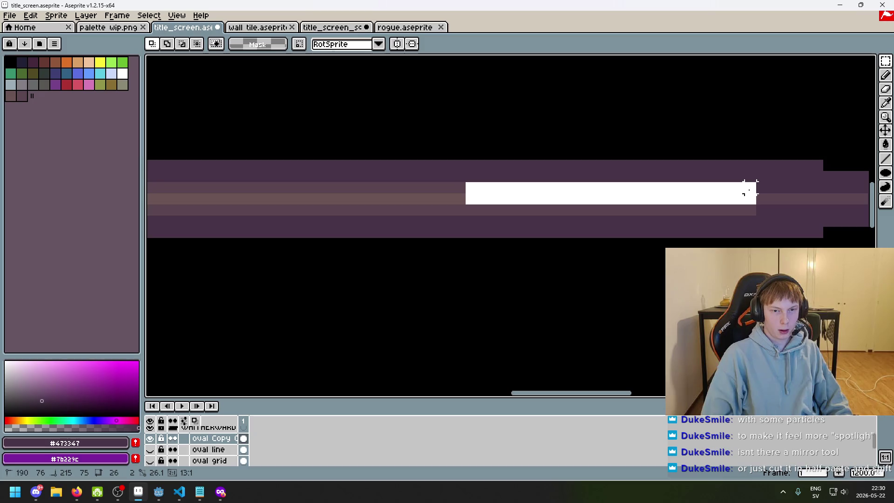
mouse_move(750, 191)
left_mouse_down()
mouse_move(803, 189)
mouse_move(756, 204)
left_mouse_up()
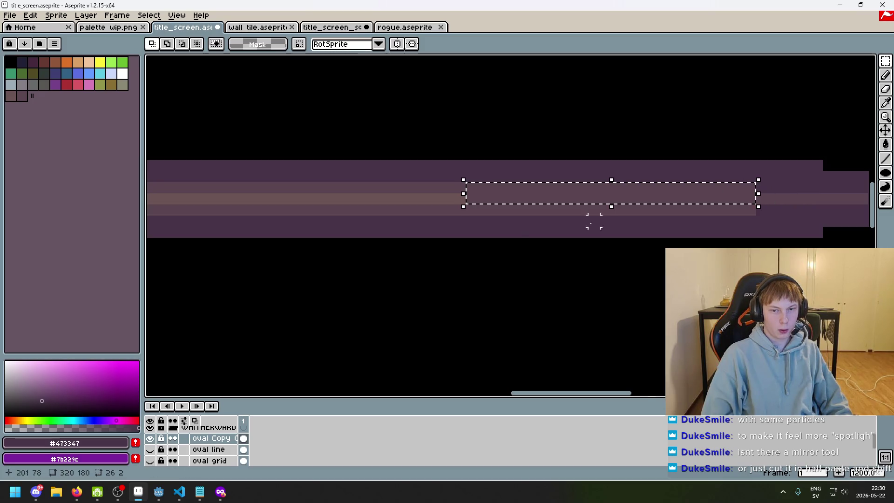
scroll(519, 250, "down", 1)
scroll(537, 216, "left", 2)
mouse_move(600, 222)
left_mouse_down()
mouse_move(147, 223)
mouse_move(330, 229)
mouse_move(361, 201)
left_mouse_up()
key("Left")
key("Left")
key("Left")
key("ctrl+d")
Step: Select a long strip of the purple bar and nudge it down one pixel
left_click_drag(412, 215, 198, 208)
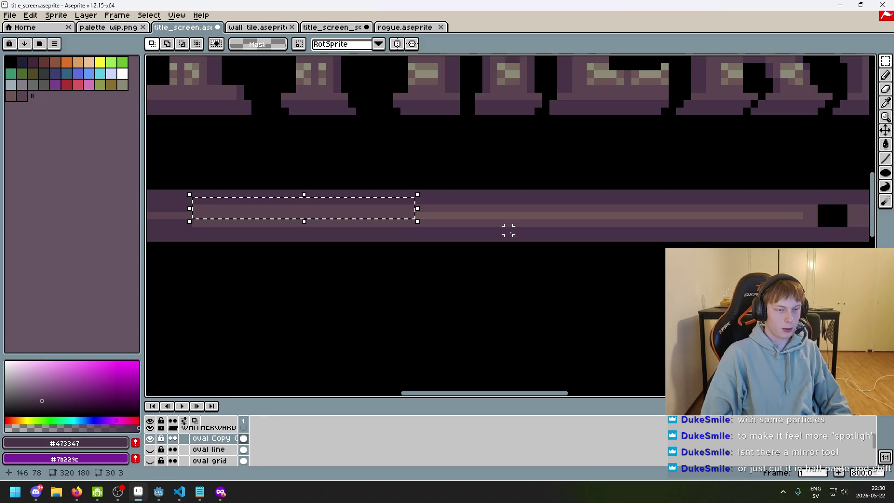
scroll(443, 230, "left", 2)
key("Down")
key("ctrl+d")
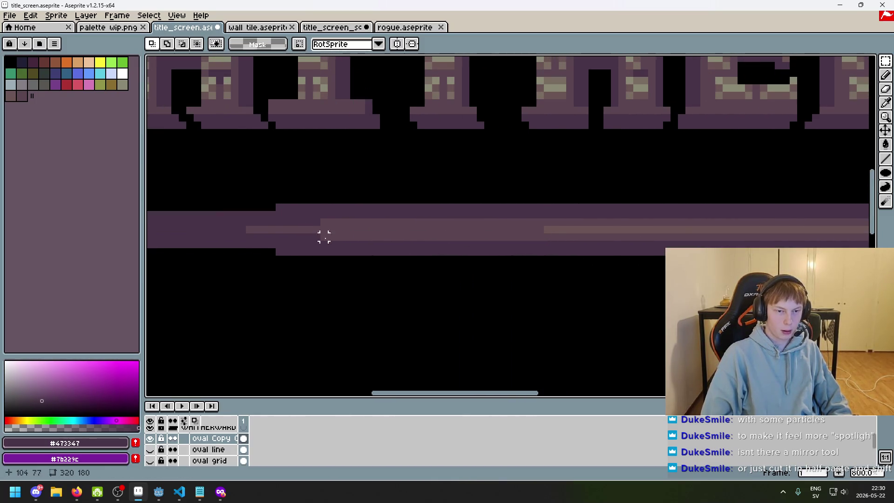
Step: Fill the leftover black gap in the bar with its sampled purple using the Paint Bucket
mouse_move(317, 237)
left_mouse_down()
mouse_move(485, 232)
mouse_move(541, 214)
mouse_move(766, 212)
left_mouse_up()
scroll(532, 227, "right", 3)
key("ctrl+d")
key("i")
left_click(645, 210)
key("g")
left_click(573, 206)
Step: Preview the whole WHITHERWARD title screen full-screen with F8
scroll(574, 206, "down", 4)
scroll(577, 256, "up", 2)
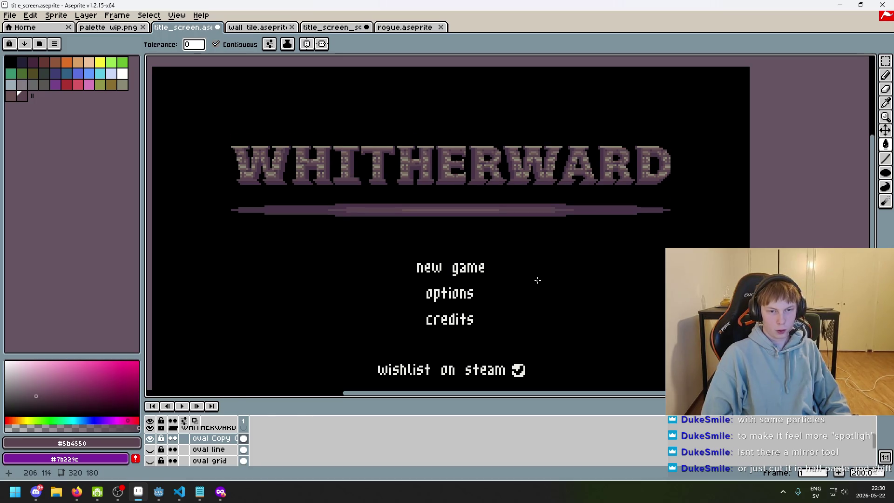
scroll(538, 280, "up", 1)
key("F8")
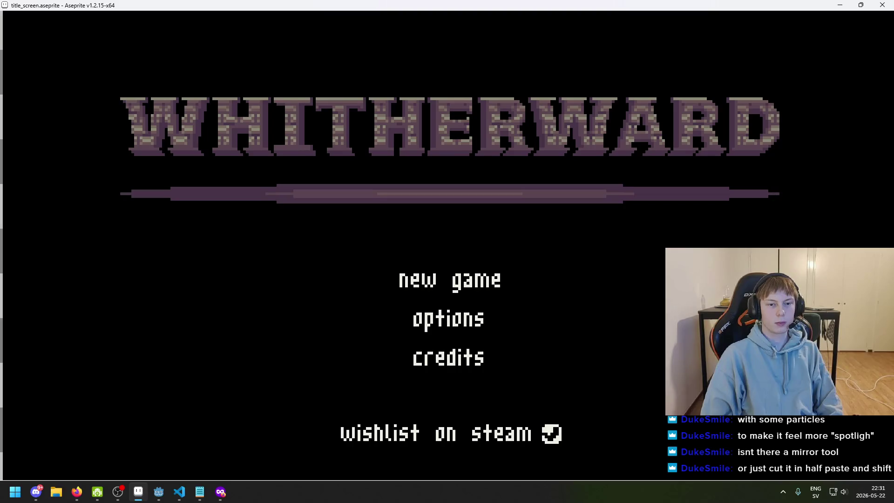
Step: Switch to the pencil and turn on vertical symmetry, moving the axis toward the image centre
key("Escape")
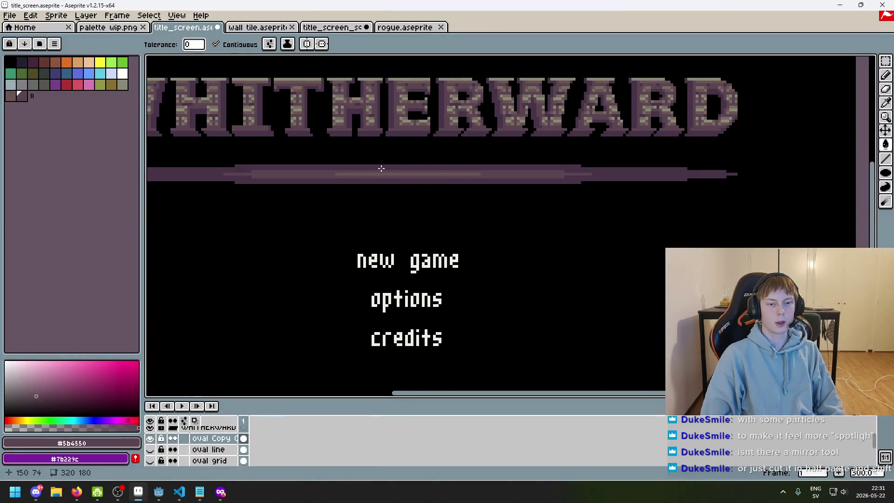
scroll(375, 168, "up", 3)
key("b")
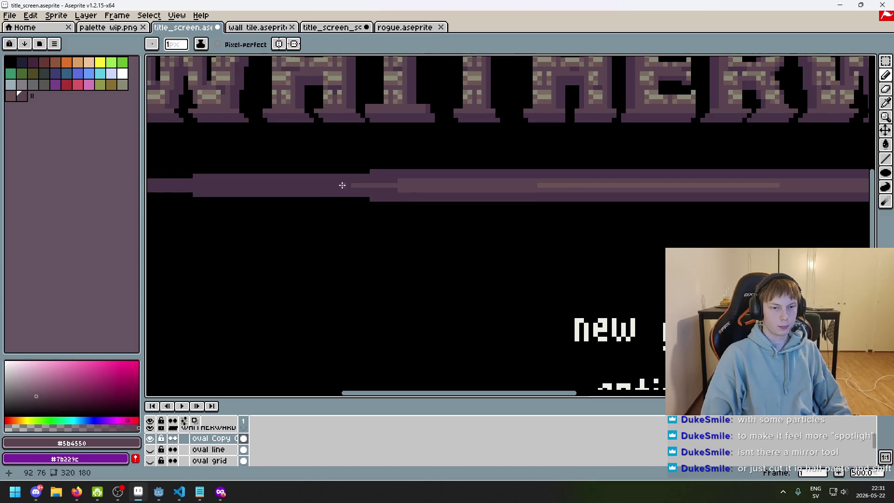
scroll(333, 184, "up", 1)
left_click(278, 44)
scroll(511, 131, "down", 1)
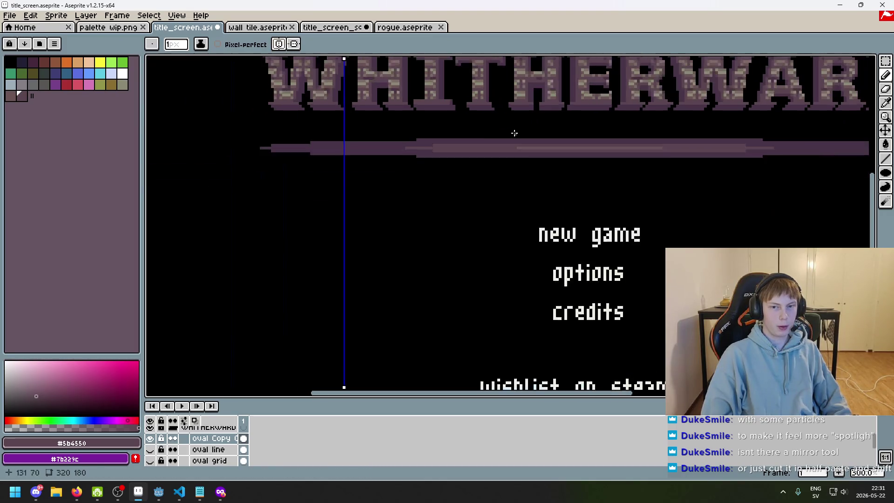
left_click_drag(345, 59, 583, 61)
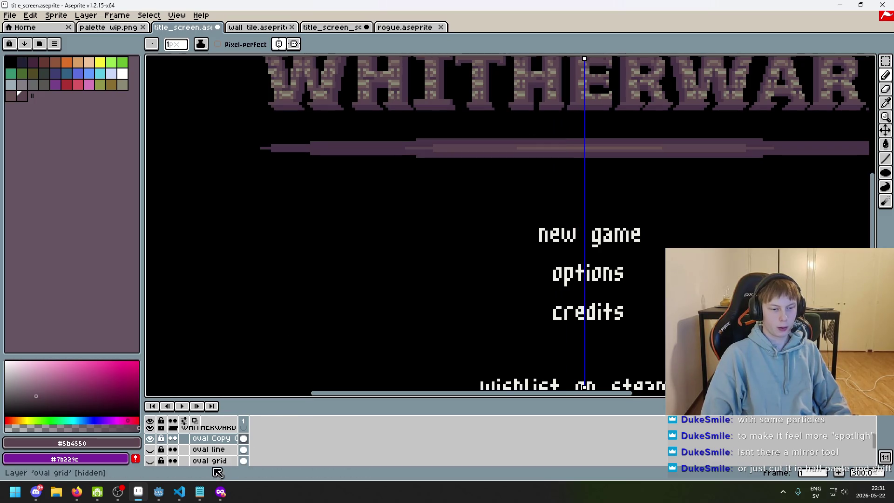
Step: Align the symmetry axis with the orange centre bar, briefly showing the center guide layer
scroll(214, 450, "down", 2)
scroll(595, 252, "down", 4)
scroll(595, 251, "up", 6)
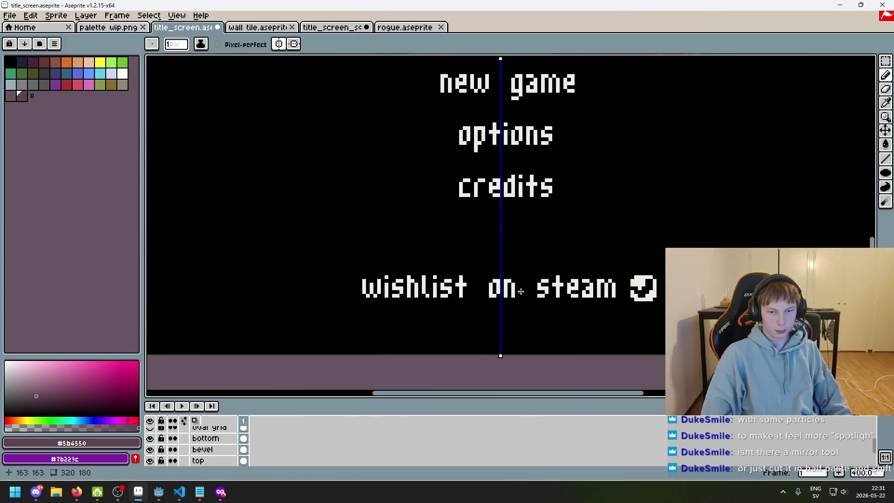
scroll(192, 451, "down", 1)
scroll(192, 452, "down", 4)
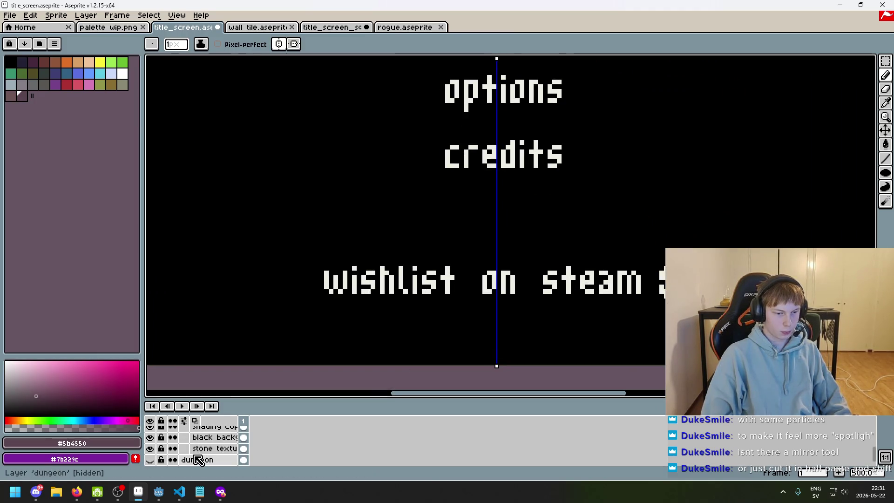
scroll(187, 455, "up", 3)
scroll(179, 454, "up", 6)
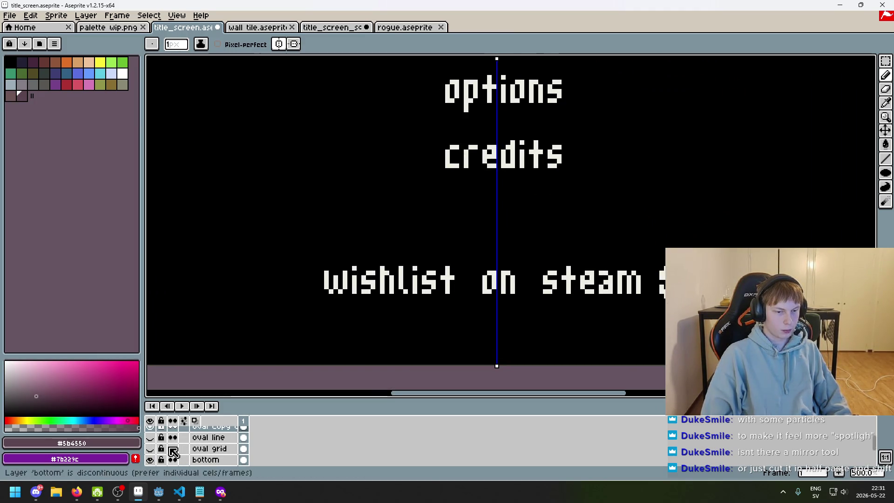
scroll(174, 454, "down", 8)
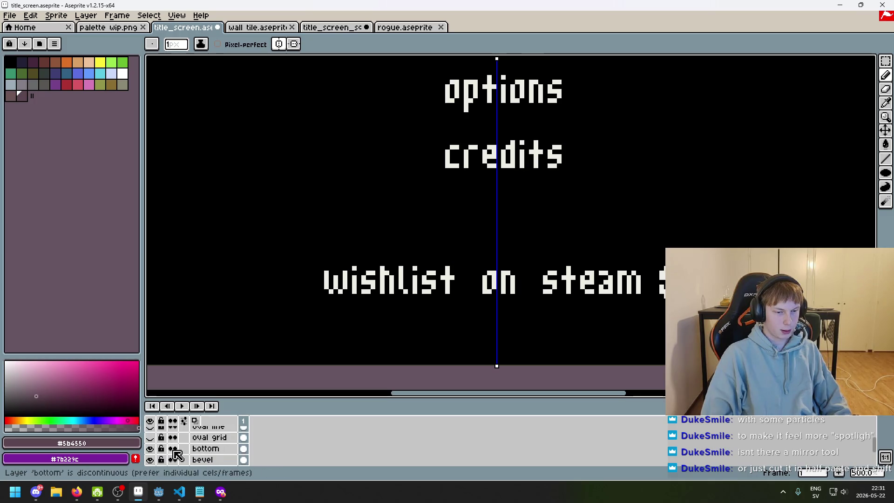
scroll(179, 452, "up", 9)
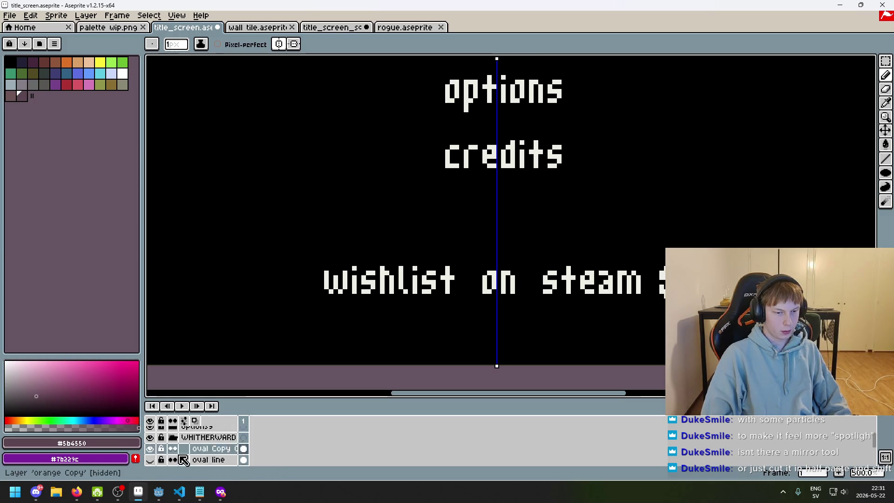
left_click(173, 438)
scroll(182, 447, "up", 2)
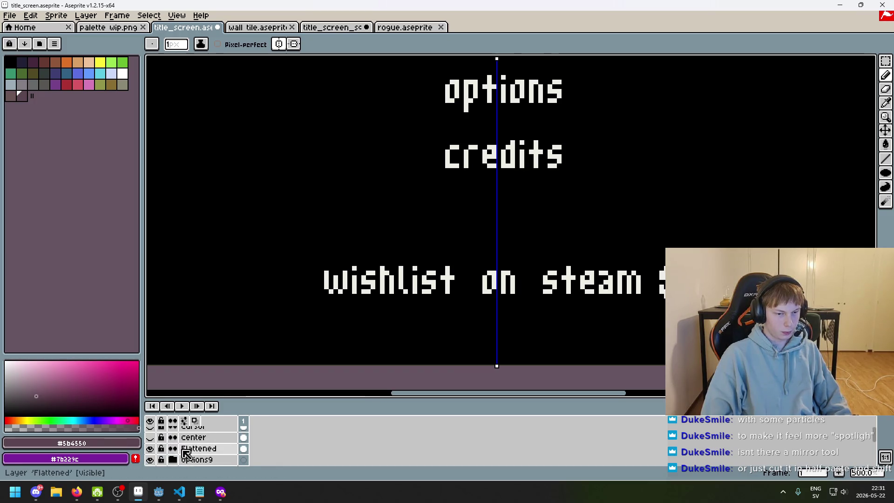
left_click(149, 437)
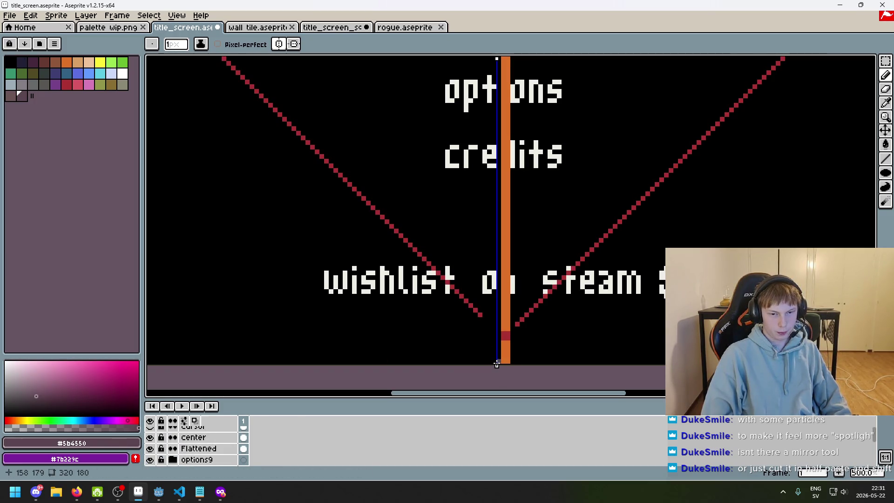
left_click_drag(495, 365, 504, 366)
scroll(159, 446, "up", 1)
scroll(162, 450, "down", 1)
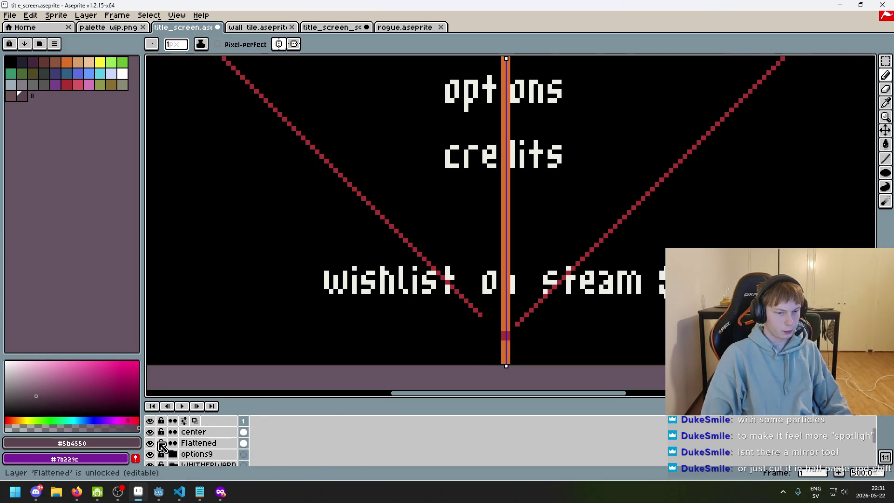
left_click(150, 431)
scroll(350, 189, "down", 1)
scroll(420, 176, "up", 5)
scroll(420, 176, "up", 5)
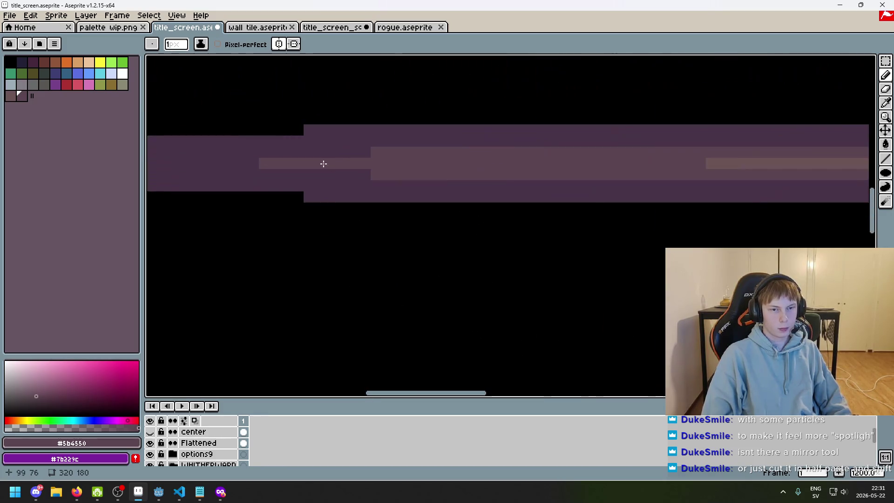
scroll(431, 191, "down", 7)
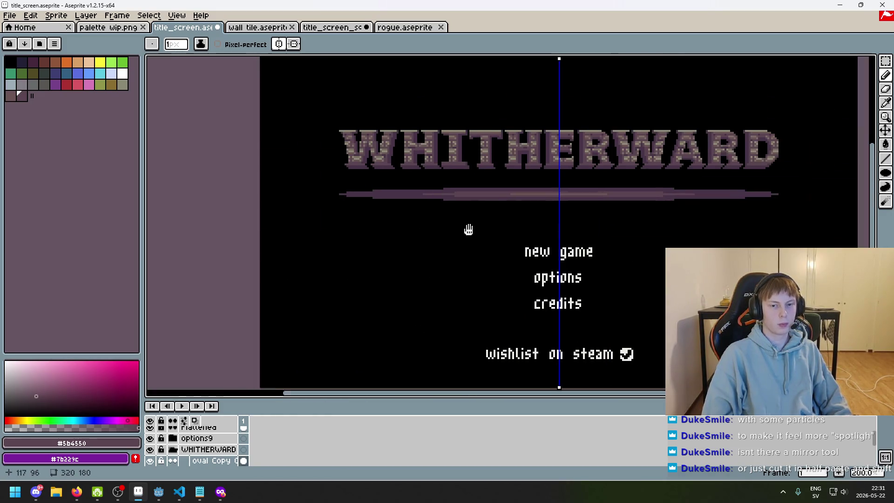
Step: Undo the latest pencil strokes on the purple divider bar
key("ctrl+z")
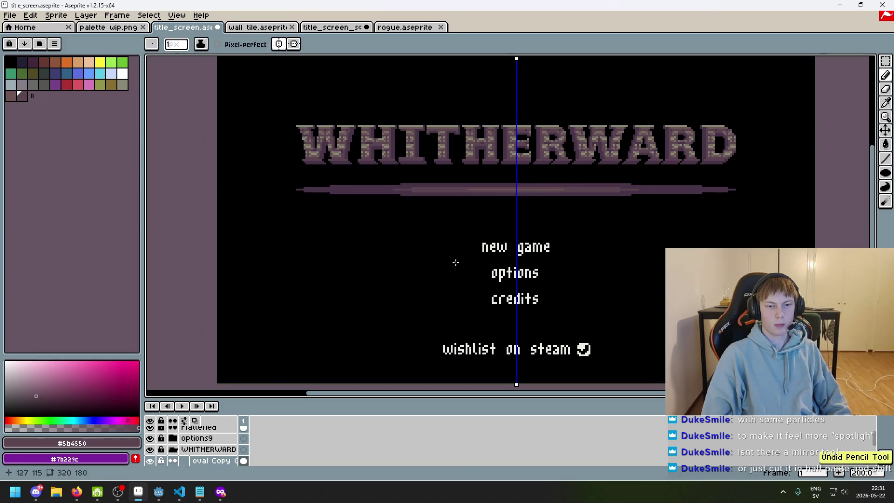
key("ctrl+y")
key("ctrl+z")
scroll(398, 195, "up", 5)
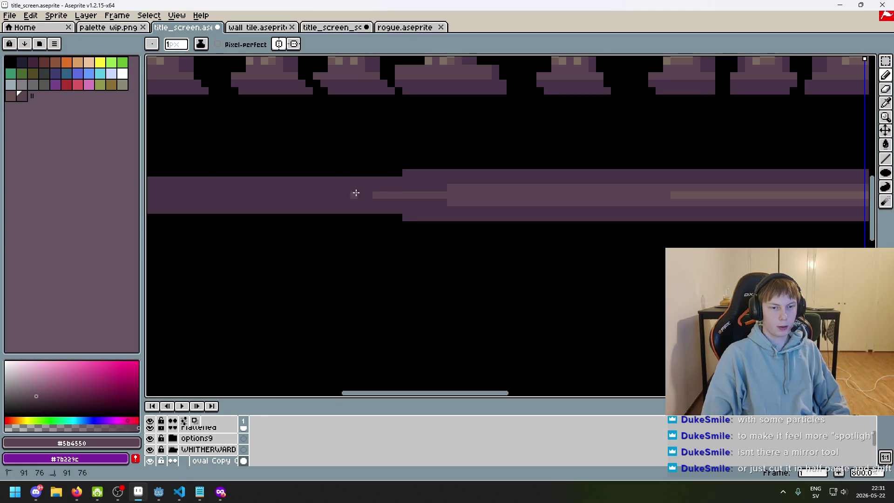
scroll(355, 194, "down", 5)
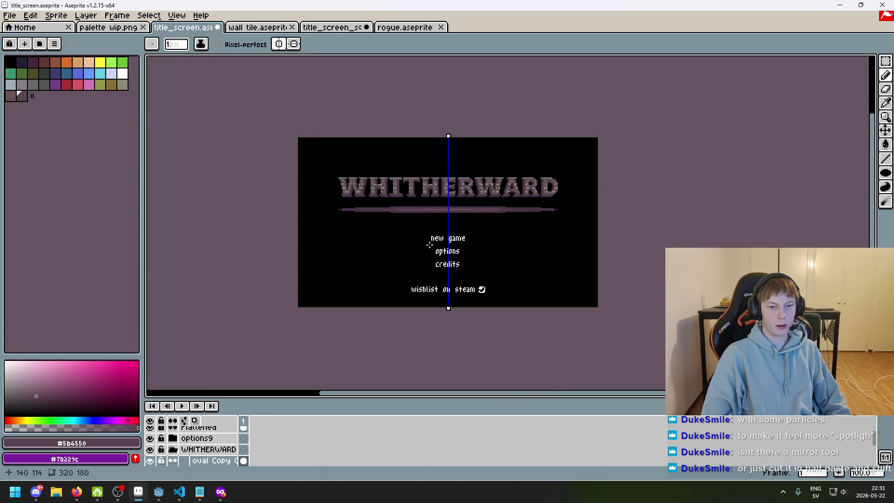
scroll(451, 249, "up", 2)
scroll(449, 214, "up", 2)
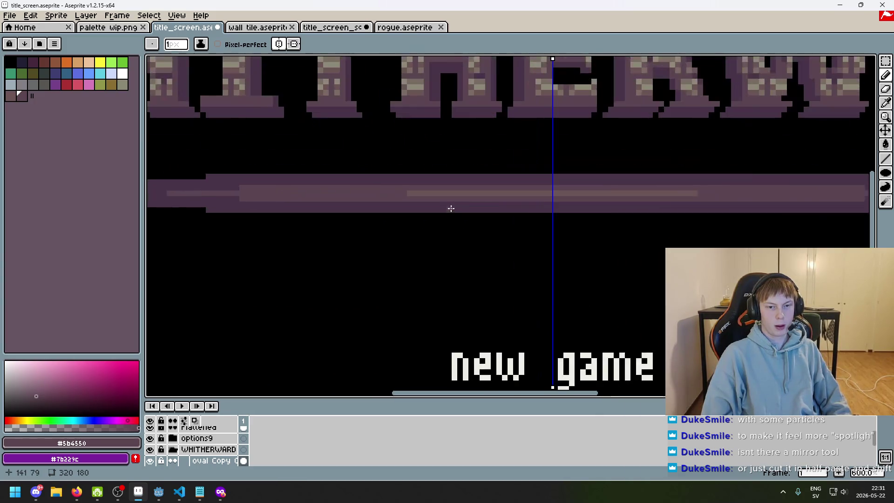
scroll(409, 192, "down", 4)
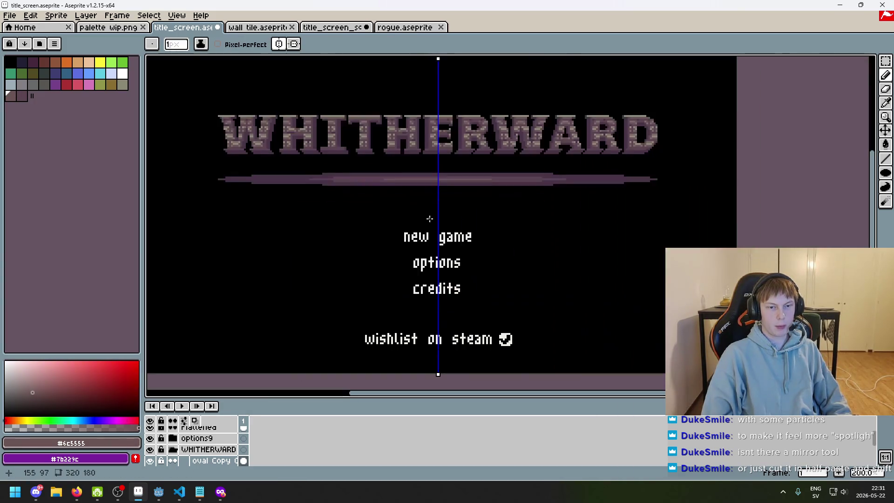
key("ctrl+z")
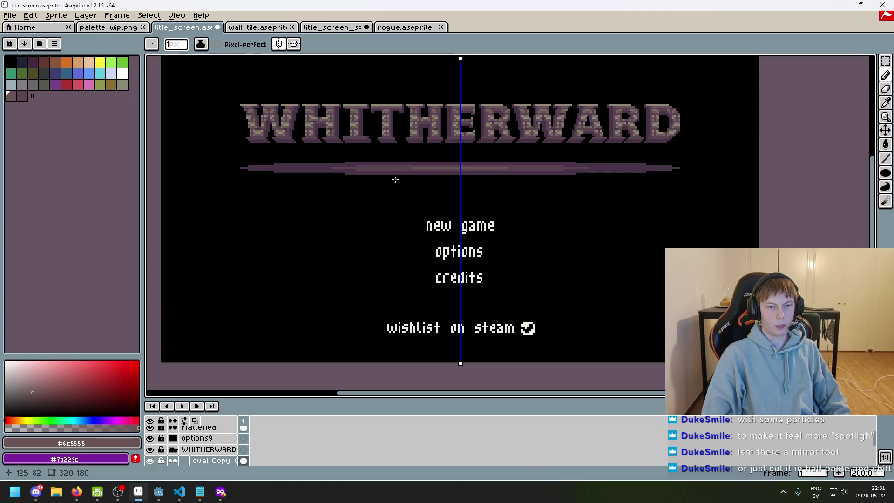
scroll(396, 180, "up", 3)
Step: Pick dark purple #473347 from the bar, turn symmetry off and preview full screen
left_click(302, 170, "alt")
scroll(422, 233, "down", 3)
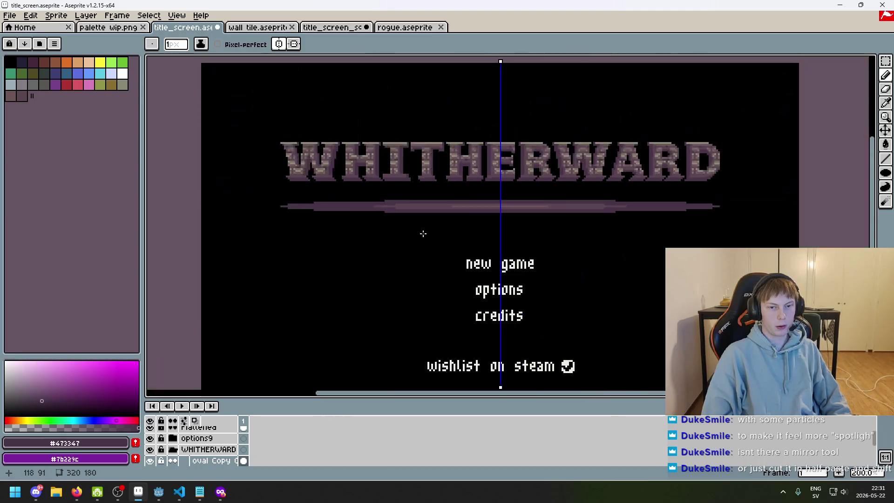
left_click(279, 44)
key("F8")
scroll(409, 239, "up", 1)
key("F8")
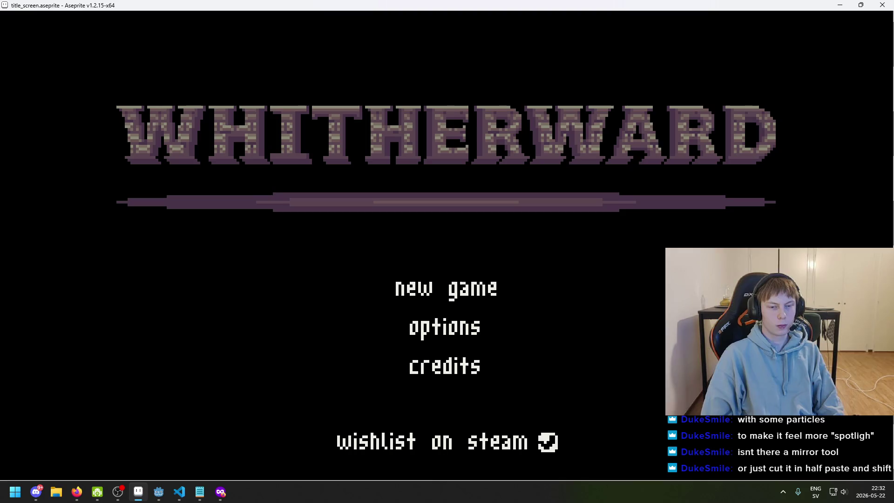
key("F8")
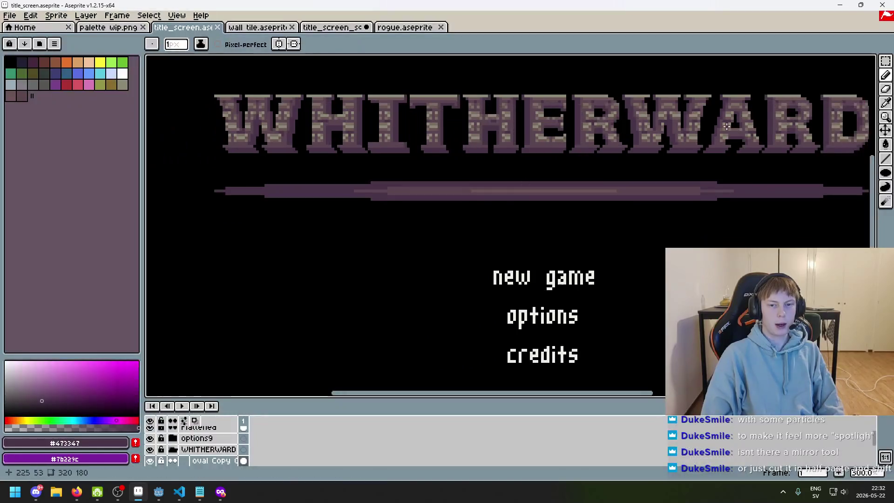
Step: Duplicate the oval divider layer and hide the new copy
scroll(535, 210, "down", 1)
scroll(535, 211, "up", 1)
mouse_move(319, 230)
left_mouse_down()
mouse_move(384, 216)
mouse_move(833, 181)
left_mouse_up()
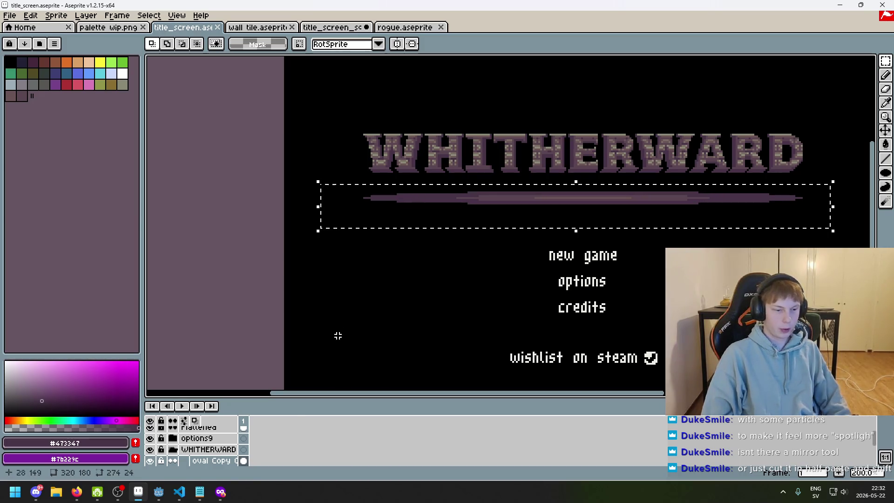
key("ctrl+d")
left_click_drag(368, 156, 284, 190)
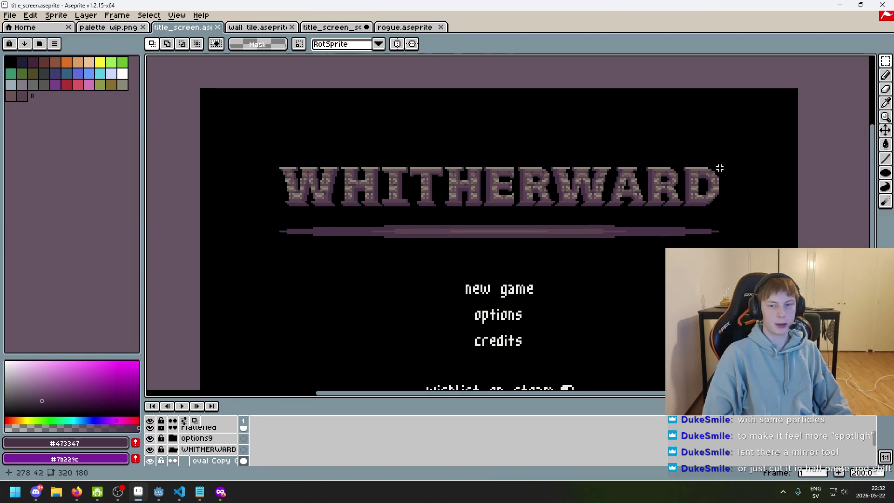
right_click(197, 463)
left_click(219, 437)
left_click(150, 449)
Step: Show the red center guide layer over the purple divider bar
mouse_move(260, 215)
left_mouse_down()
mouse_move(513, 243)
mouse_move(517, 261)
mouse_move(752, 260)
mouse_move(519, 259)
left_mouse_up()
left_click(590, 265)
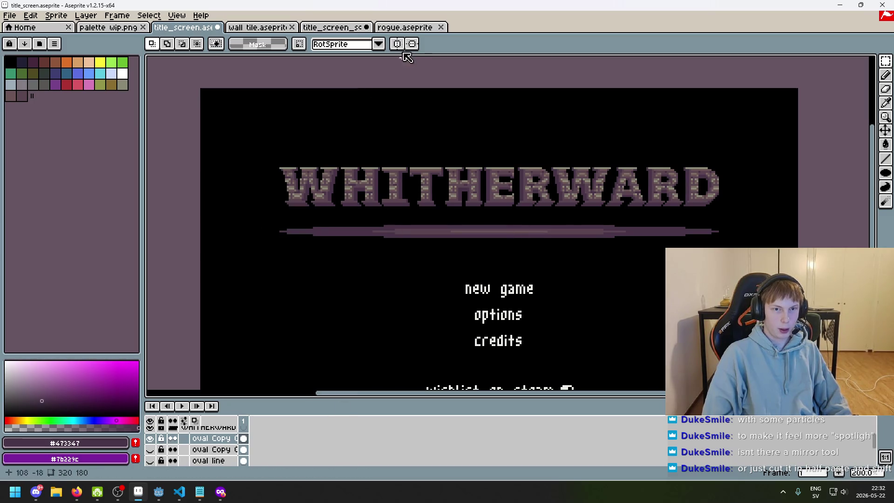
left_click_drag(326, 326, 308, 282)
scroll(200, 447, "down", 3)
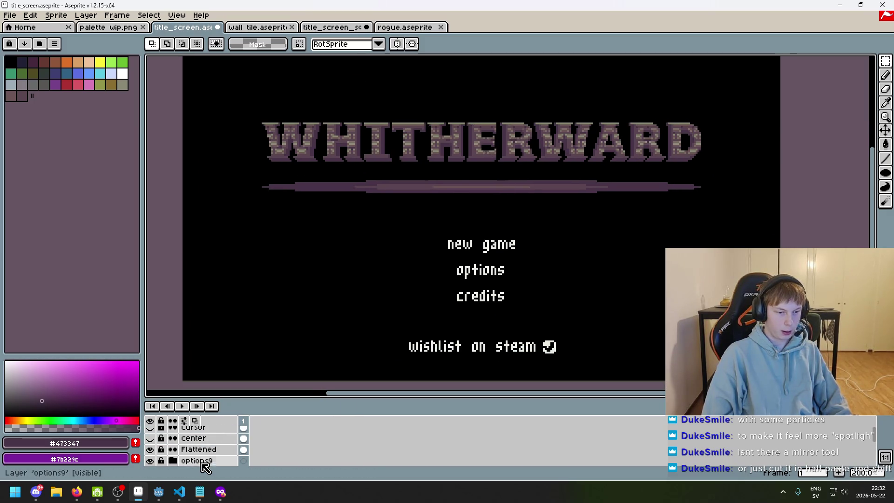
left_click(149, 438)
scroll(465, 200, "up", 2)
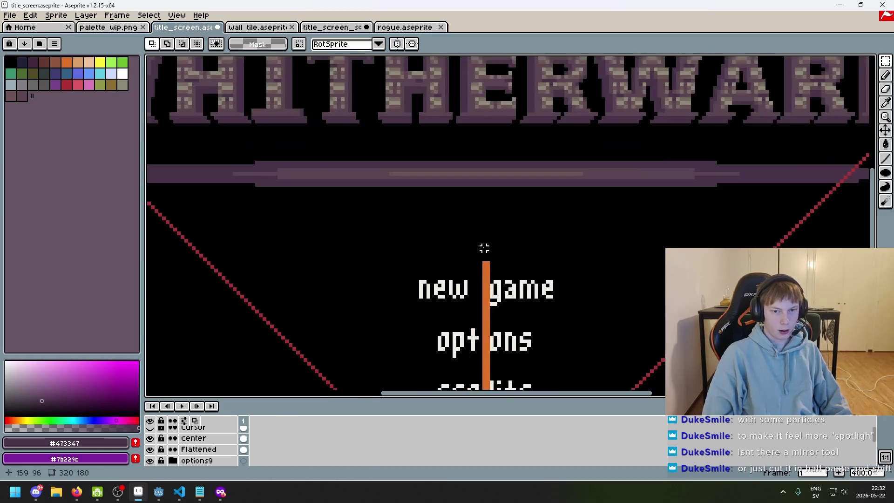
Step: Stretch the selected bar piece wider leftward, shift it right to line up with centre, and commit
mouse_move(484, 259)
left_mouse_down()
mouse_move(148, 128)
mouse_move(289, 131)
left_mouse_up()
mouse_move(288, 191)
left_mouse_down()
mouse_move(276, 203)
mouse_move(237, 201)
left_mouse_up()
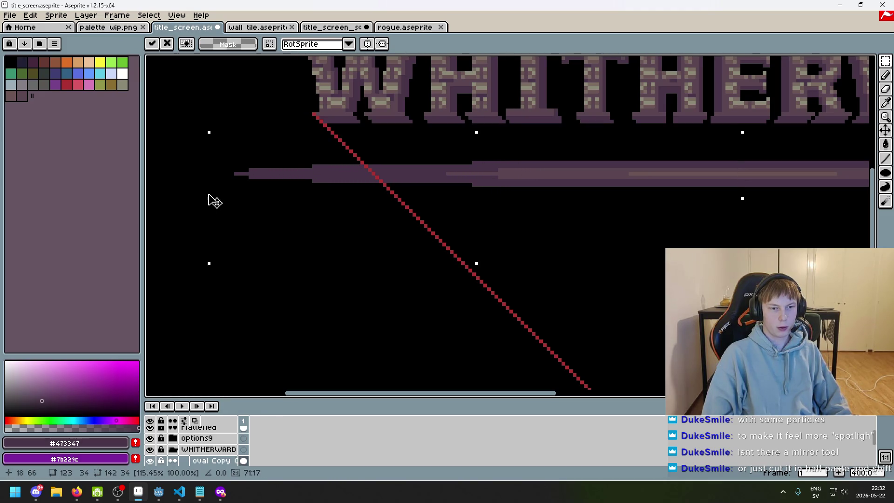
scroll(433, 237, "down", 1)
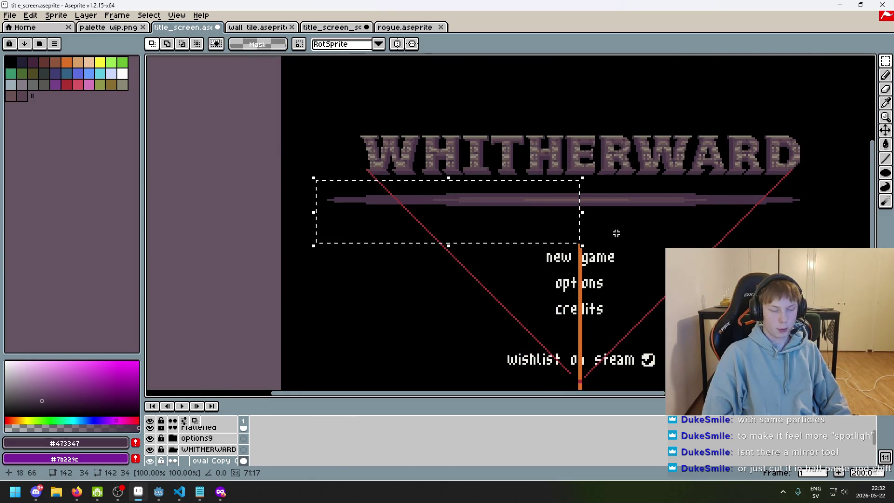
left_click_drag(519, 223, 742, 222)
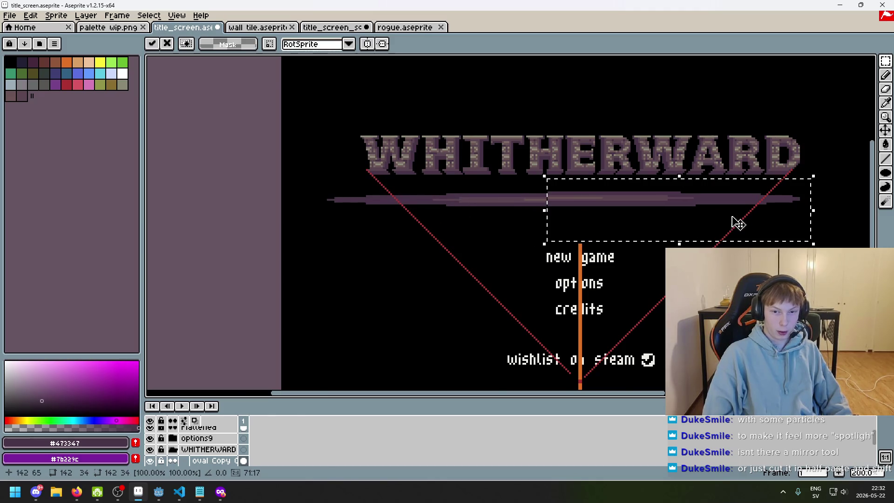
scroll(613, 242, "up", 1)
left_click_drag(607, 305, 539, 318)
left_click_drag(554, 233, 615, 236)
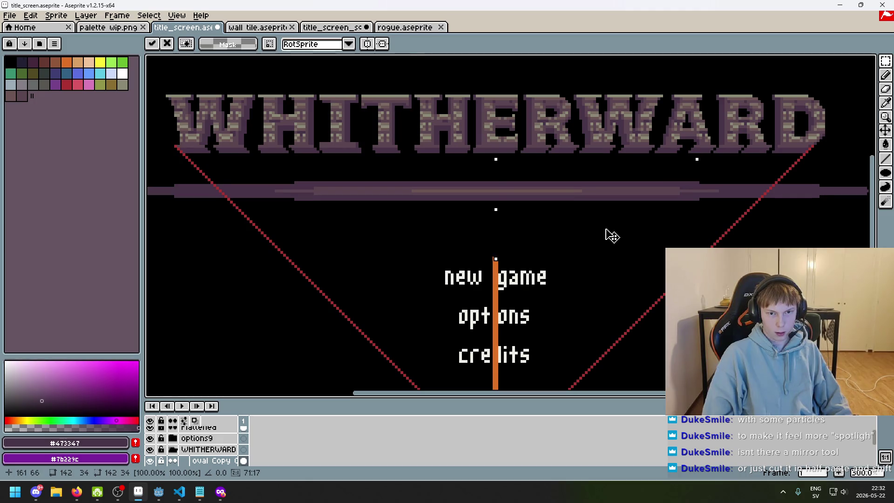
scroll(606, 240, "up", 4)
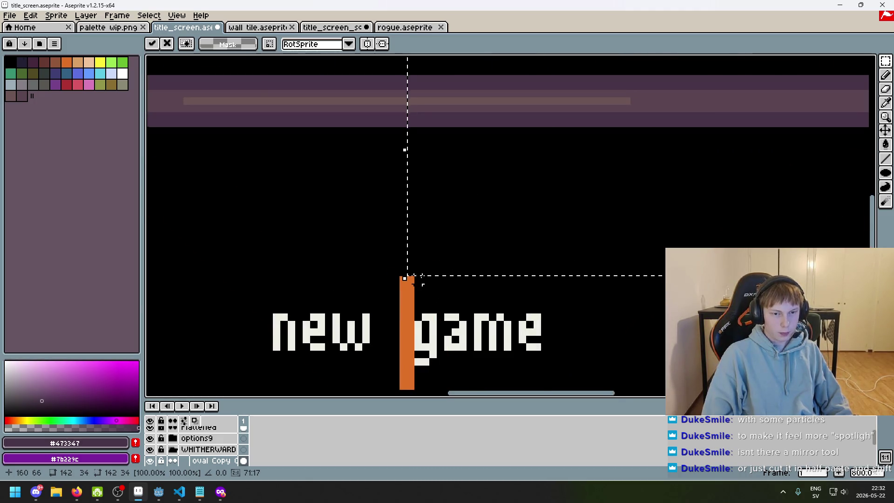
scroll(422, 278, "up", 5)
scroll(393, 303, "down", 7)
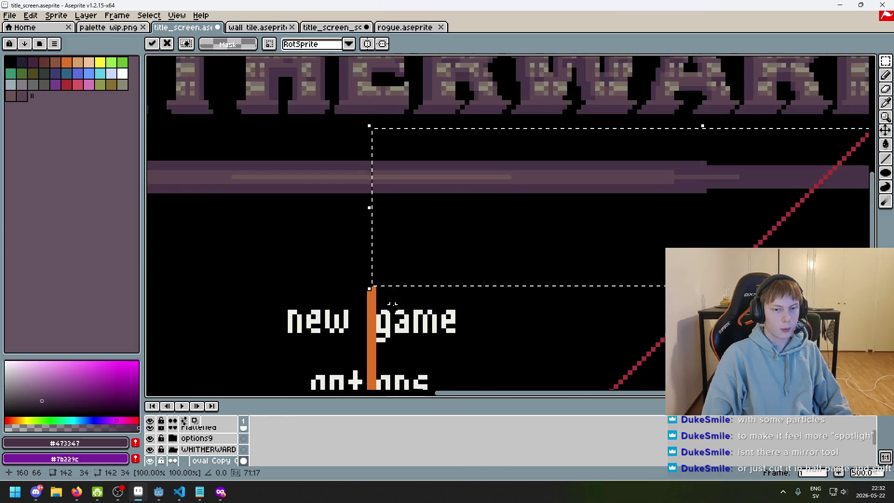
scroll(392, 302, "down", 5)
key("Return")
scroll(483, 273, "up", 2)
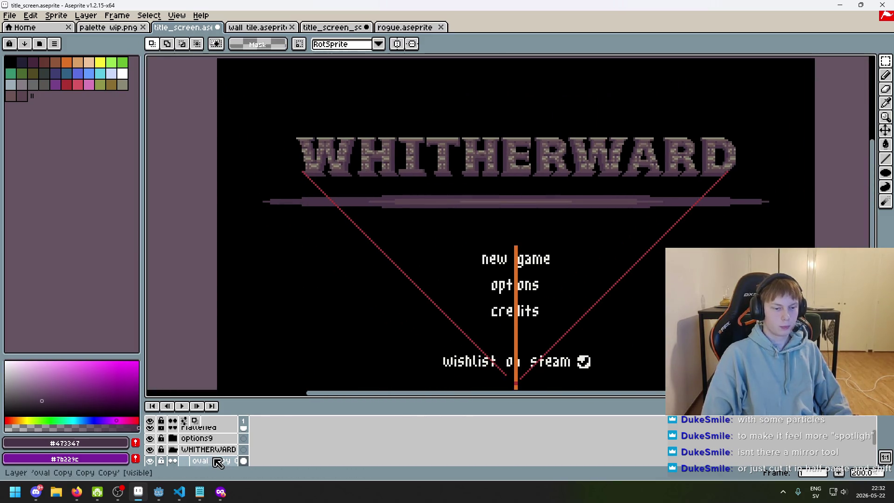
Step: Compare the oval bar layers, leaving oval Copy Copy Copy and the center guide hidden
scroll(216, 463, "down", 1)
left_click(150, 450)
left_click(149, 450)
left_click(150, 461)
left_click(150, 461)
left_click(150, 449)
left_click(150, 449)
left_click(150, 450)
scroll(216, 449, "up", 2)
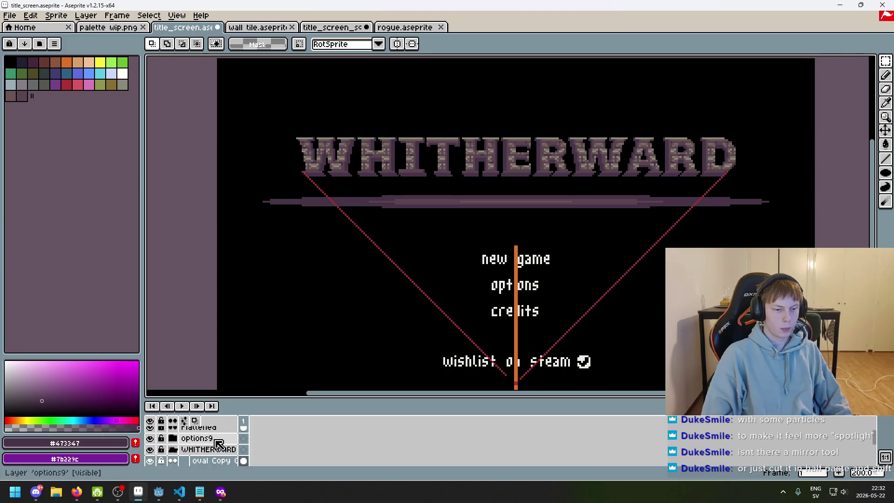
scroll(236, 448, "up", 1)
left_click(150, 438)
Step: Preview the title screen full screen twice to check the divider
mouse_move(438, 287)
left_mouse_down()
mouse_move(415, 303)
mouse_move(399, 297)
mouse_move(393, 259)
left_mouse_up()
scroll(394, 262, "up", 1)
key("F8")
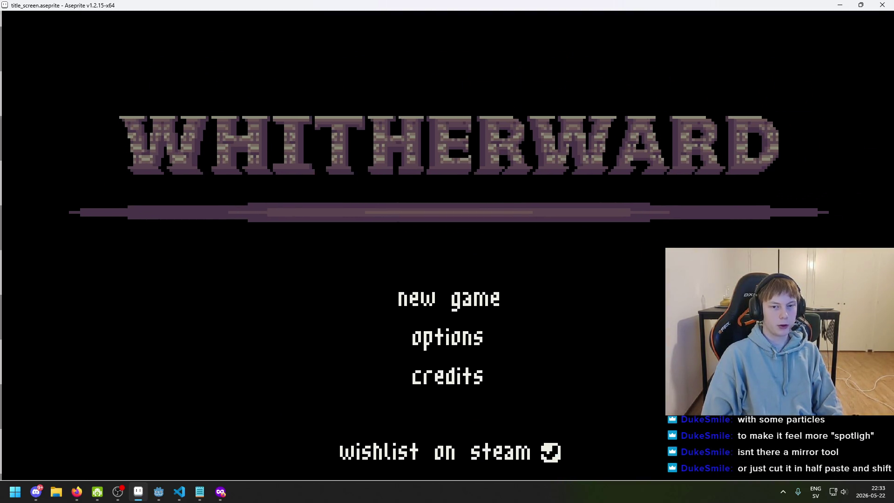
key("Escape")
scroll(155, 454, "down", 1)
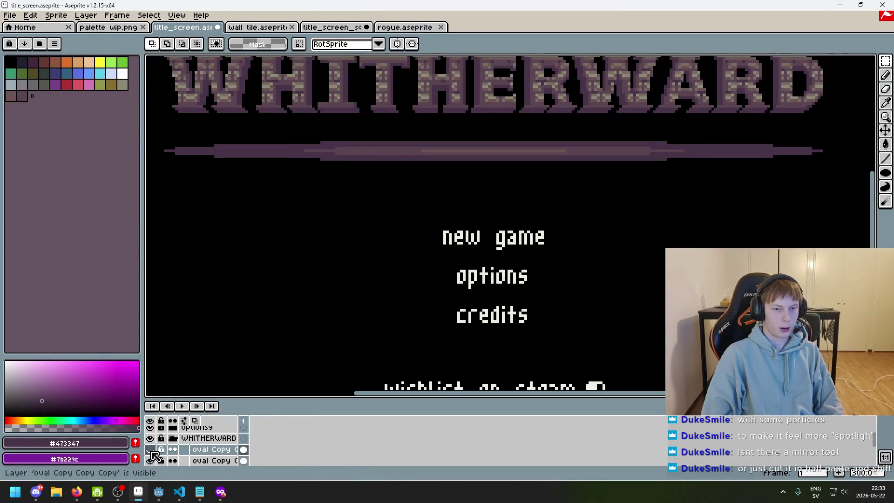
key("F8")
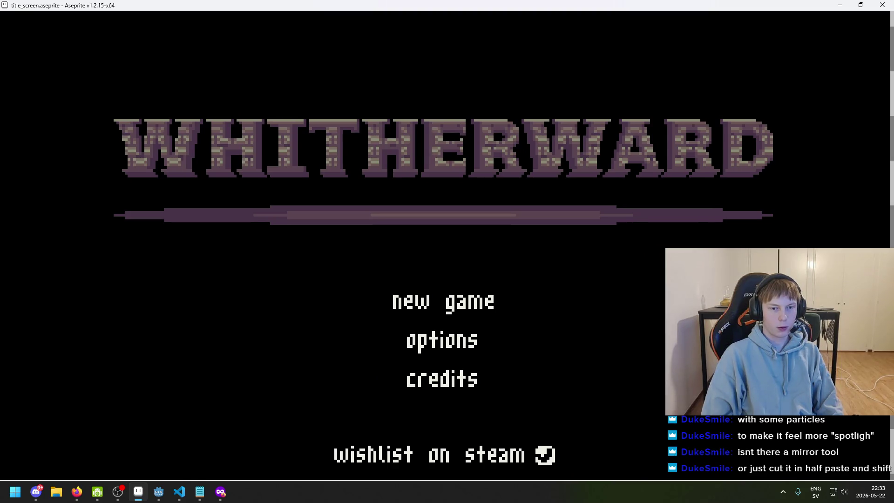
key("Escape")
Step: Delete the oval Copy Copy Copy layer and duplicate oval Copy Copy instead
scroll(323, 278, "down", 1)
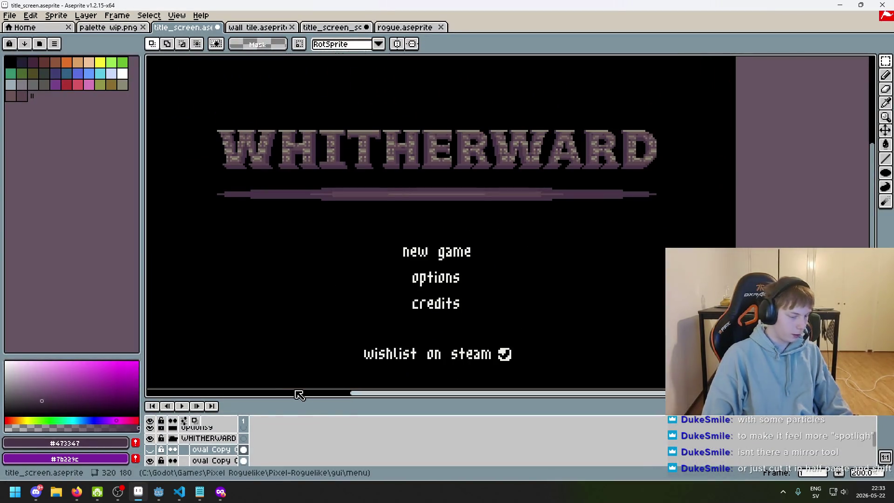
left_click(150, 450)
key("Delete")
right_click(209, 450)
key("Escape")
right_click(207, 452)
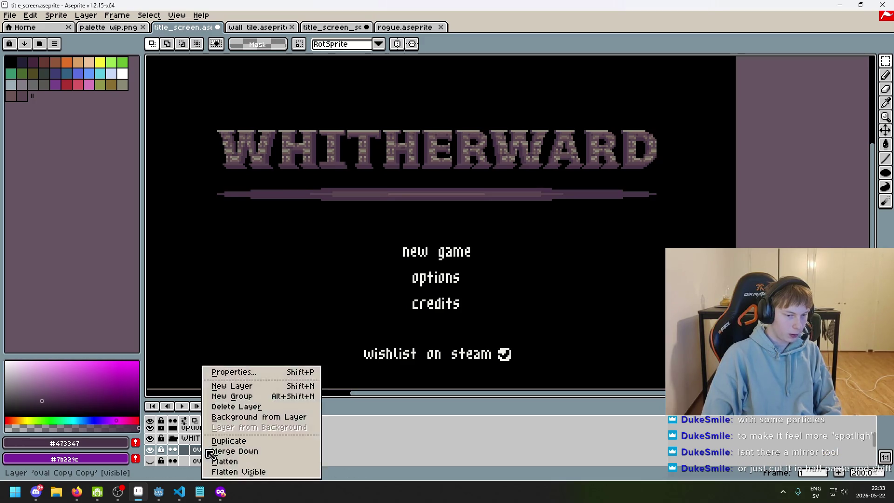
left_click(266, 387)
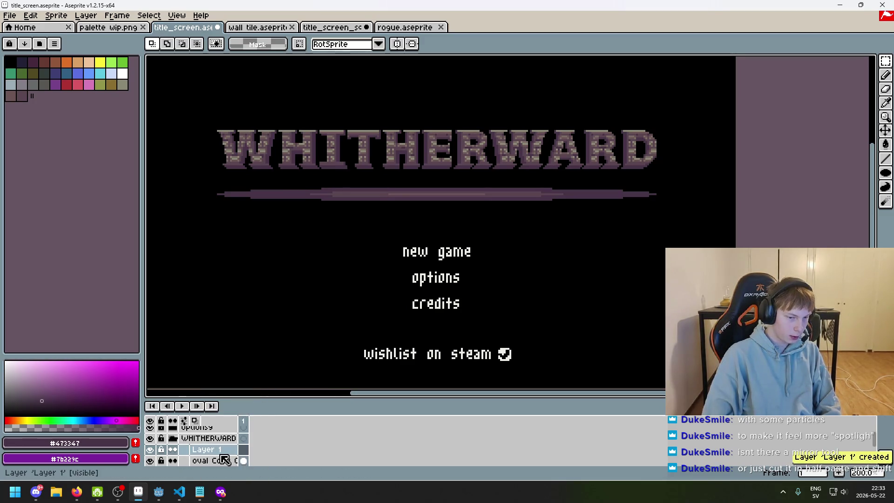
key("Delete")
right_click(221, 455)
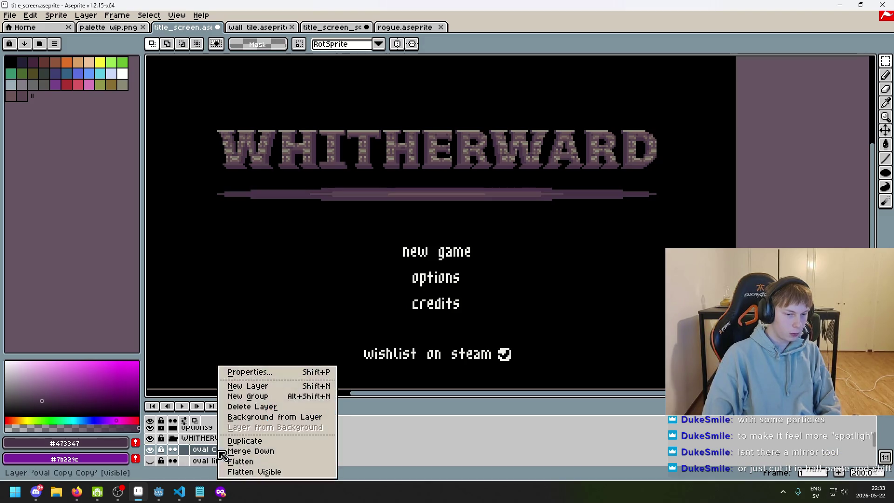
left_click(275, 442)
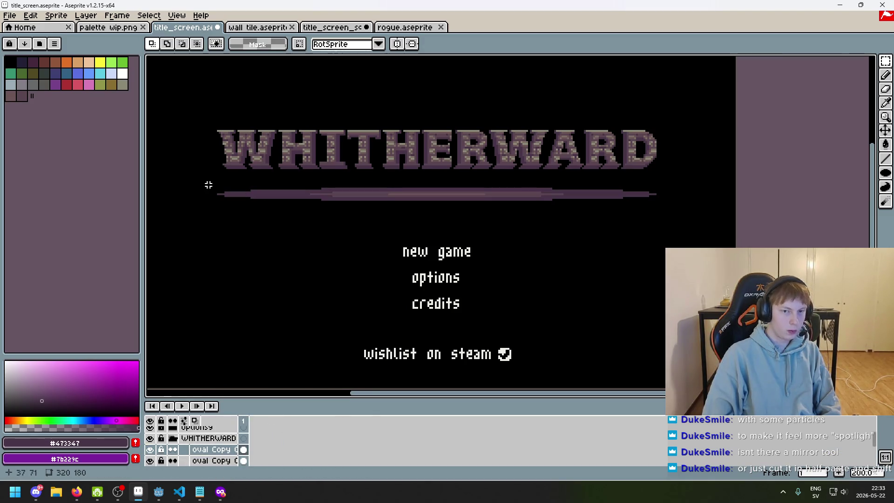
scroll(350, 221, "up", 1)
scroll(209, 447, "up", 2)
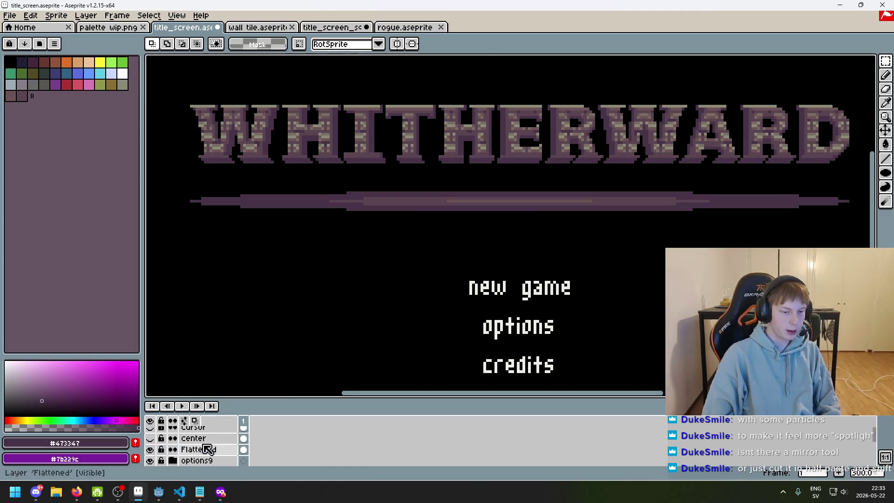
Step: Show the centre guide lines and narrow the selected divider section slightly
left_click(149, 438)
scroll(518, 262, "up", 1)
mouse_move(519, 264)
left_mouse_down()
mouse_move(154, 170)
mouse_move(149, 153)
left_mouse_up()
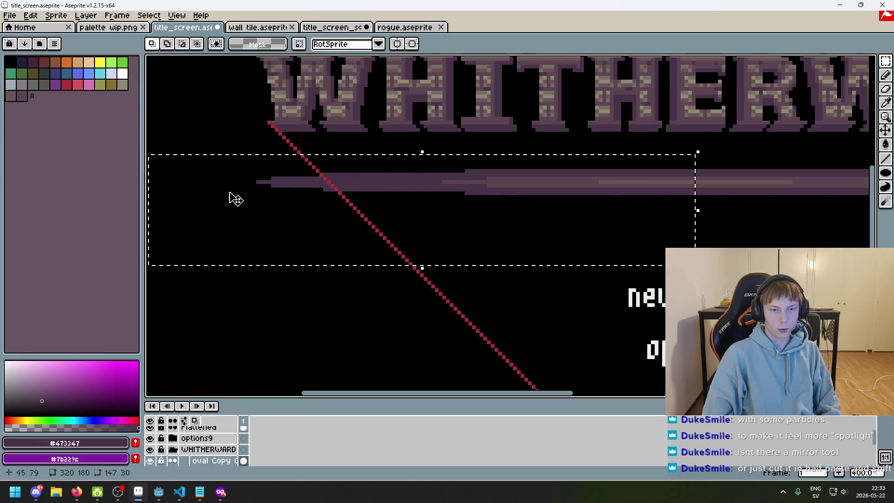
scroll(205, 233, "down", 1)
left_click_drag(166, 222, 215, 226)
scroll(180, 463, "down", 1)
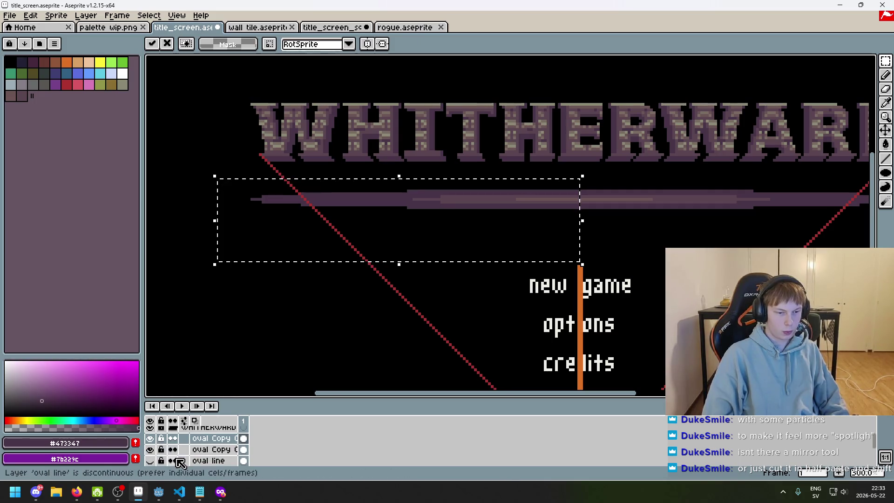
left_click(149, 449)
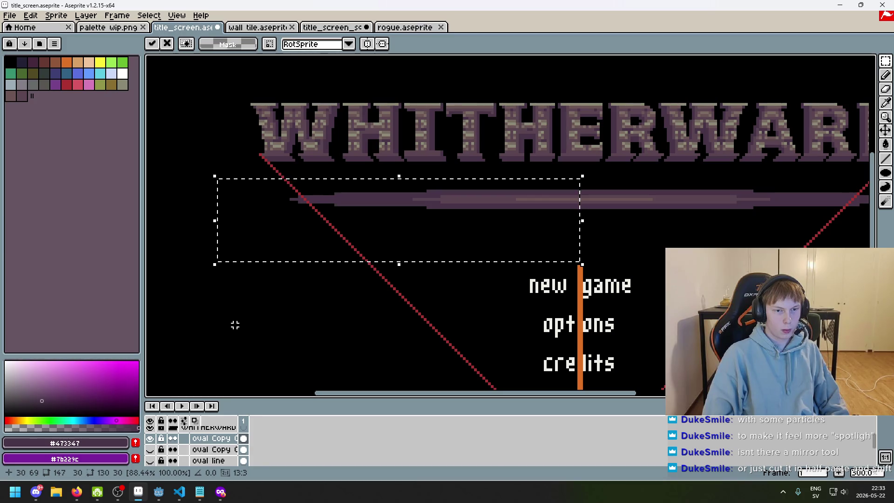
left_click(236, 325)
Step: Copy the divider half right of centre, paste it flipped horizontally, align and commit
scroll(355, 292, "right", 3)
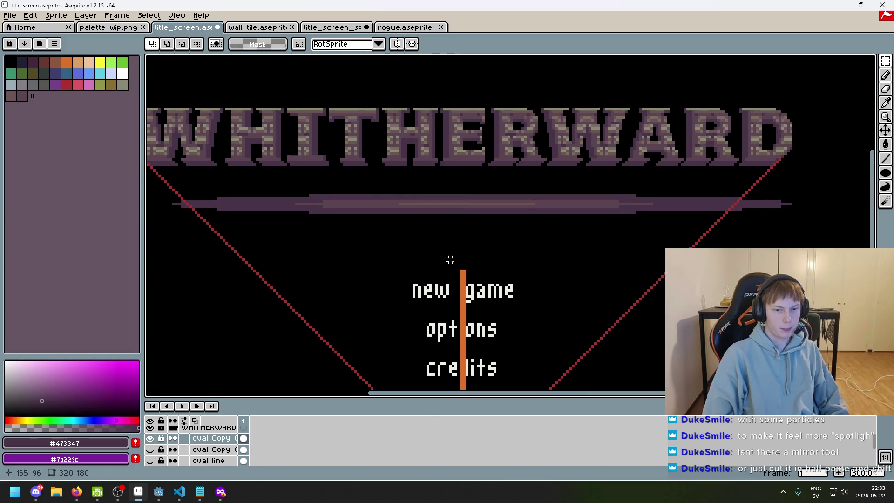
left_click_drag(464, 272, 147, 183)
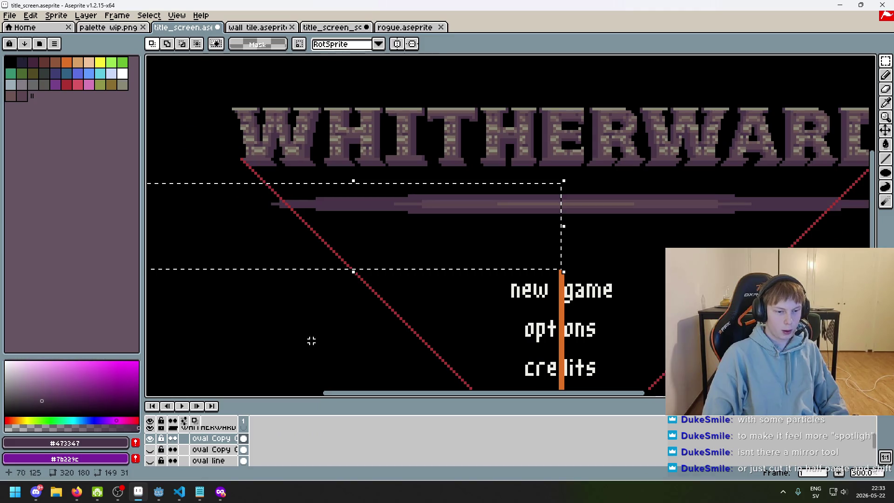
left_click(593, 258)
mouse_move(563, 268)
left_mouse_down()
mouse_move(778, 210)
mouse_move(769, 176)
left_mouse_up()
key("ctrl+c")
key("ctrl+v")
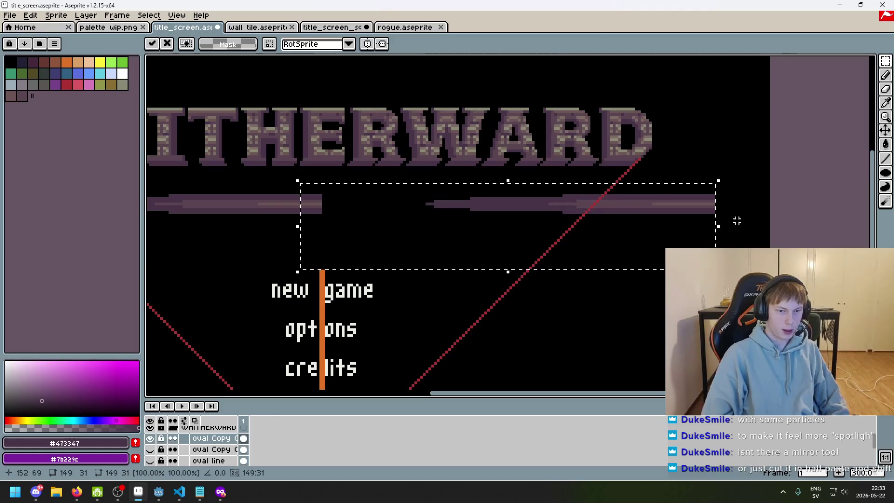
key("shift+h")
left_click_drag(620, 227, 633, 230)
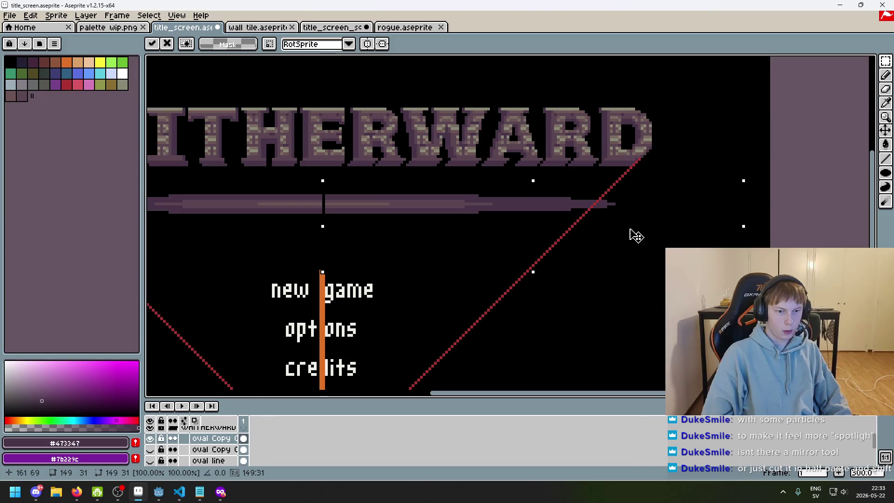
scroll(366, 274, "up", 3)
key("Return")
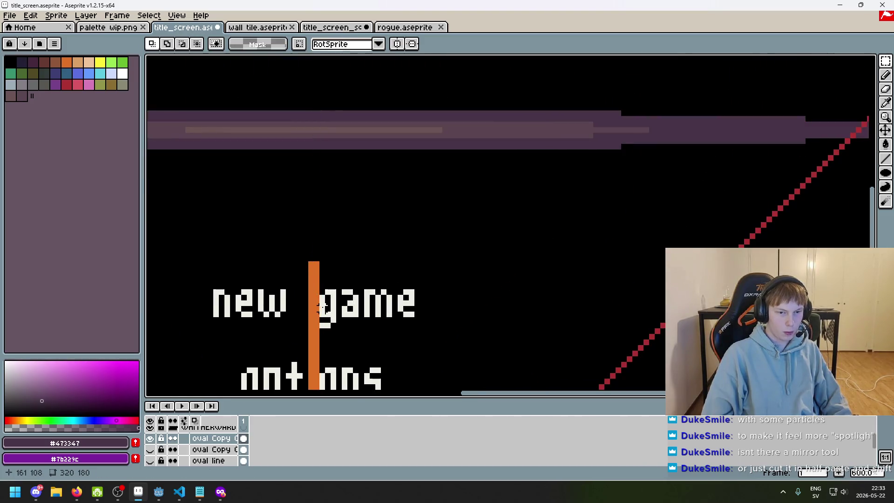
scroll(304, 375, "down", 4)
scroll(186, 445, "up", 5)
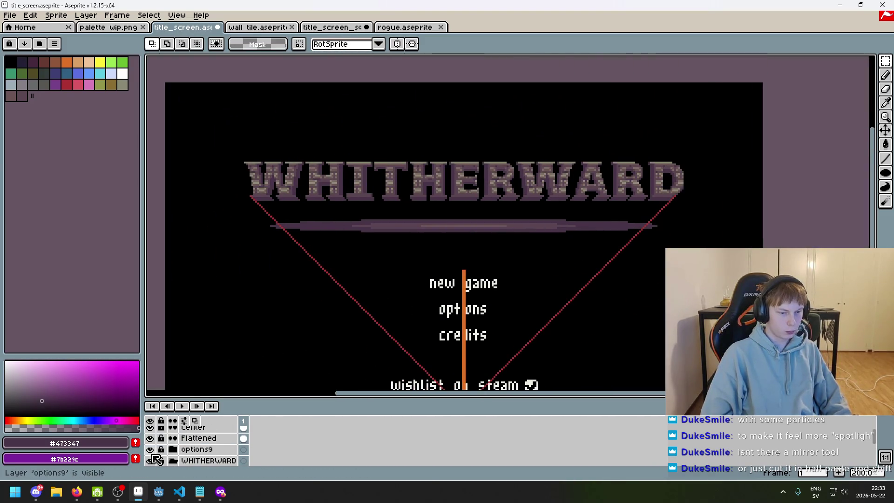
Step: Hide the centre guide lines and preview the title screen full-screen
left_click(150, 445)
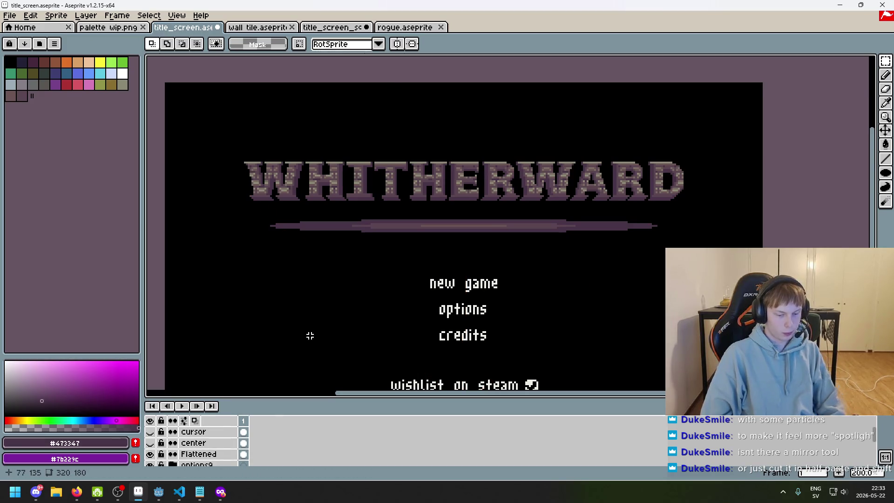
scroll(309, 336, "up", 1)
key("F8")
left_click_drag(447, 252, 433, 268)
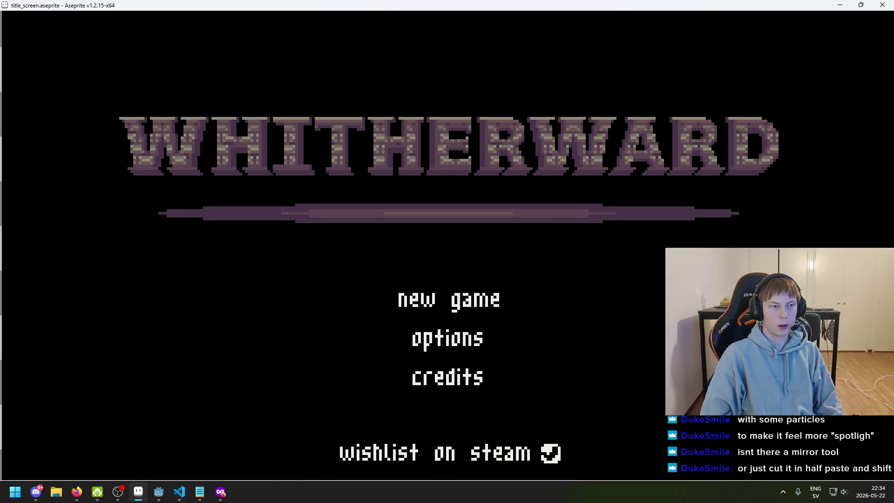
key("Escape")
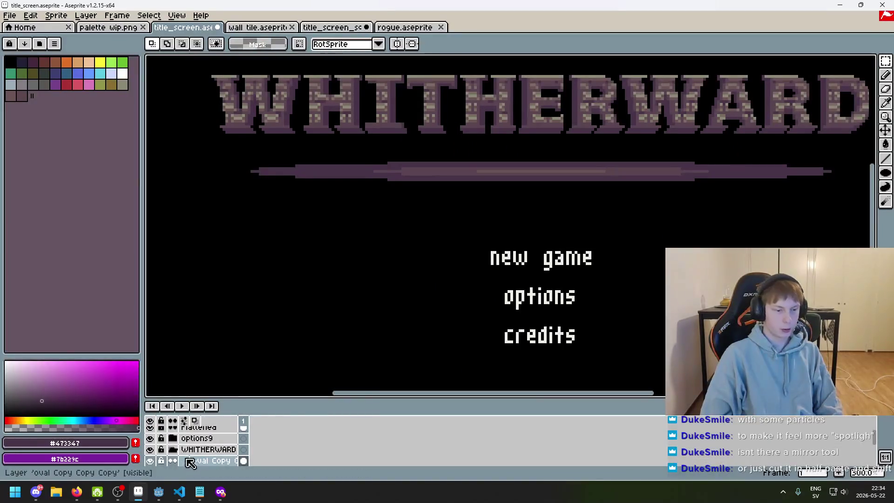
Step: Hide another divider bar layer and check the full-screen preview again
scroll(201, 447, "down", 1)
left_click(150, 449)
key("F8")
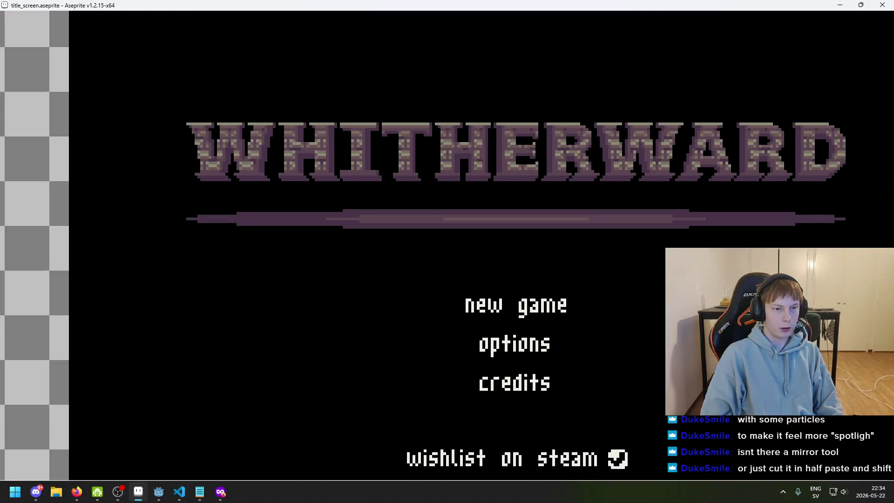
key("Right")
key("Right")
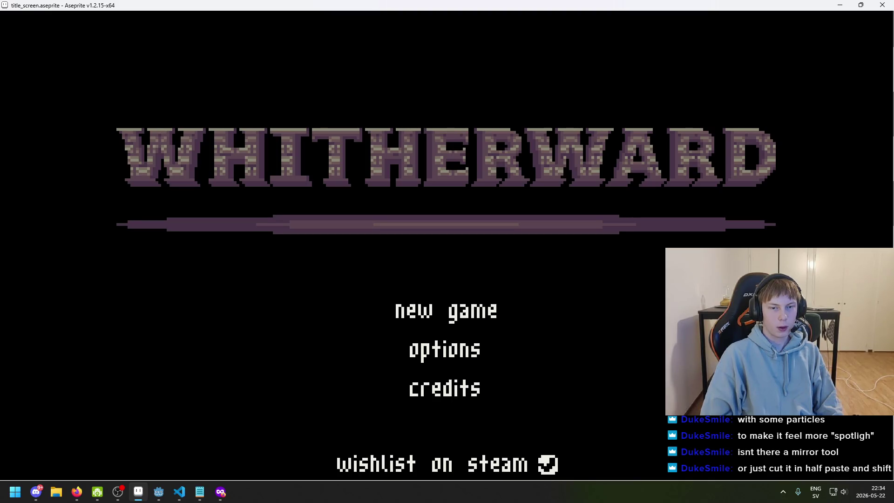
key("Escape")
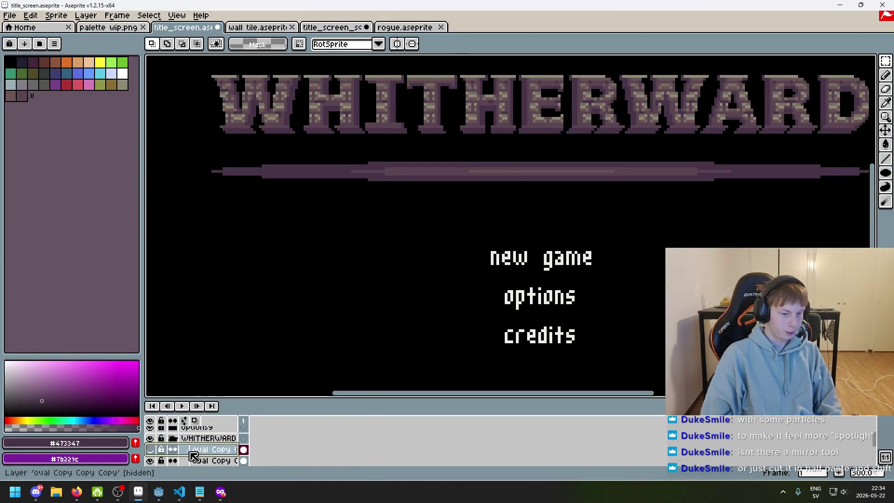
Step: Look over the title screen, then place the 'TITLE SCREEN - Whitherward' notes beside it
key("Delete")
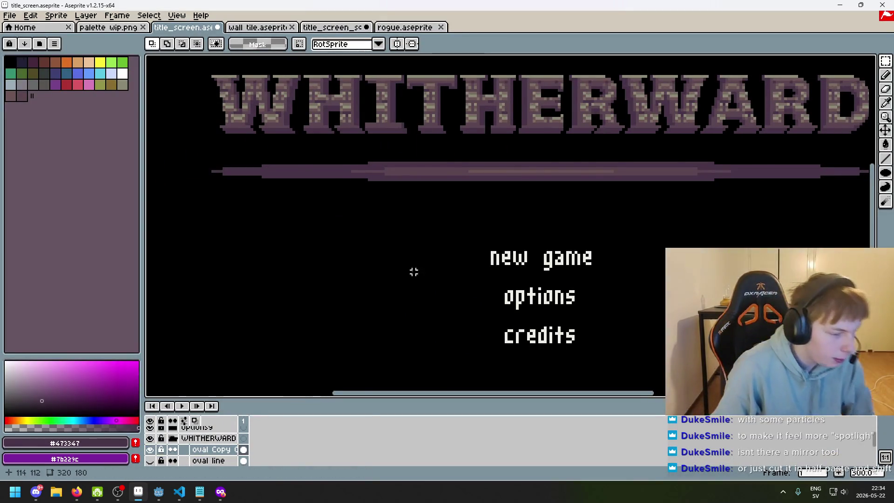
scroll(345, 249, "down", 4)
scroll(346, 249, "up", 2)
left_click_drag(379, 230, 430, 239)
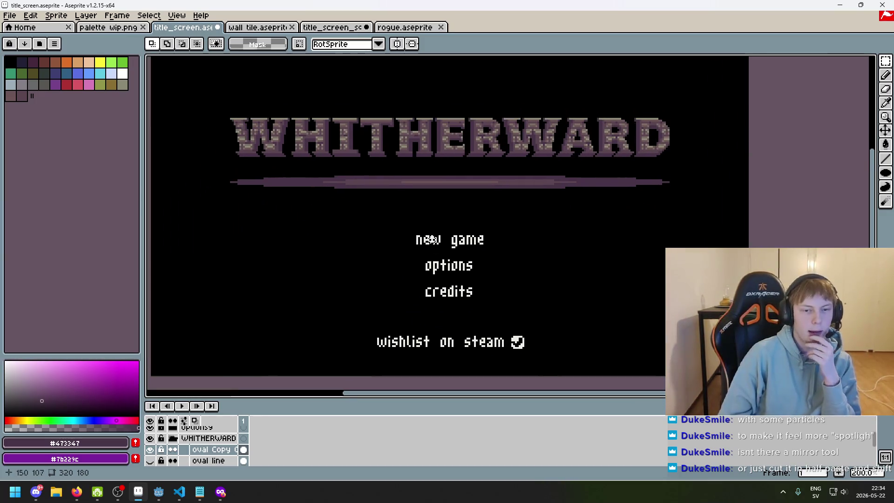
scroll(428, 240, "down", 2)
scroll(421, 240, "up", 2)
scroll(410, 249, "down", 2)
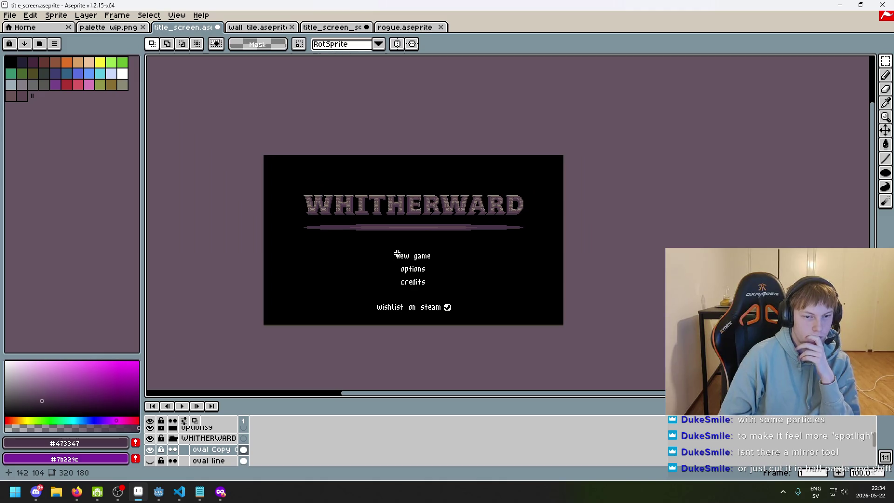
scroll(396, 254, "up", 1)
scroll(405, 266, "up", 1)
scroll(437, 295, "down", 1)
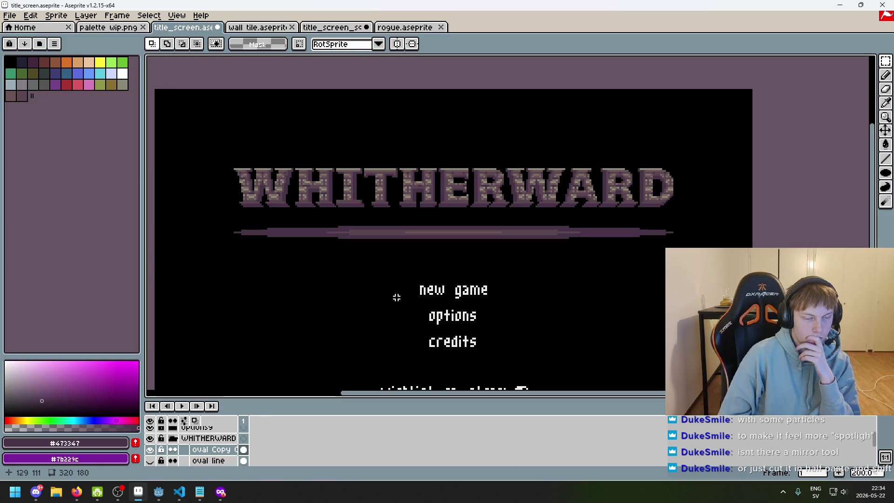
left_click(200, 492)
mouse_move(481, 111)
left_mouse_down()
mouse_move(528, 77)
mouse_move(695, 95)
mouse_move(691, 225)
mouse_move(707, 98)
mouse_move(694, 268)
mouse_move(696, 79)
mouse_move(741, 131)
mouse_move(702, 71)
left_mouse_up()
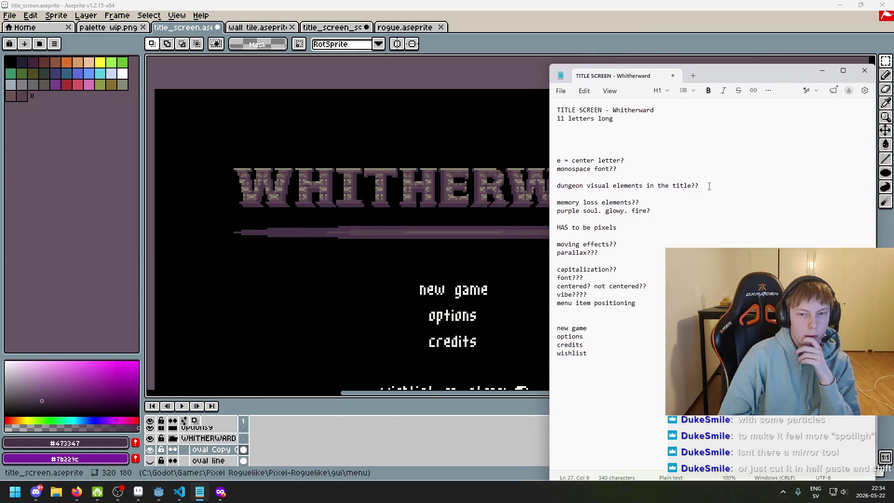
Step: Read the 'memory loss elements??' and 'purple soul. glowy. fire?' notes, then minimize Notepad
triple_click(572, 203)
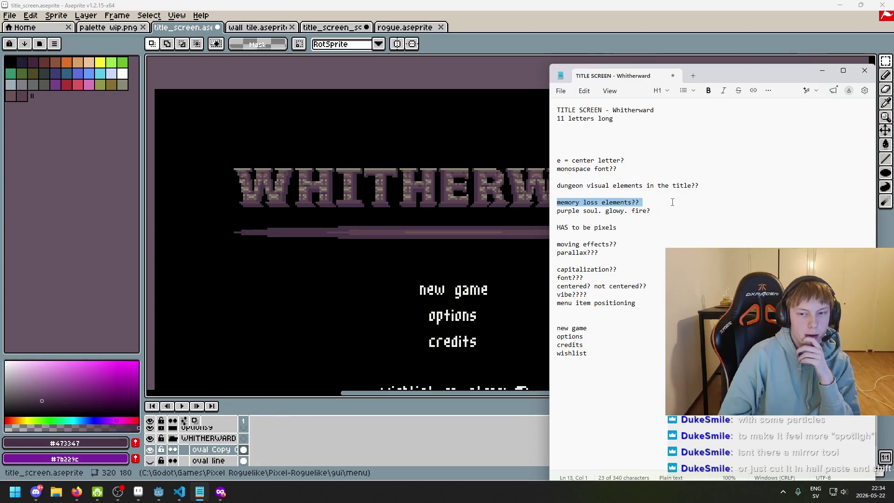
triple_click(666, 211)
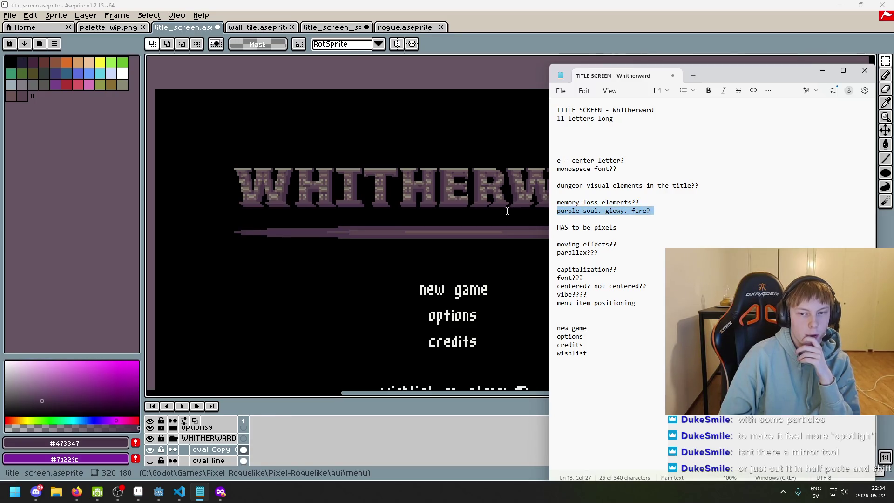
left_click(666, 219)
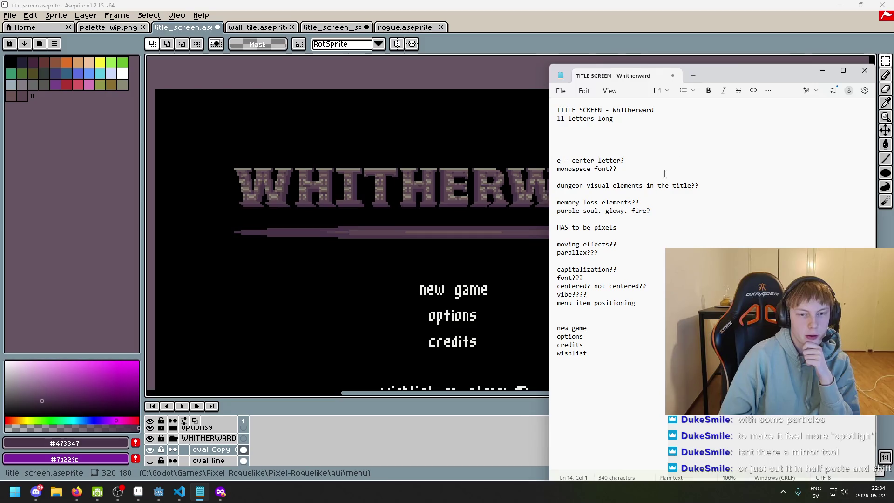
left_click(828, 72)
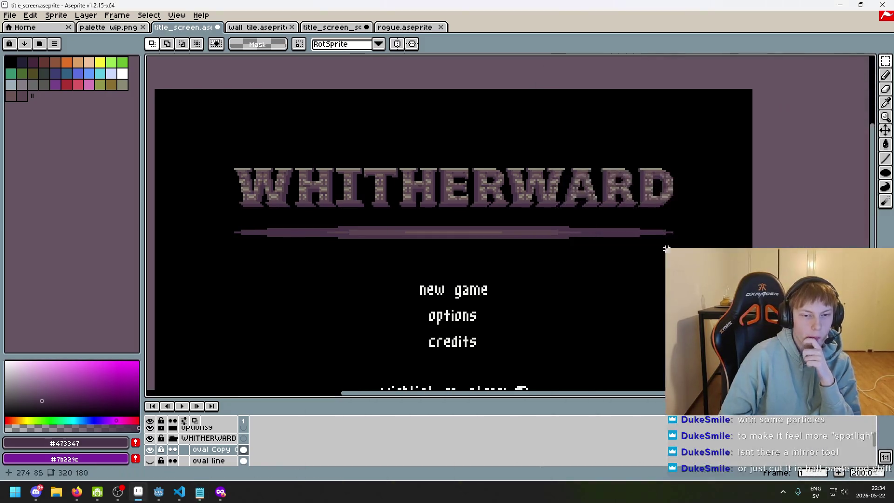
scroll(501, 291, "down", 1)
scroll(507, 281, "up", 1)
scroll(508, 287, "down", 1)
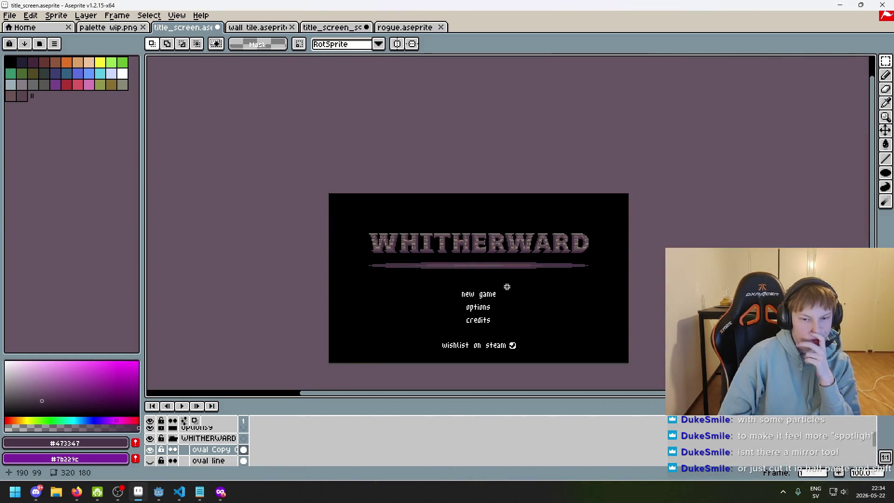
scroll(507, 287, "up", 1)
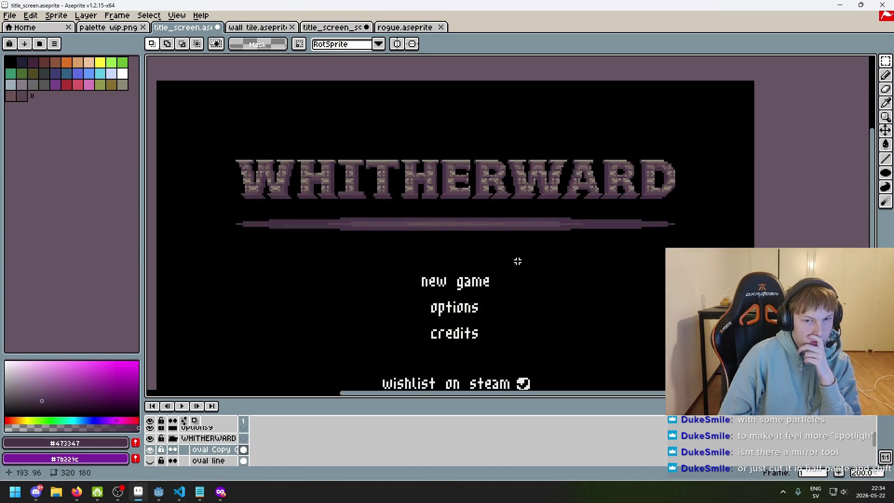
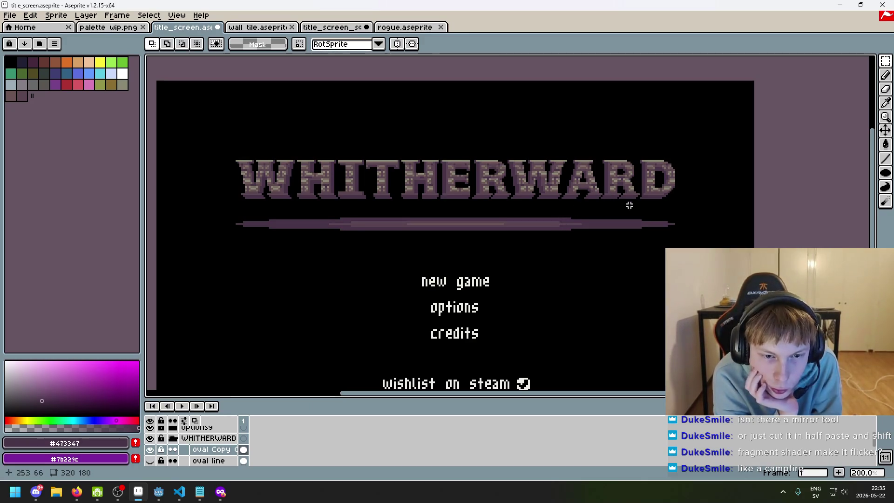
Step: Sketch a test Pencil curve down the title's right side, then undo it
scroll(636, 209, "down", 1)
scroll(587, 200, "up", 1)
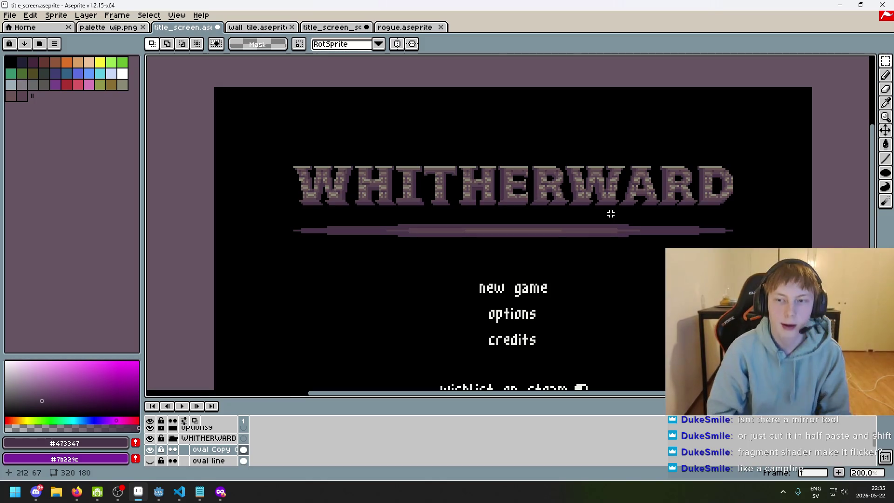
left_click(886, 76)
mouse_move(637, 115)
left_mouse_down()
mouse_move(650, 202)
mouse_move(634, 322)
left_mouse_up()
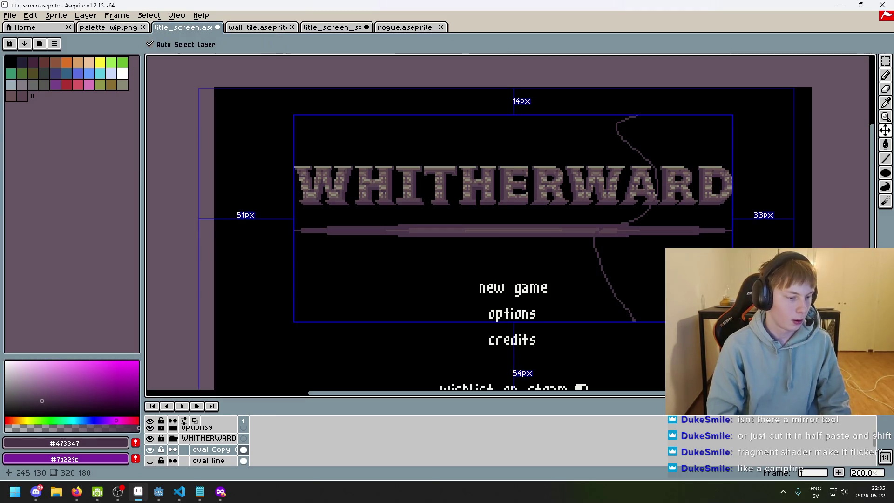
key("ctrl+z")
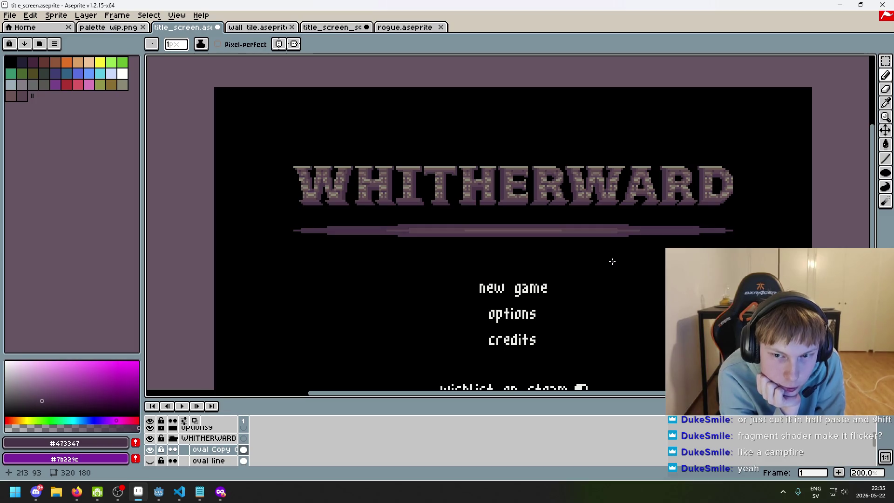
Step: Bring the Notepad title-screen notes to the front from the taskbar
scroll(545, 297, "down", 2)
scroll(532, 296, "up", 2)
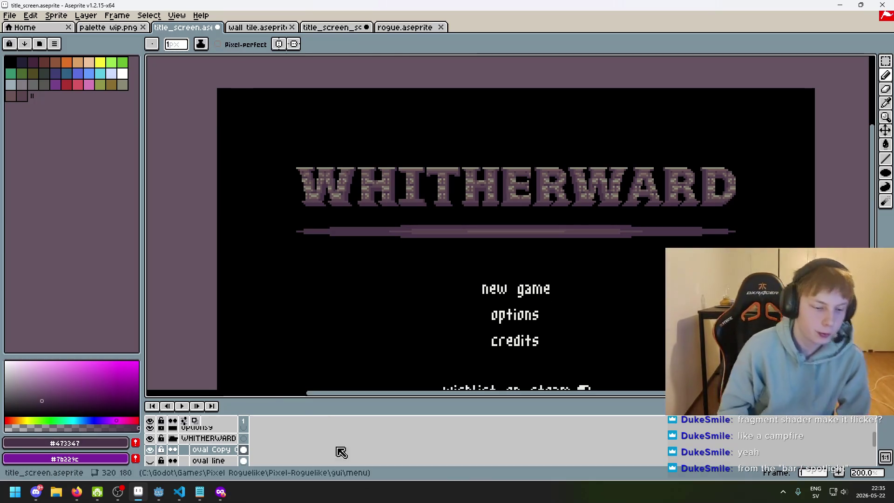
left_click(199, 492)
Step: Add 'heat waves shader' and 'small purple embers' lines under the fire idea
left_click(651, 203)
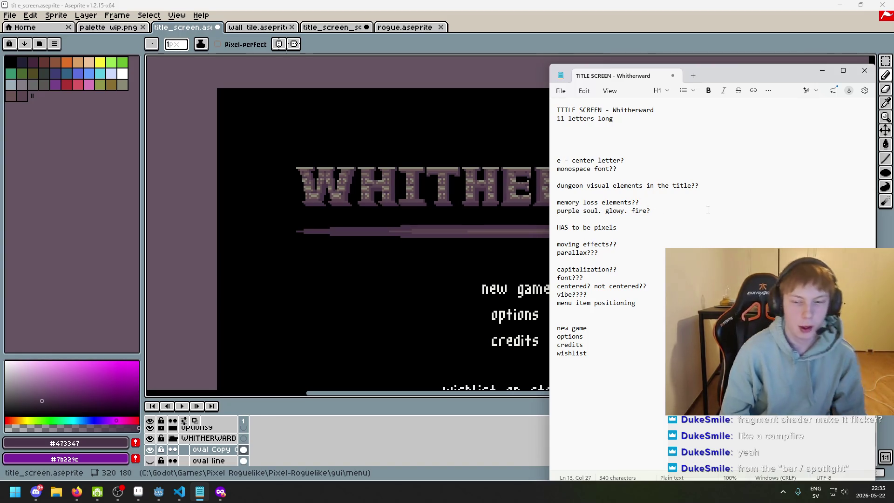
type("'")
key("Return")
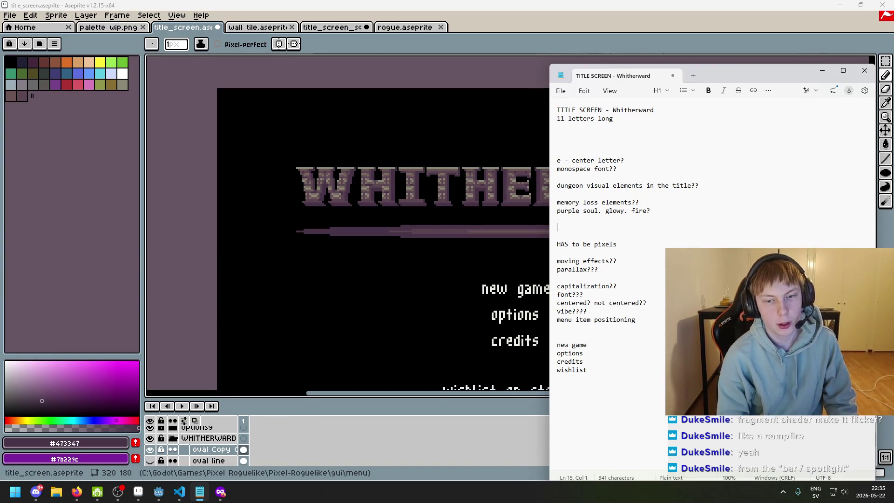
type("heat w")
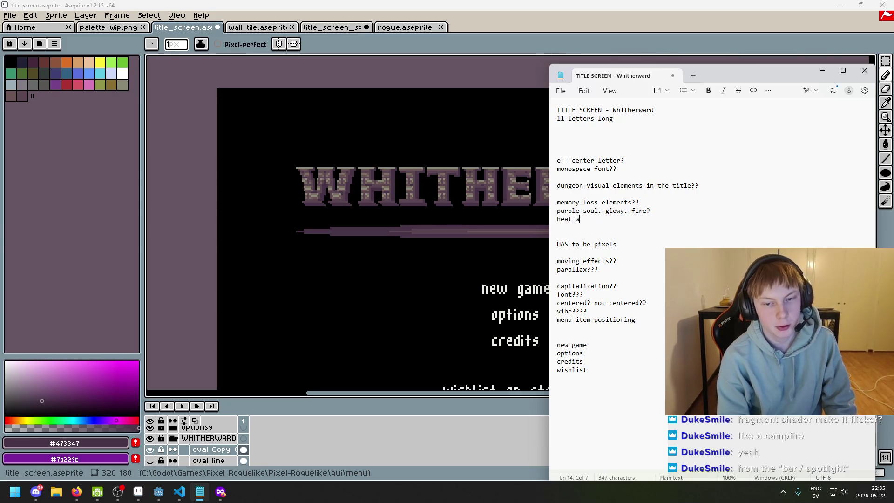
type("aves shader")
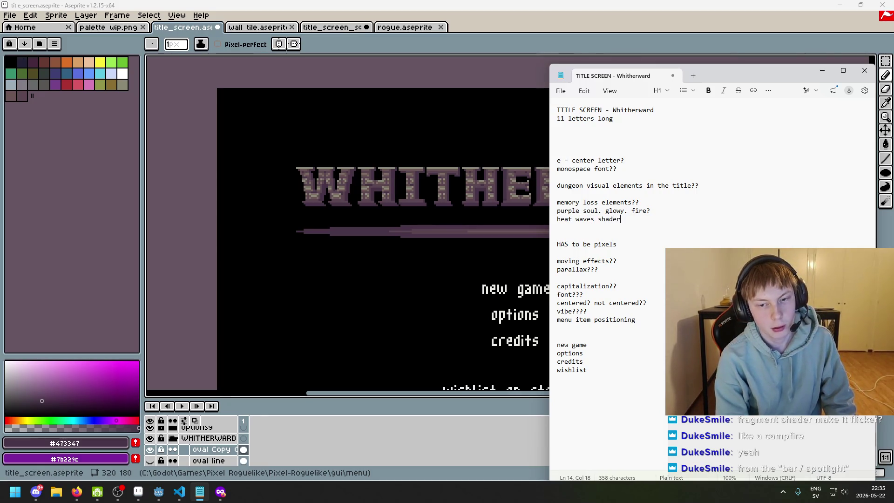
key("Return")
key("Return")
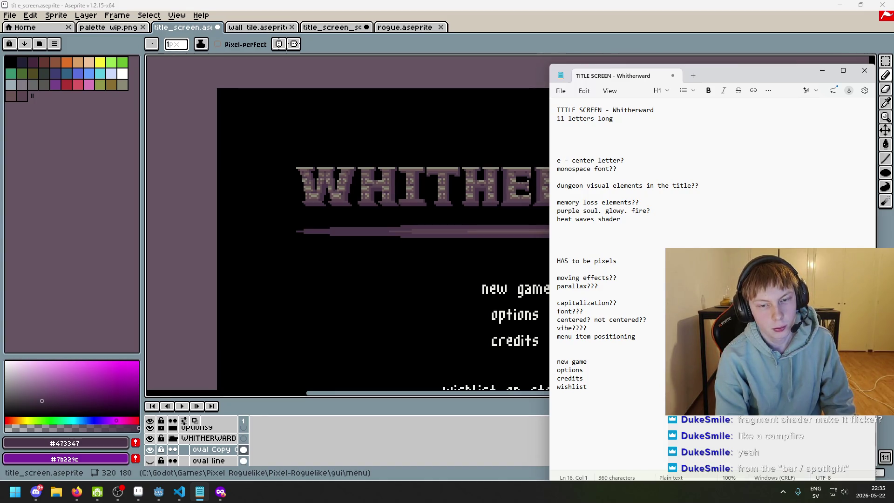
key("BackSpace")
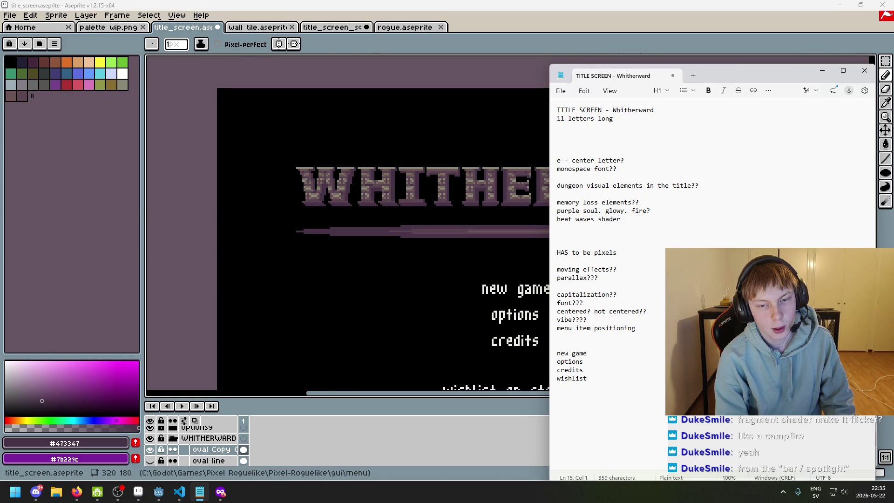
type("smallprle ")
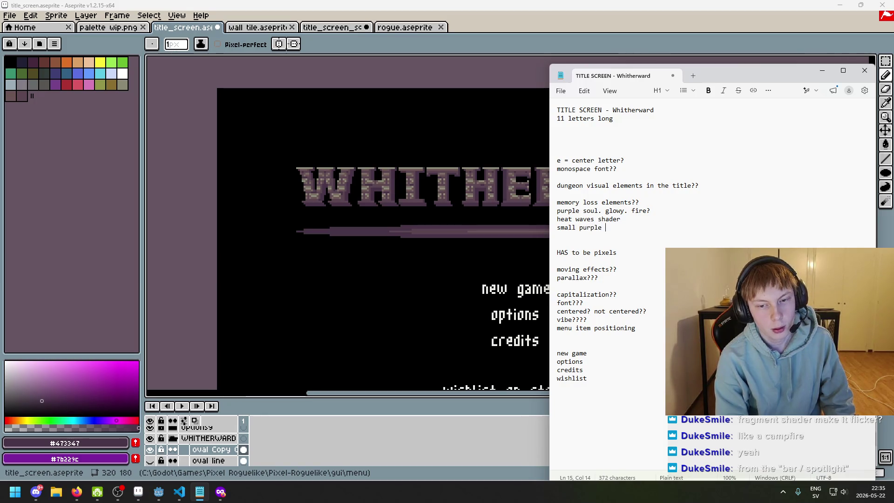
type("s")
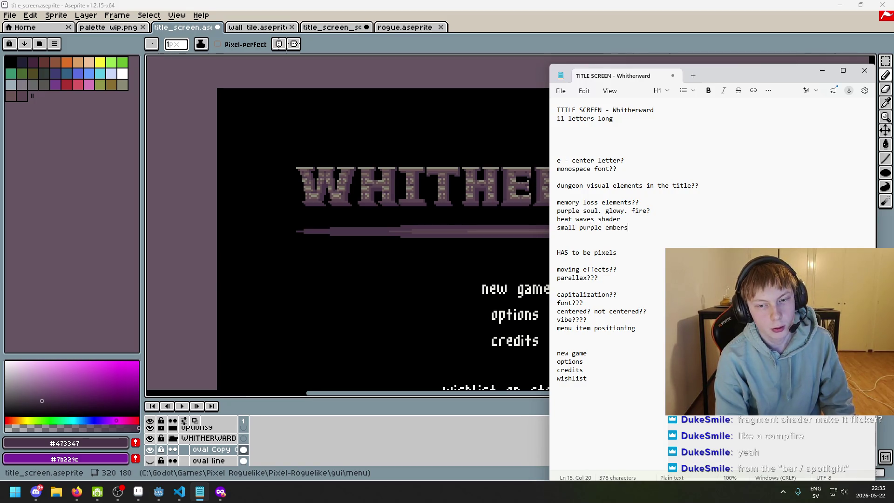
key("Return")
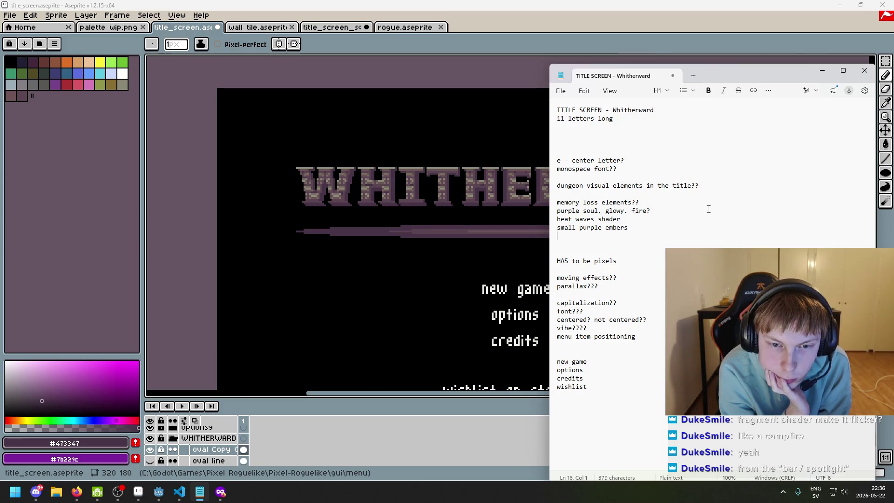
Step: Add a '3d shattered glass particles?' idea line, then switch back to Aseprite
type("shattere")
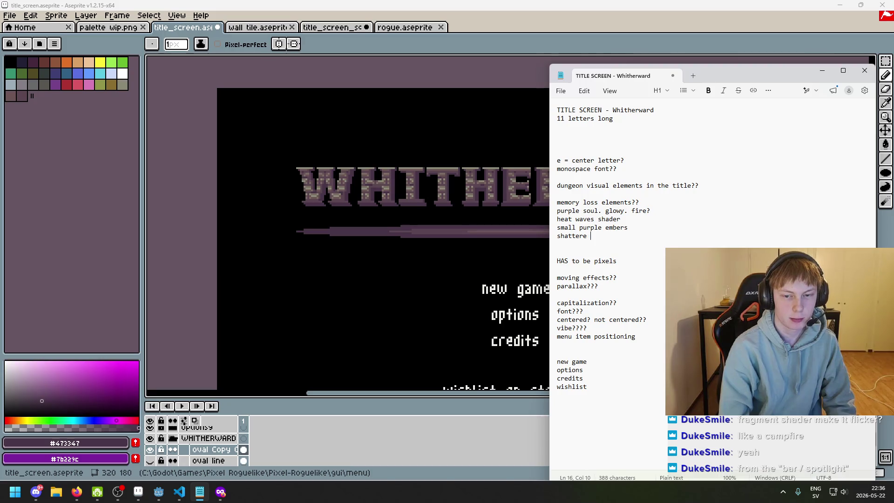
type("d glass")
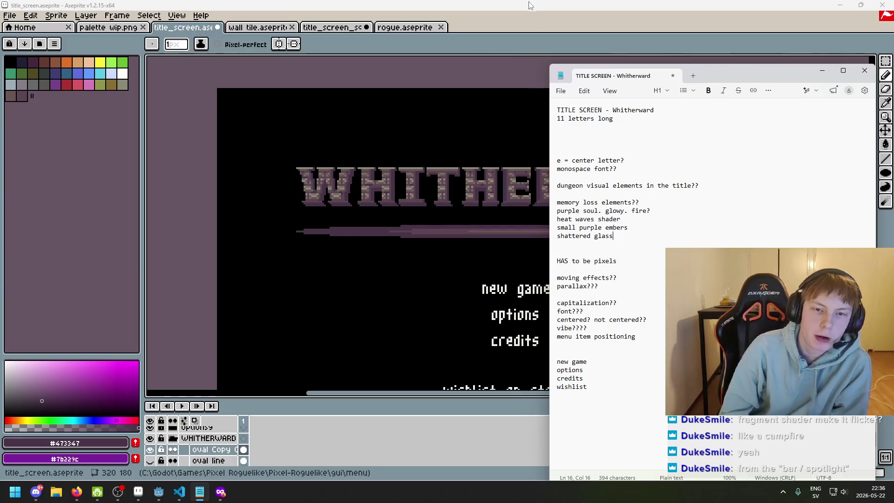
mouse_move(716, 77)
left_mouse_down()
mouse_move(747, 278)
mouse_move(688, 282)
mouse_move(748, 264)
mouse_move(668, 152)
mouse_move(671, 143)
mouse_move(626, 104)
left_mouse_up()
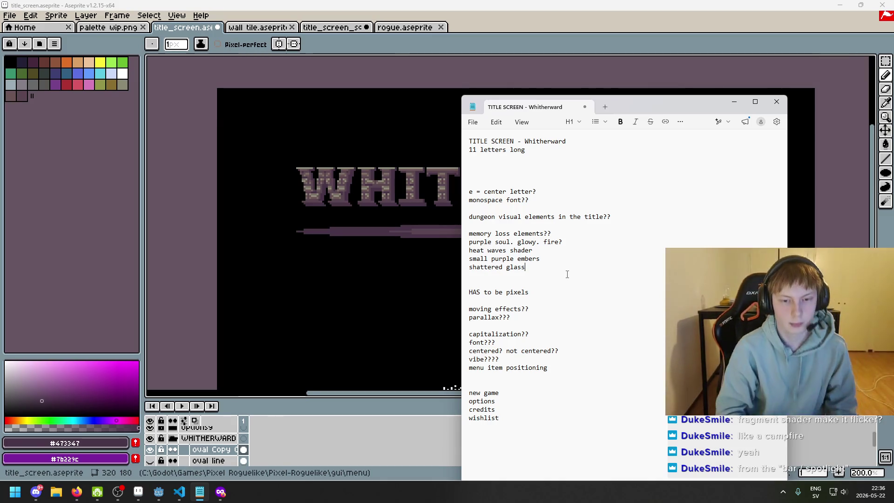
key("Home")
type("3d ")
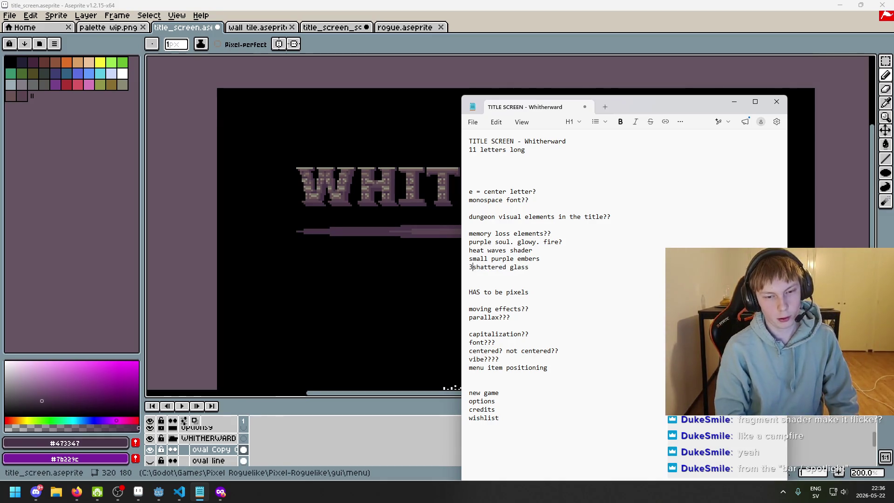
type(" particles?")
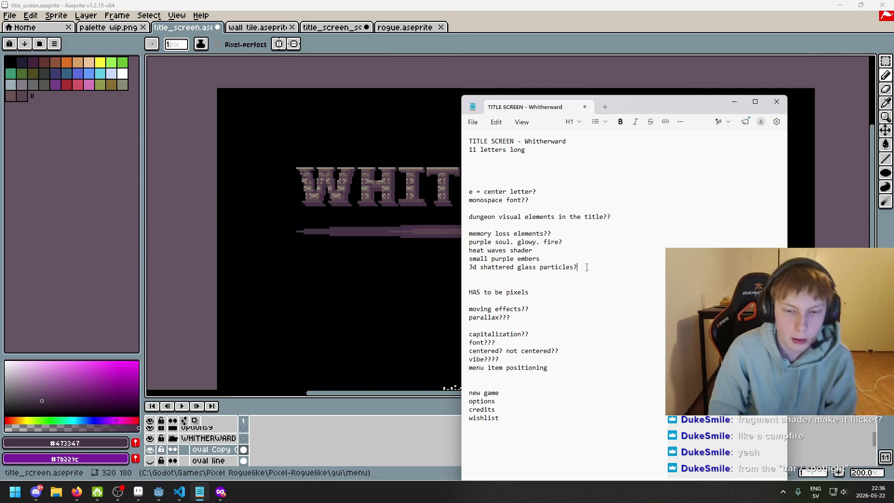
left_click_drag(587, 268, 448, 265)
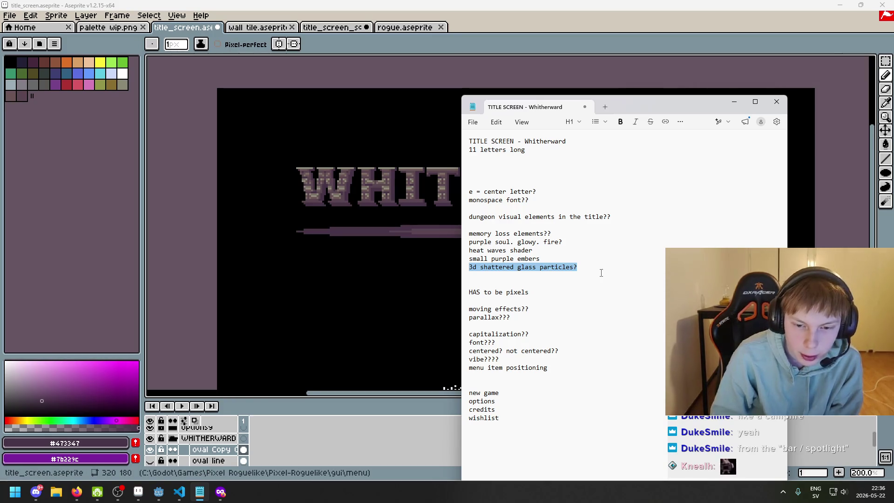
key("Right")
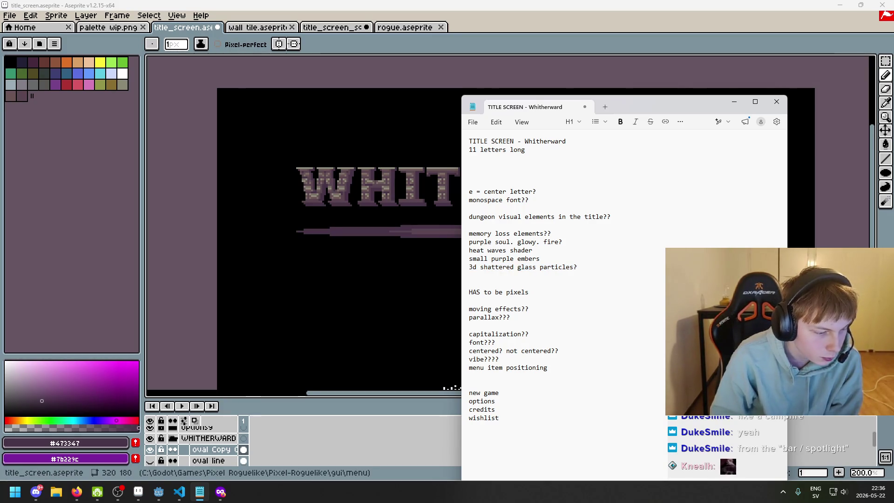
left_click(594, 252)
left_click(589, 266)
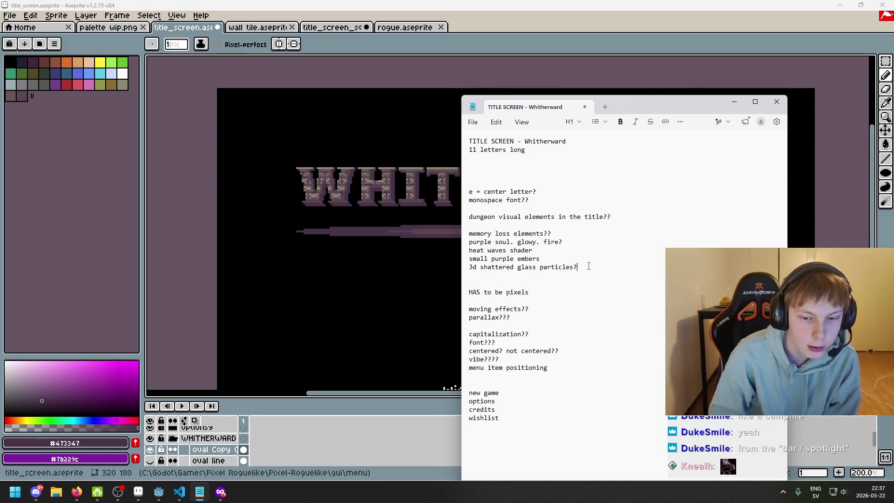
key("alt+Tab")
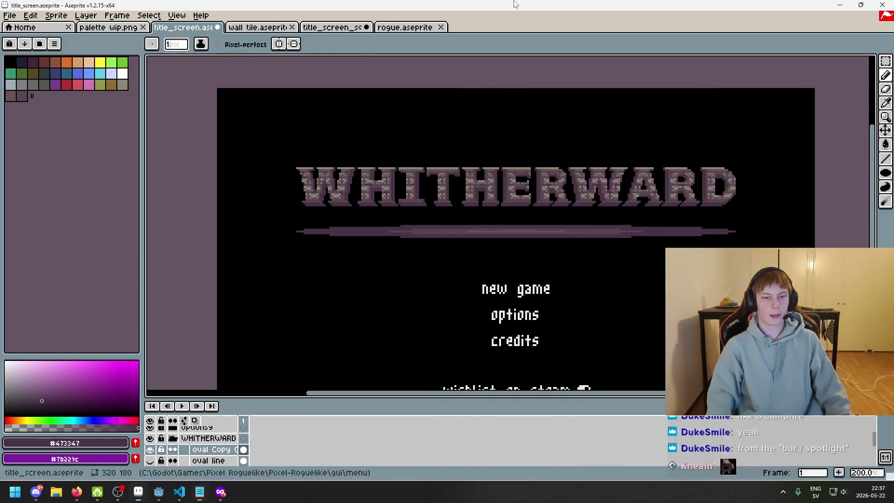
Step: Inspect the title screen in F8 full-screen preview, then save title_screen.aseprite
scroll(463, 195, "up", 1)
key("F8")
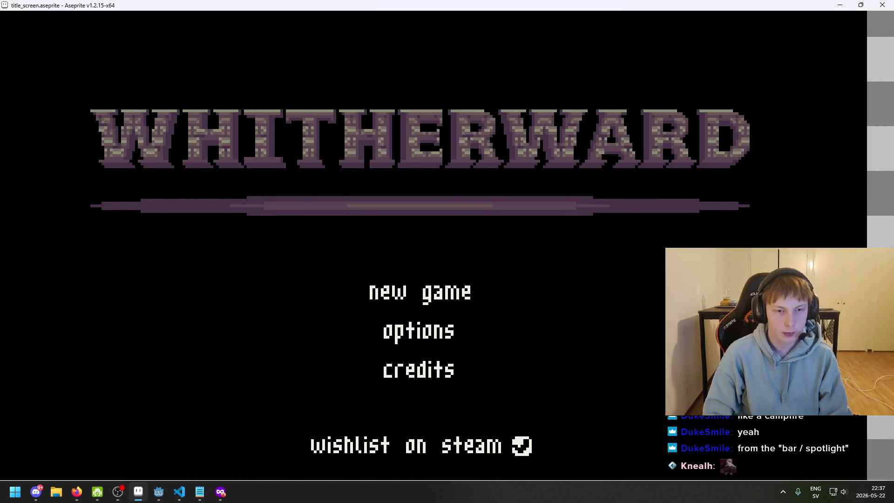
key("Escape")
scroll(463, 195, "down", 1)
key("F8")
key("Escape")
scroll(463, 195, "up", 1)
key("F8")
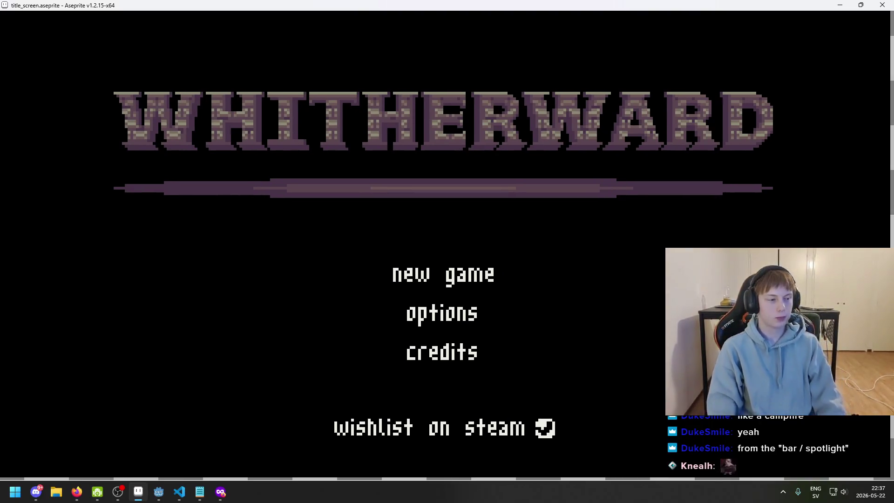
key("Escape")
key("ctrl+s")
scroll(421, 204, "down", 1)
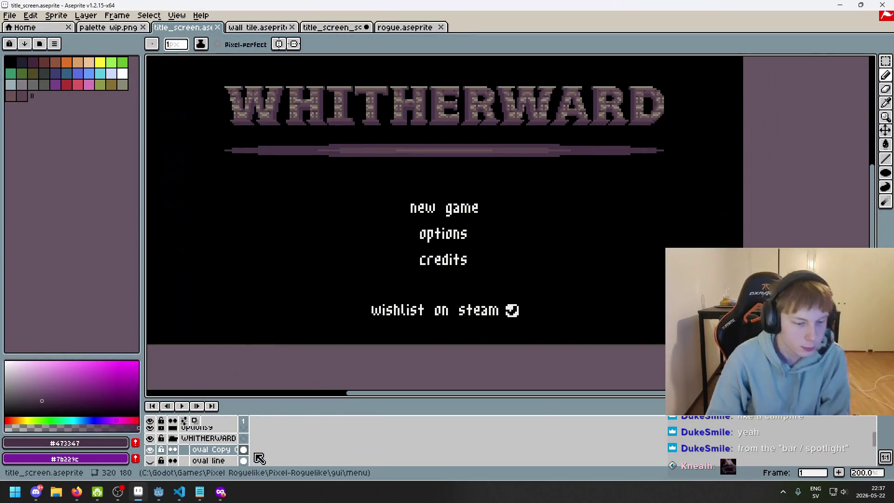
left_click(200, 491)
triple_click(590, 267)
mouse_move(591, 267)
left_mouse_down()
mouse_move(459, 270)
mouse_move(466, 273)
left_mouse_up()
left_click_drag(582, 274, 466, 265)
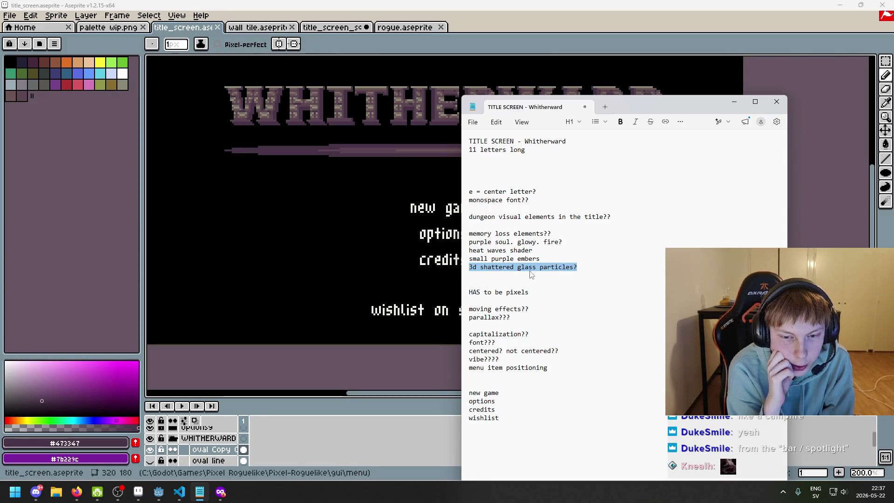
left_click(504, 281)
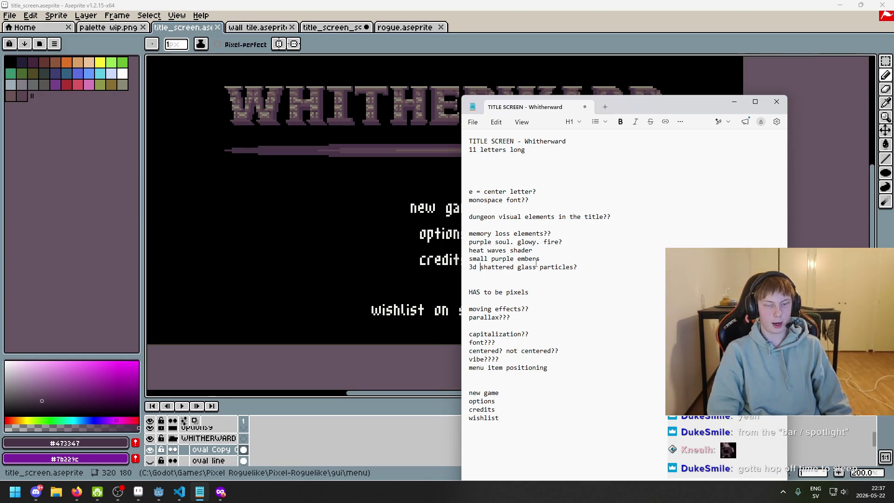
scroll(373, 233, "down", 1)
scroll(373, 232, "up", 1)
left_click_drag(372, 233, 395, 266)
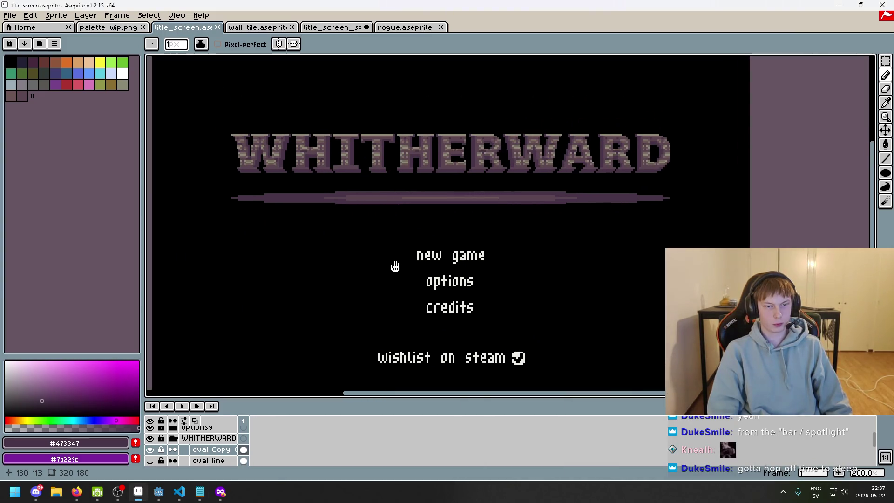
Step: Save title_screen.aseprite and review the purple soul idea in the notes
key("ctrl+s")
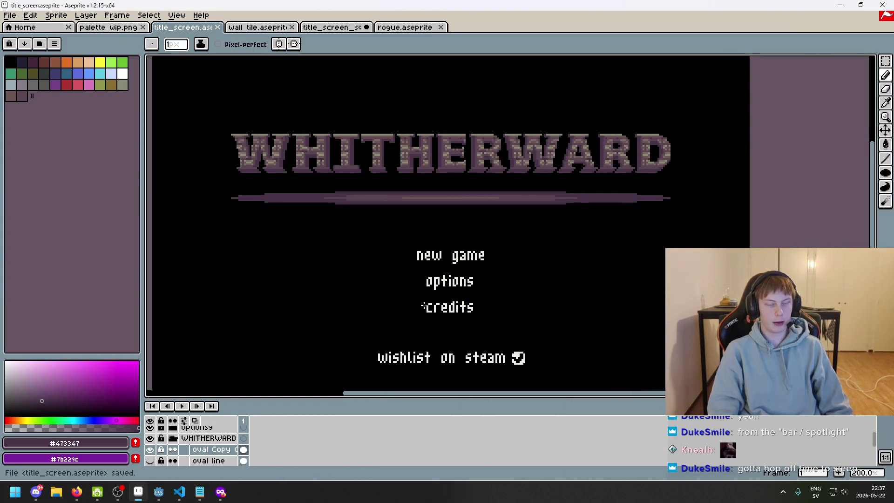
key("alt+Tab")
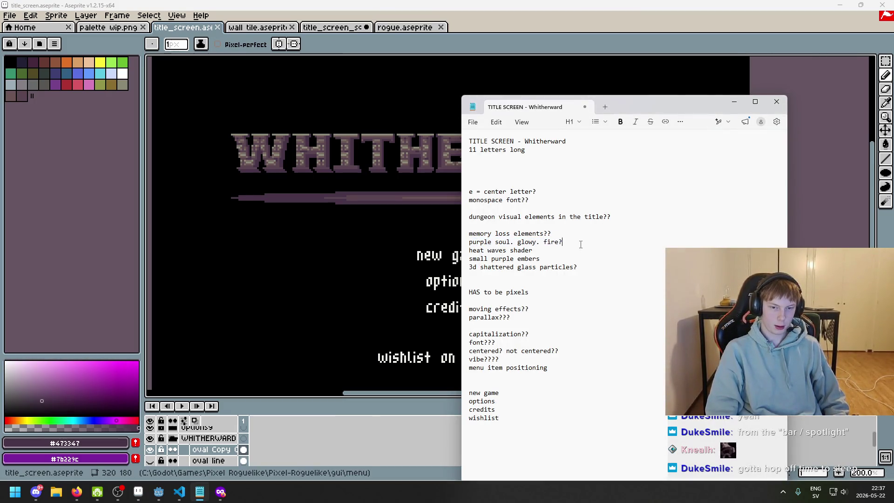
left_click_drag(494, 239, 562, 241)
left_click(535, 251)
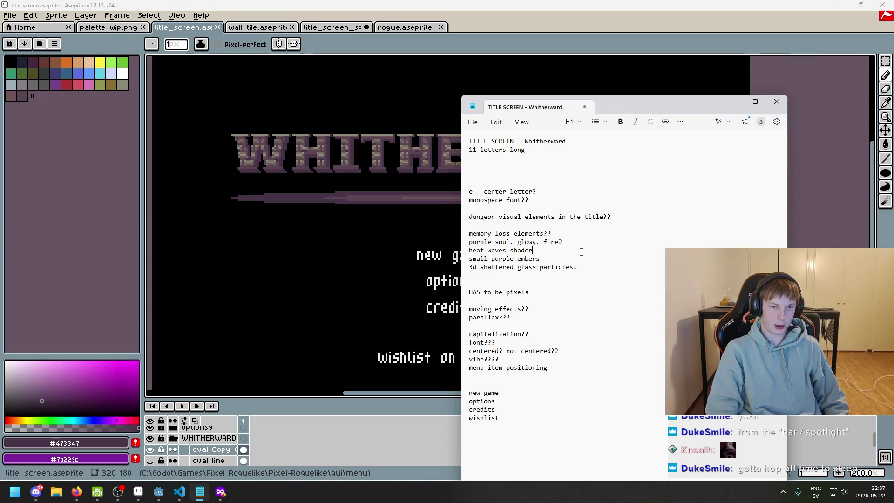
scroll(379, 246, "down", 3)
Step: Glance back at the Aseprite mockup, then switch to Godot and save the map_room scene
key("alt+Tab")
scroll(389, 242, "up", 2)
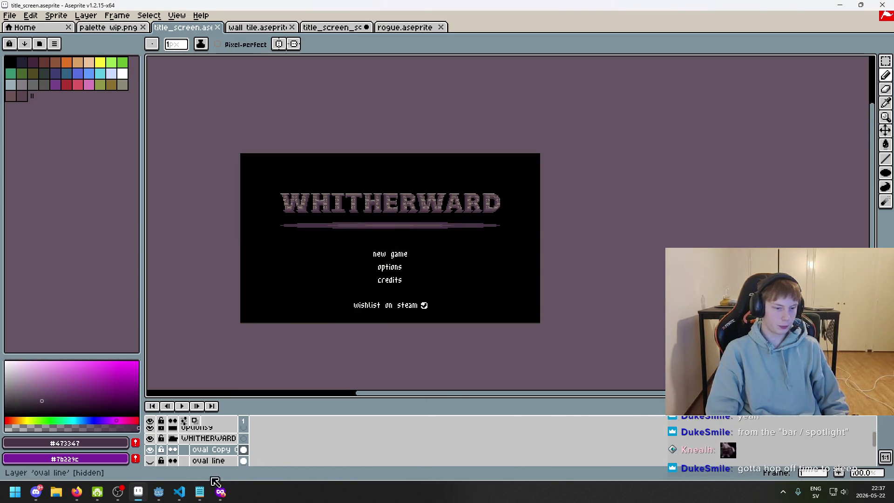
key("alt+Tab")
key("ctrl+s")
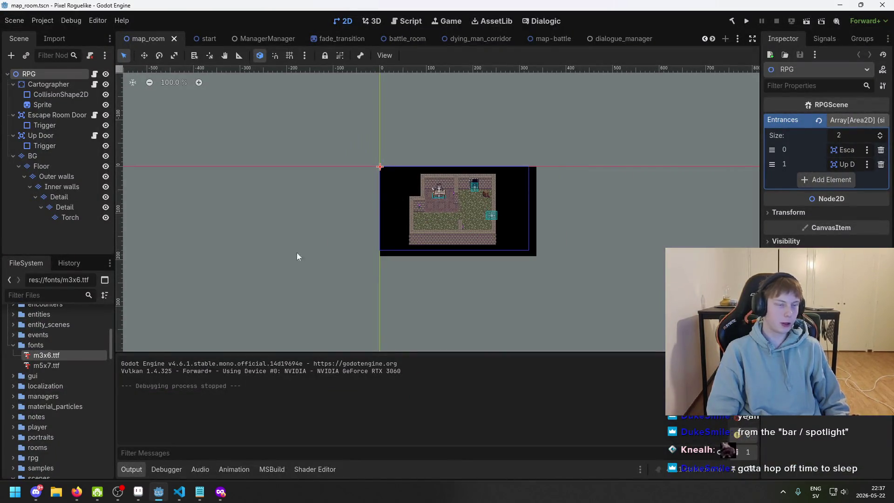
Step: Check the code editor, then reopen the Aseprite mockup zoomed in on the title and menu
left_click(186, 495)
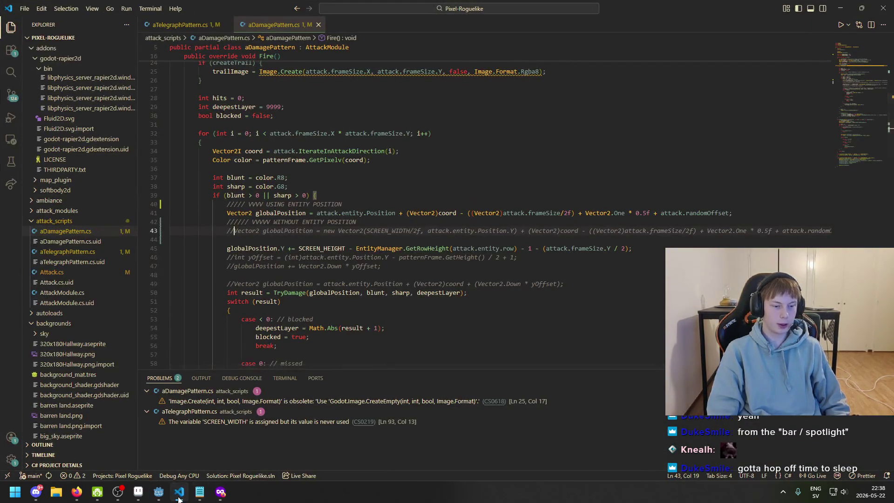
key("alt+Tab")
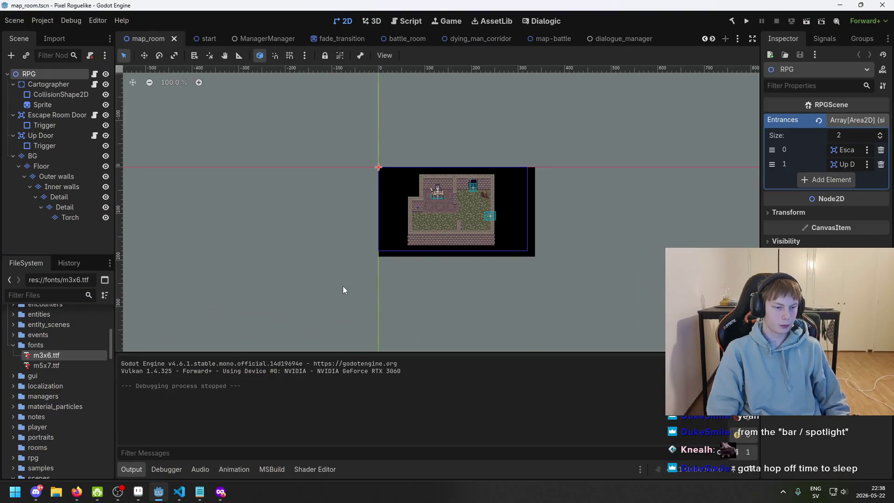
left_click(138, 494)
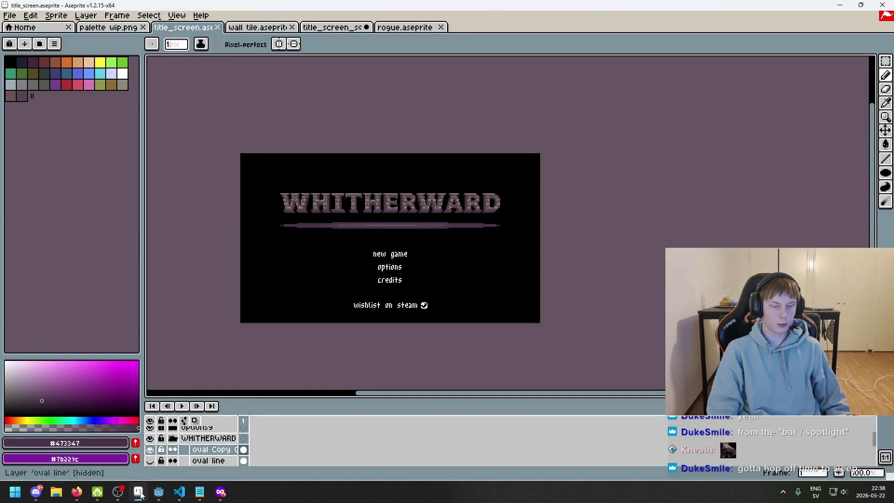
scroll(329, 269, "up", 2)
left_click_drag(330, 269, 373, 295)
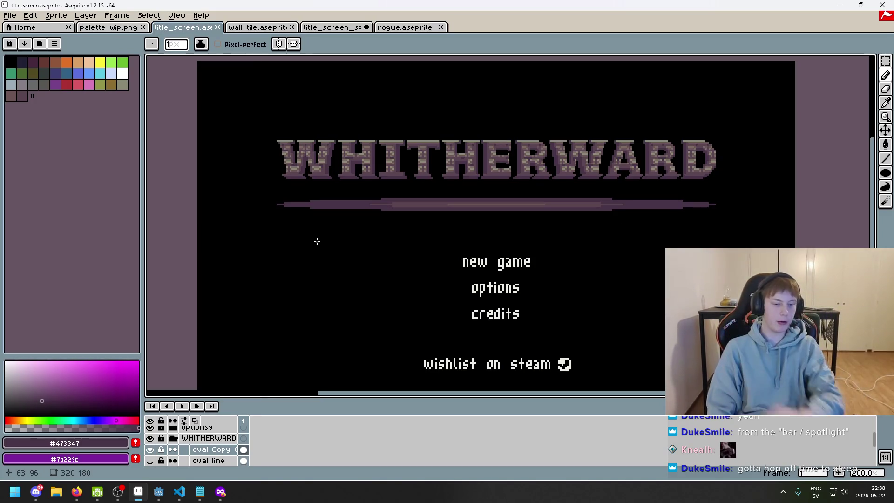
Step: Return to Godot, reframe the map_room view, and save the scene
left_click(159, 493)
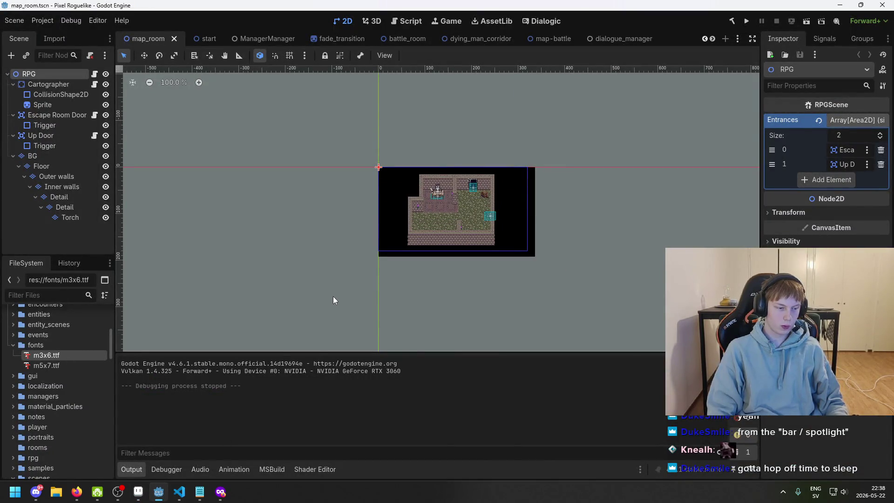
left_click_drag(333, 297, 355, 265)
scroll(365, 266, "up", 1)
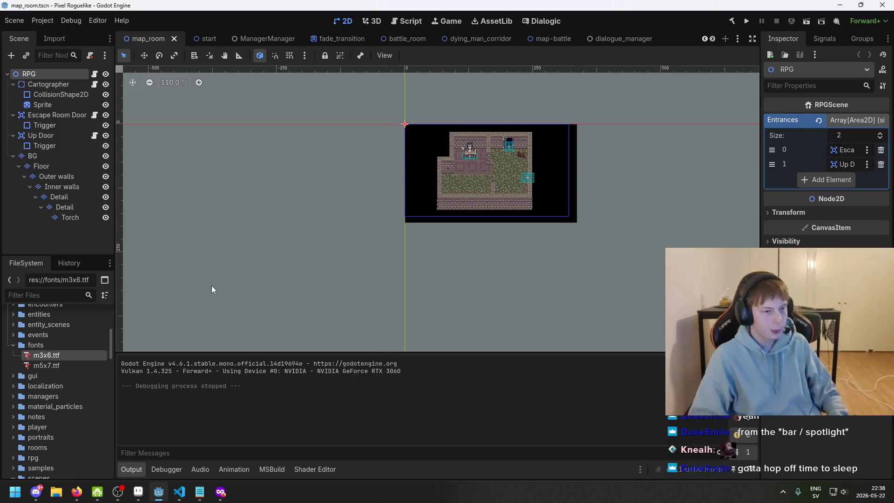
left_click_drag(199, 282, 279, 259)
mouse_move(356, 244)
left_mouse_down()
mouse_move(297, 263)
mouse_move(316, 235)
mouse_move(237, 265)
left_mouse_up()
scroll(238, 266, "up", 1)
key("ctrl+s")
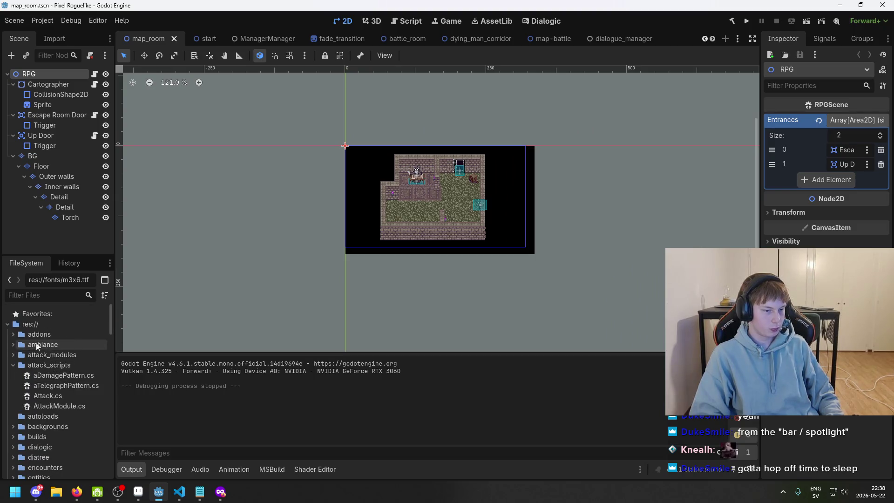
Step: Browse the FileSystem tree, collapsing scenes and checking the samples and scenes folders
left_click(9, 325)
left_click(9, 325)
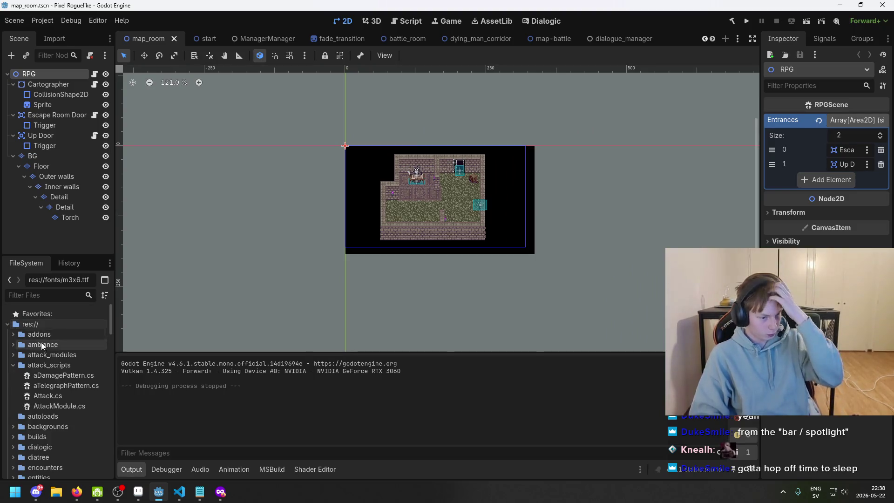
scroll(42, 354, "down", 5)
scroll(44, 371, "down", 1)
scroll(75, 386, "down", 2)
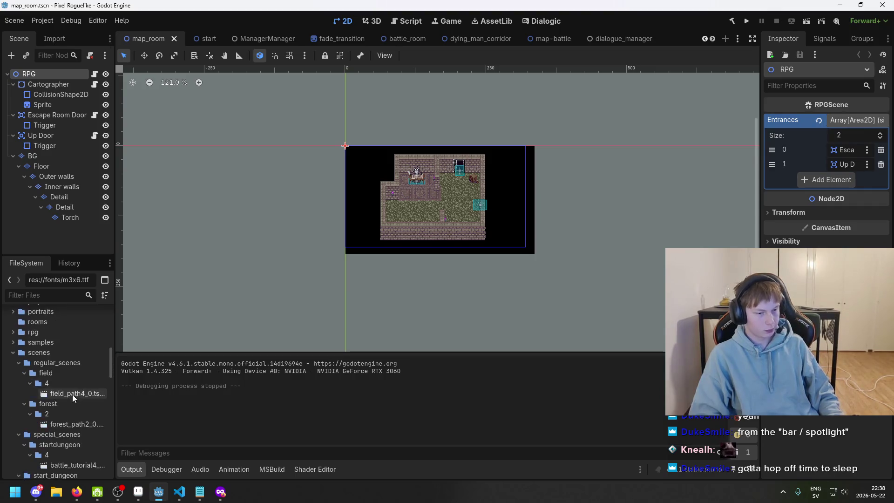
scroll(75, 395, "down", 5)
scroll(70, 410, "down", 5)
scroll(69, 417, "up", 5)
scroll(68, 414, "up", 6)
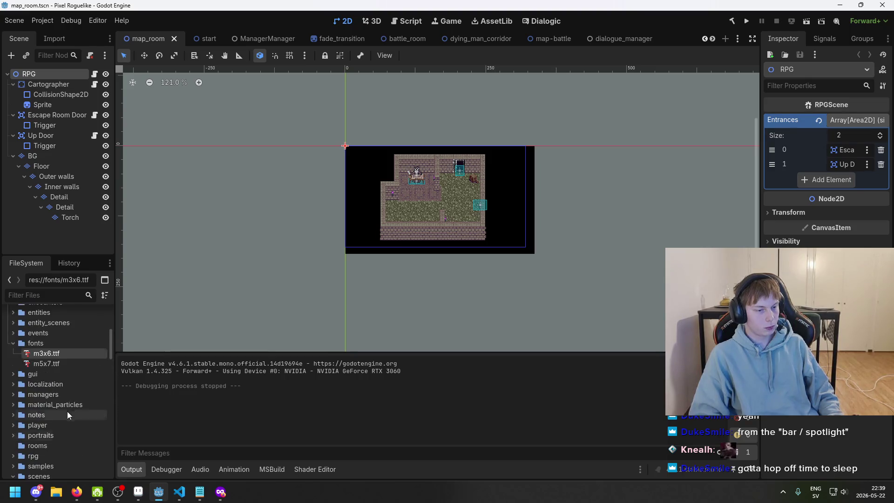
scroll(52, 414, "down", 1)
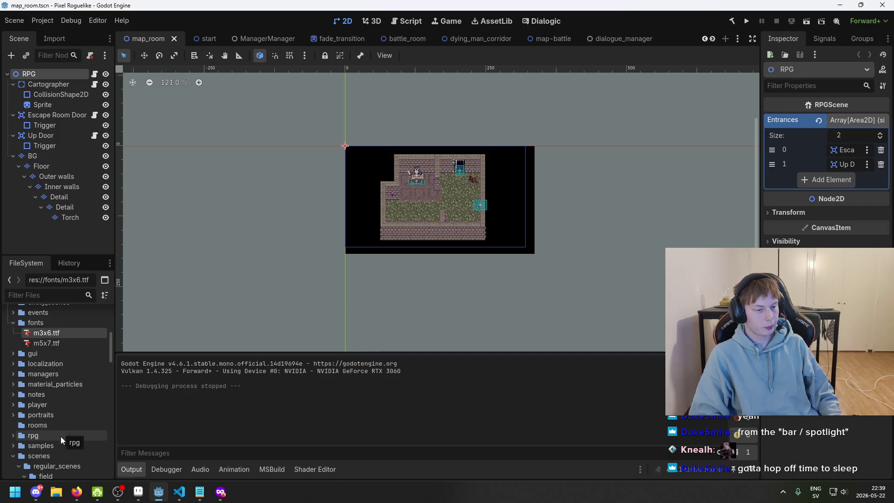
scroll(35, 420, "down", 2)
left_click(13, 394)
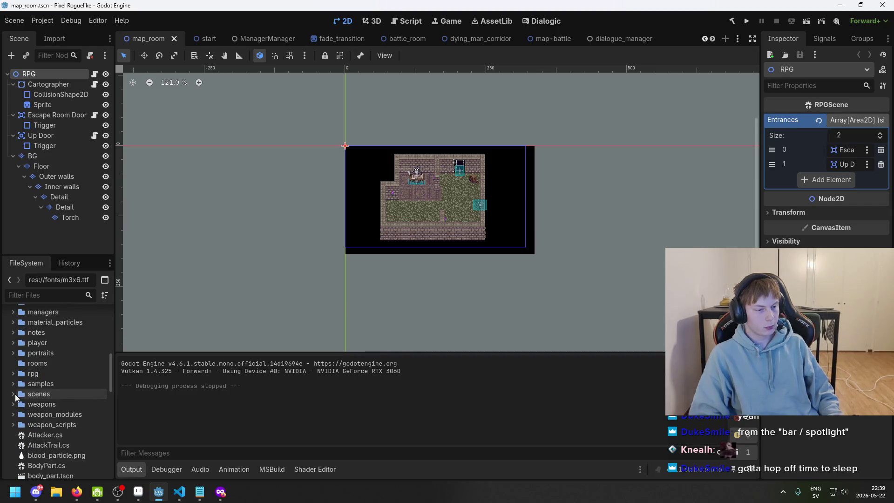
left_click(57, 386)
left_click(53, 395)
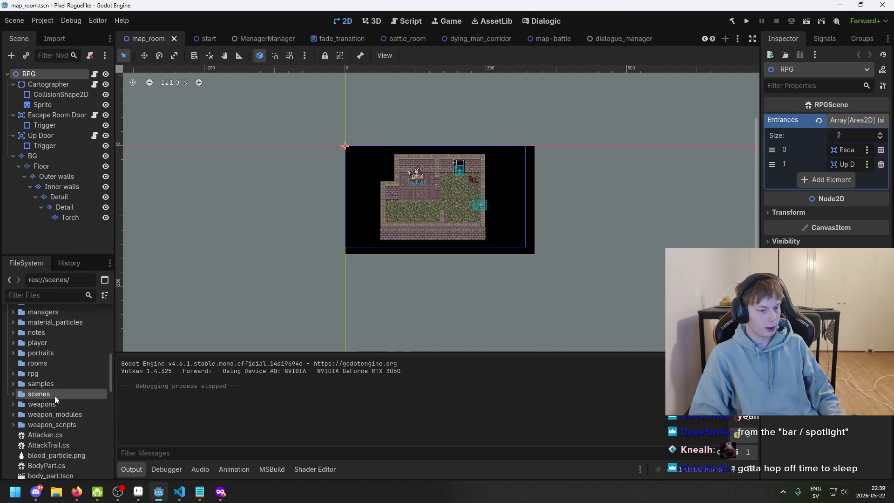
scroll(60, 379, "up", 5)
Step: Filter files by 'menu' and start a new scene in the gui/menu folder
left_click(53, 295)
type("menu")
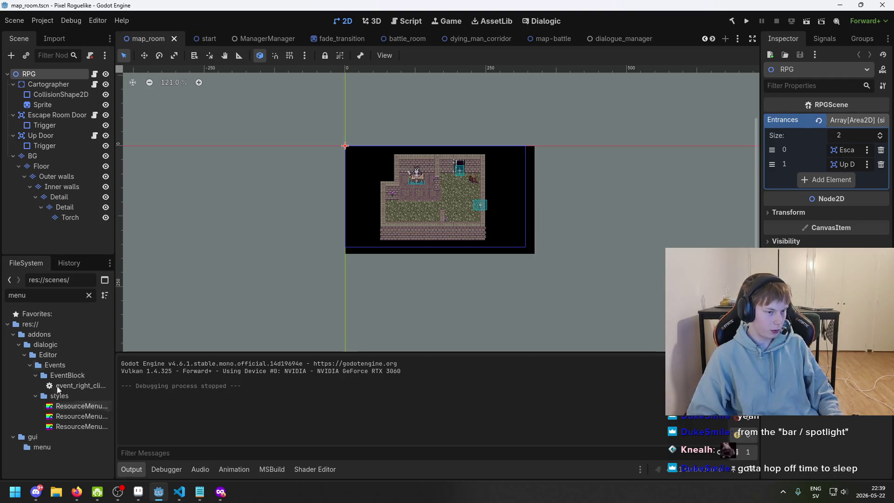
left_click(46, 447)
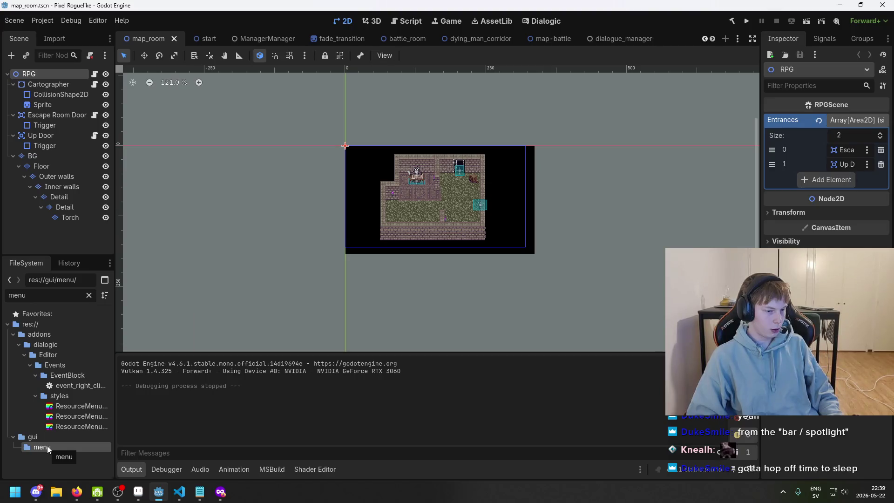
right_click(47, 447)
mouse_move(135, 317)
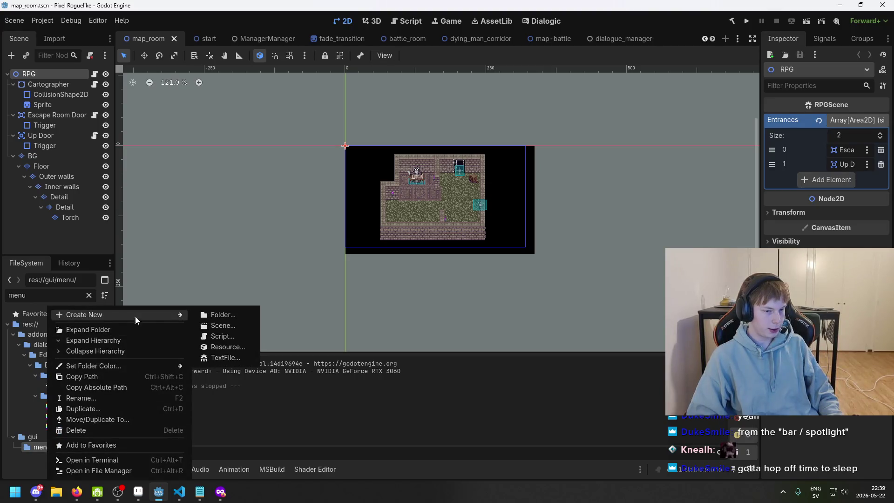
left_click(243, 325)
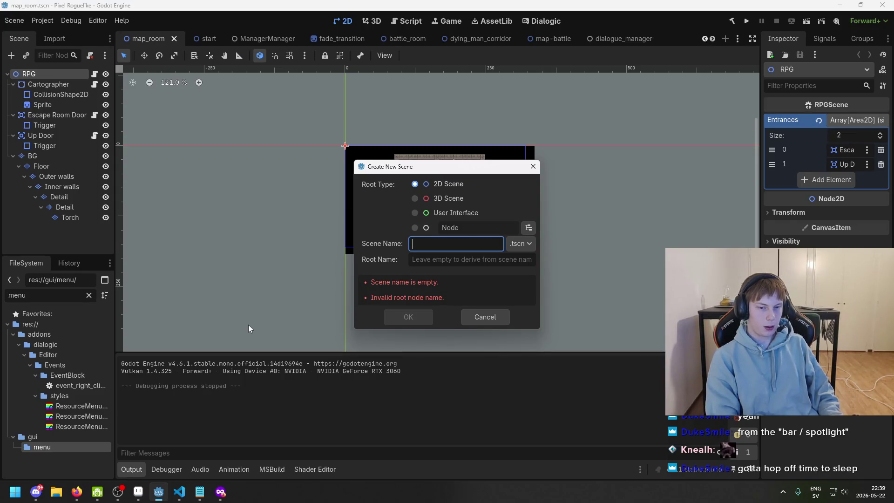
Step: Name the new 2D scene title_screen and confirm, then switch back to Aseprite
type("title_screen")
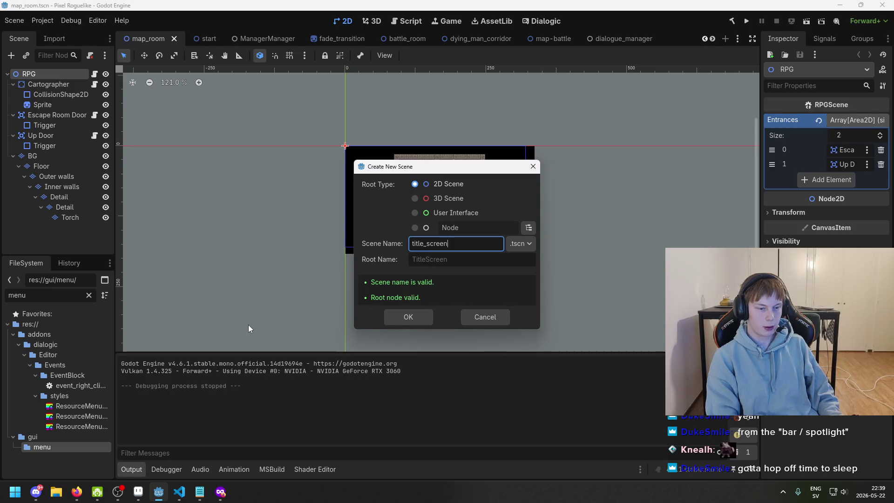
key("Return")
scroll(379, 198, "left", 3)
scroll(393, 188, "up", 1)
left_click_drag(393, 187, 450, 217)
key("alt+Tab")
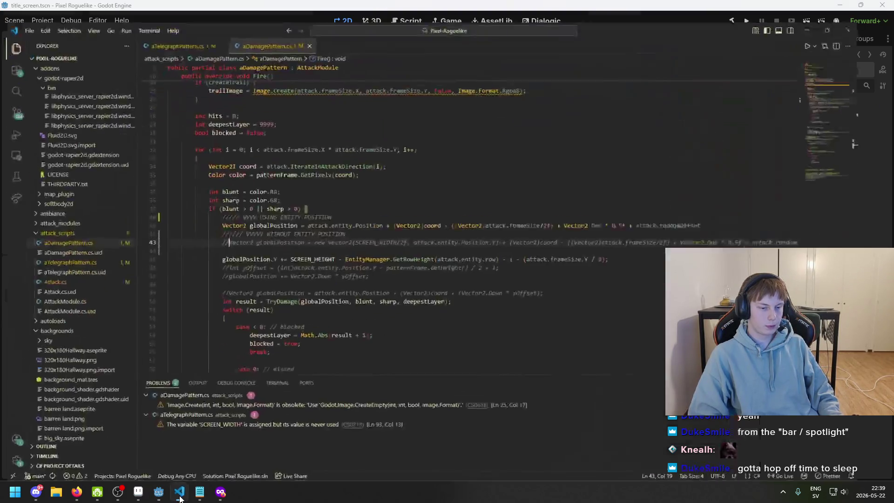
key("alt+Tab")
key("alt+Tab")
Step: Save the title_screen.aseprite artwork
scroll(372, 258, "down", 1)
key("ctrl+s")
scroll(466, 270, "up", 1)
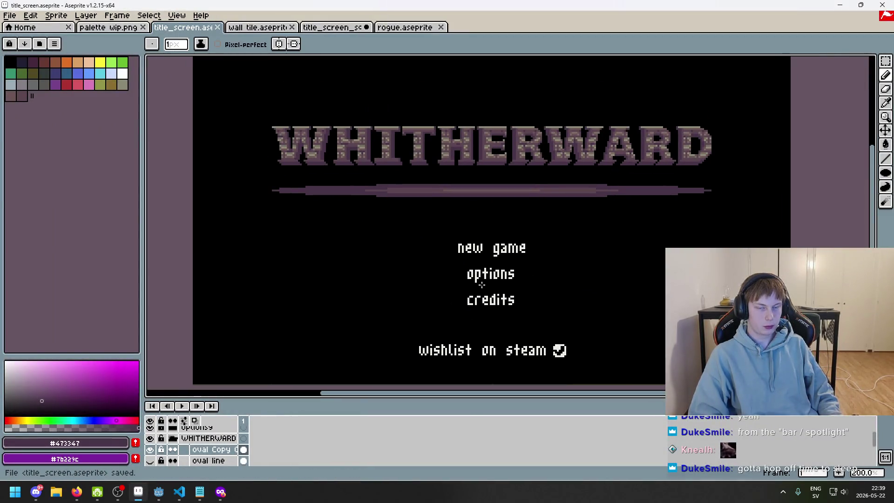
scroll(480, 289, "down", 1)
scroll(455, 319, "up", 1)
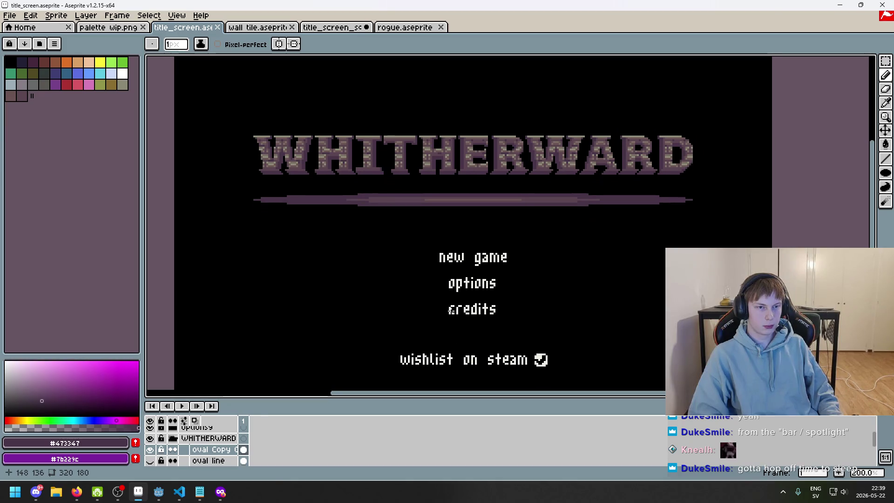
Step: Export the title art as title_scree.png, accepting the layers warning
left_click(10, 15)
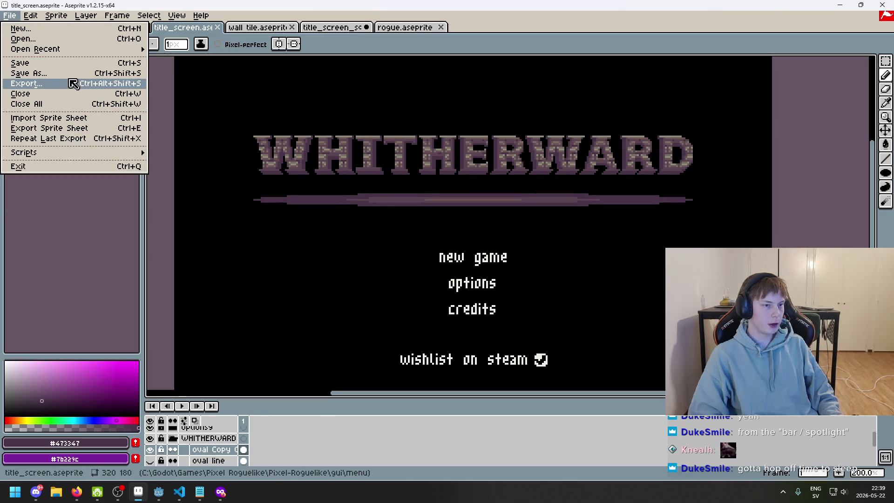
left_click(73, 84)
left_click(483, 188)
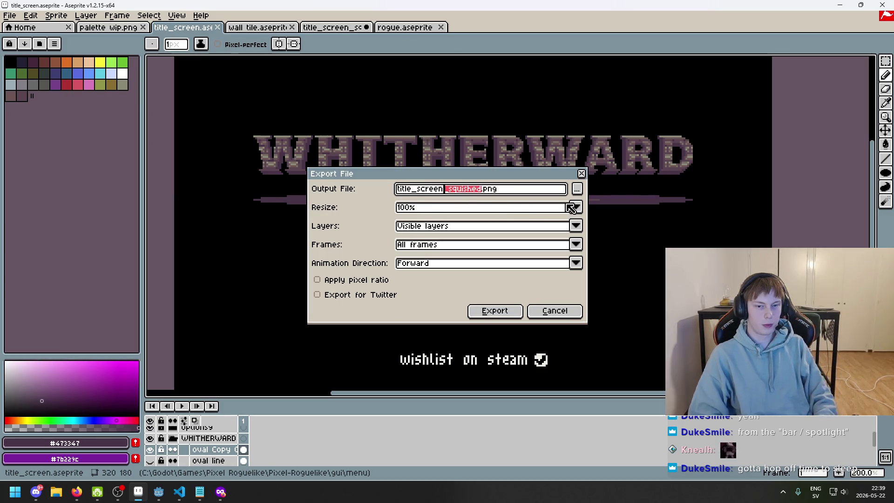
left_click(578, 189)
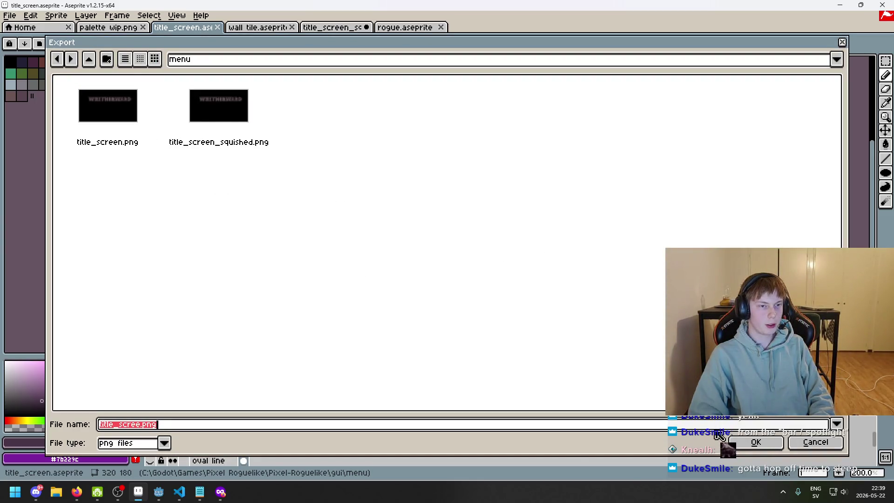
left_click(766, 443)
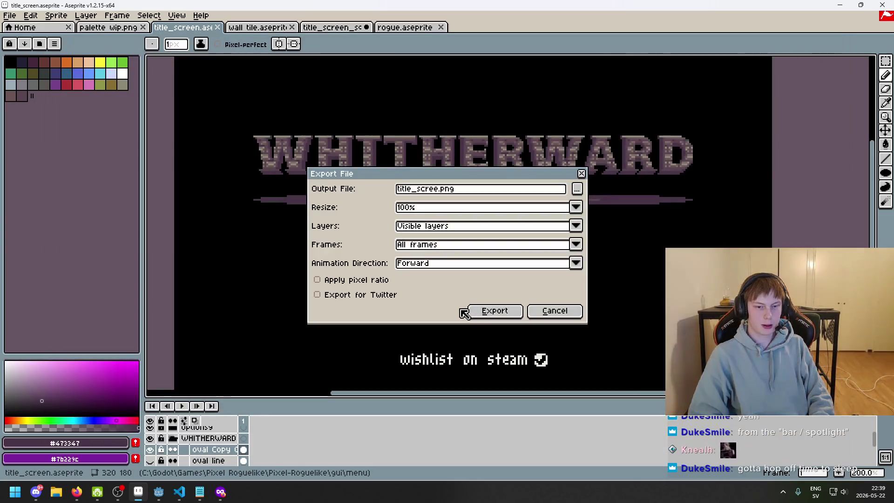
left_click(484, 311)
left_click(460, 289)
Step: Save the Aseprite file again and return to the Godot editor
scroll(425, 285, "down", 1)
scroll(443, 269, "up", 1)
key("ctrl+s")
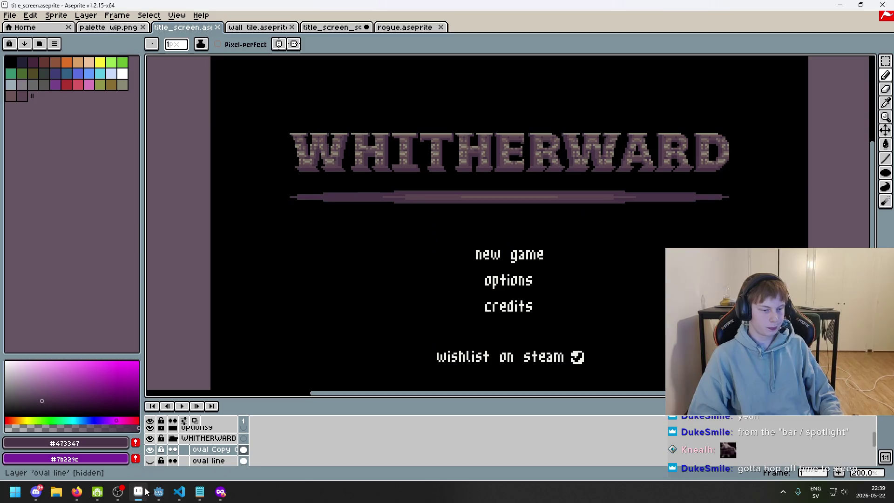
left_click(158, 492)
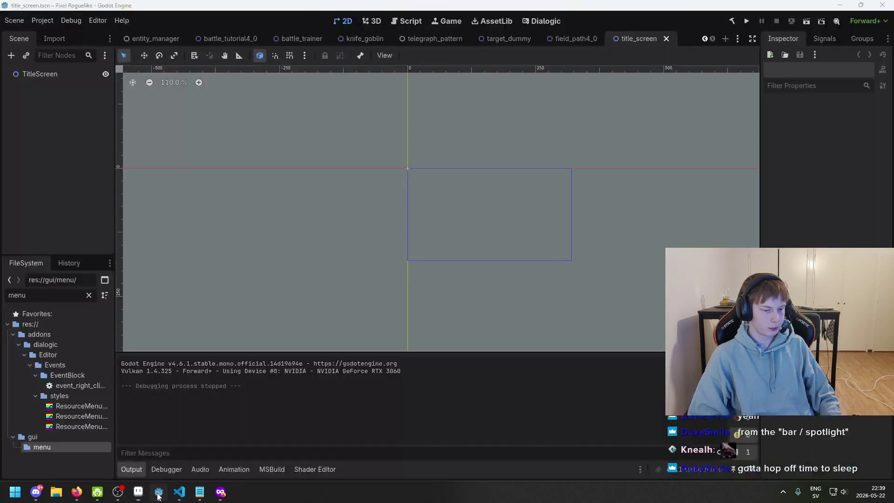
Step: Select TitleScreen, filter files by 'TITLE', and start adding a child node
left_click(38, 74)
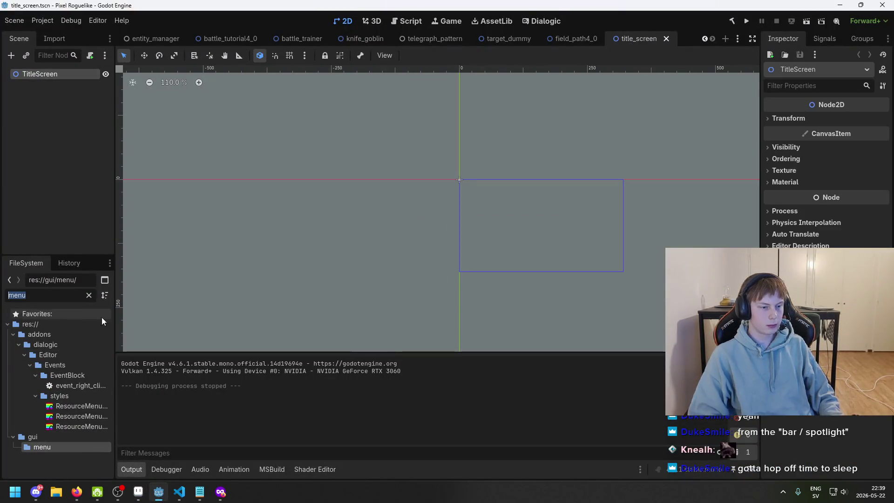
type("TITLE")
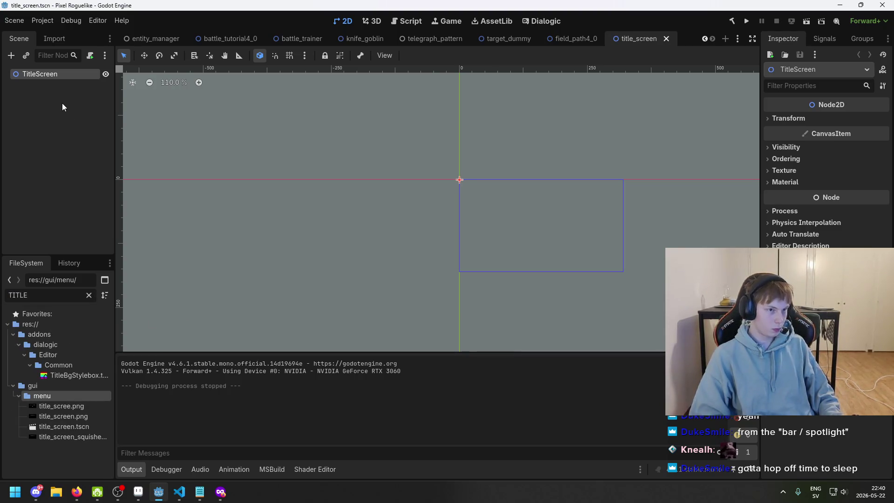
scroll(471, 160, "up", 1)
scroll(598, 156, "up", 2)
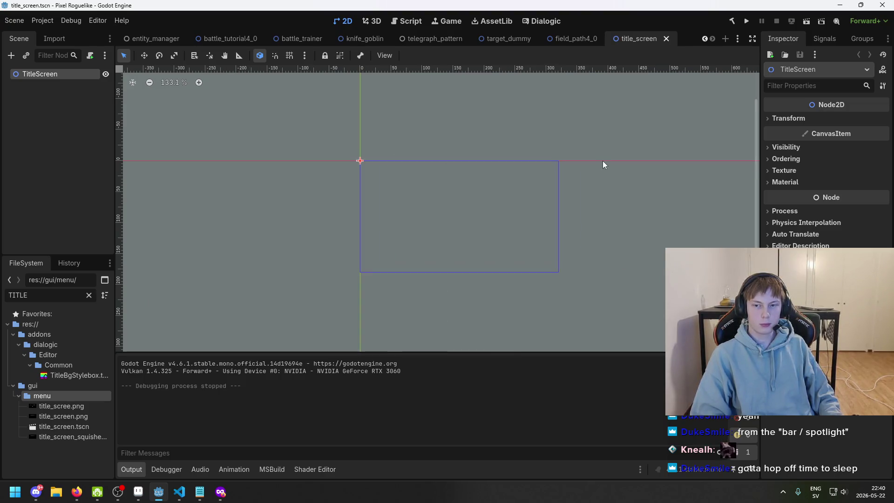
mouse_move(598, 155)
left_mouse_down()
mouse_move(669, 158)
mouse_move(644, 164)
left_mouse_up()
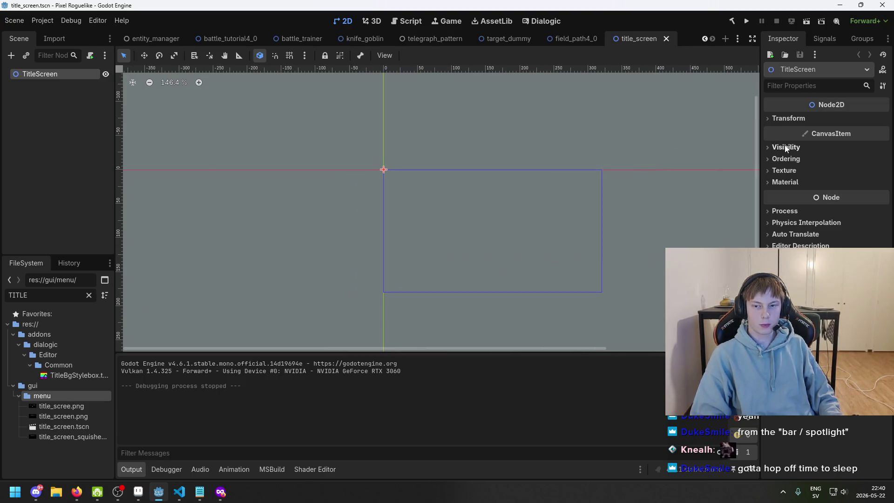
right_click(70, 77)
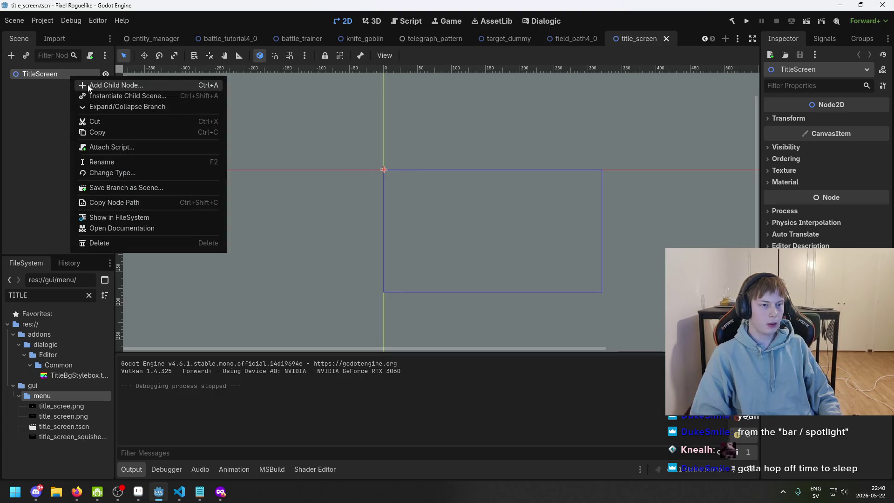
left_click(92, 86)
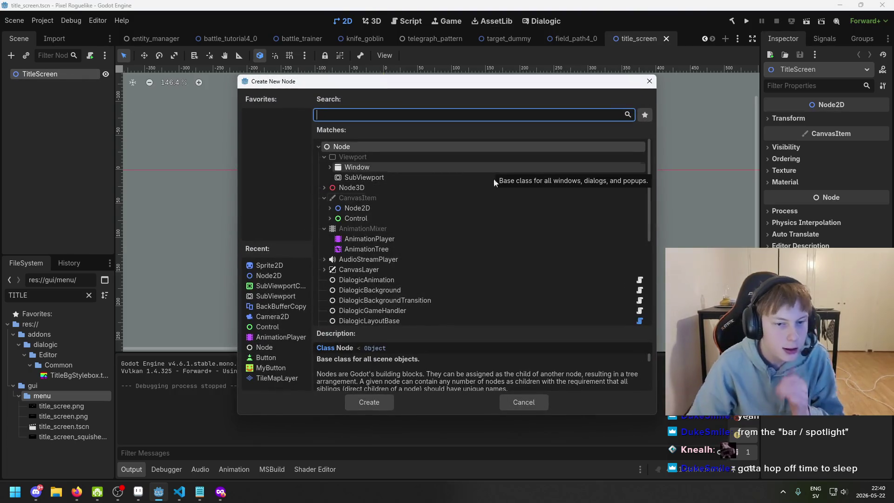
Step: Browse the Control node types, trying 'ui' and 'control' searches in Create New Node
left_click(330, 218)
scroll(414, 219, "down", 1)
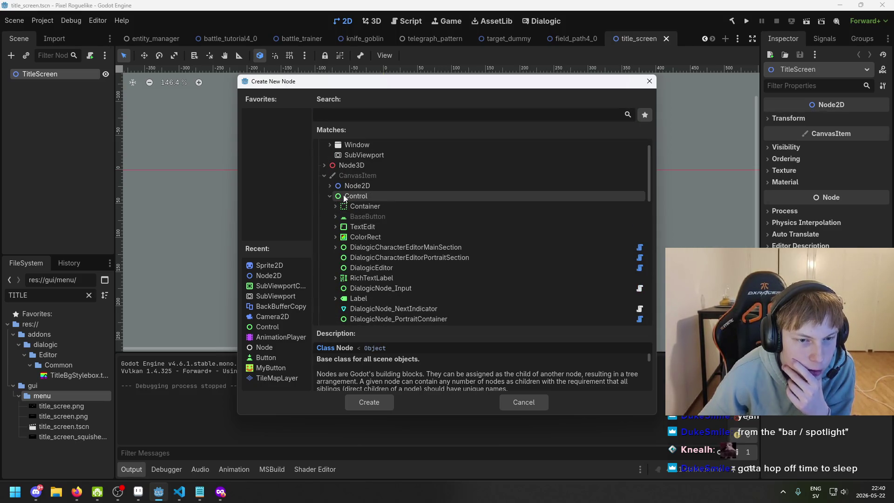
left_click(330, 196)
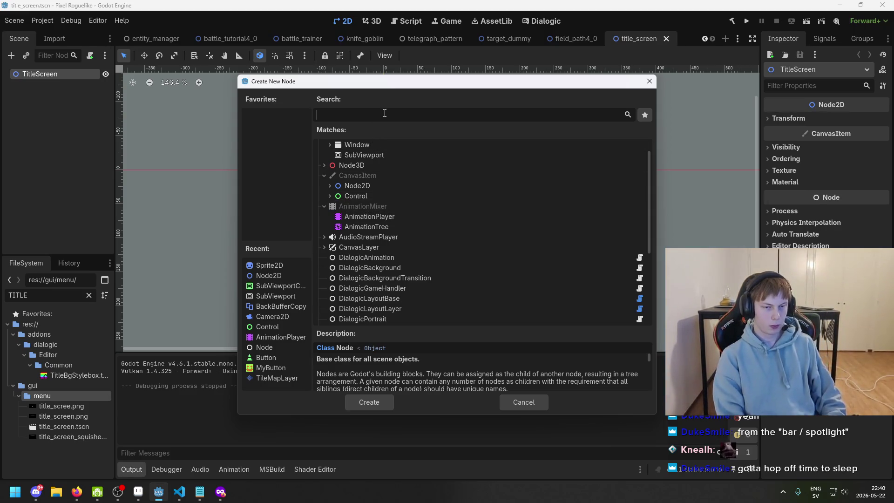
type("ui")
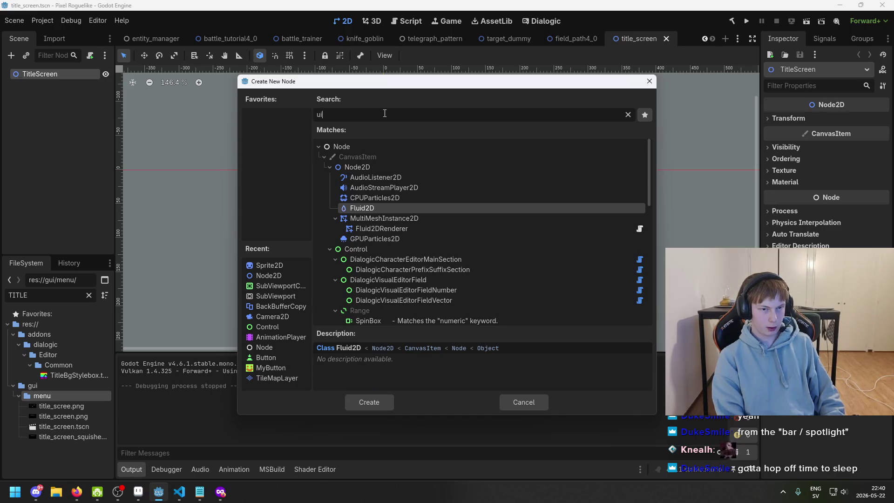
scroll(381, 215, "down", 3)
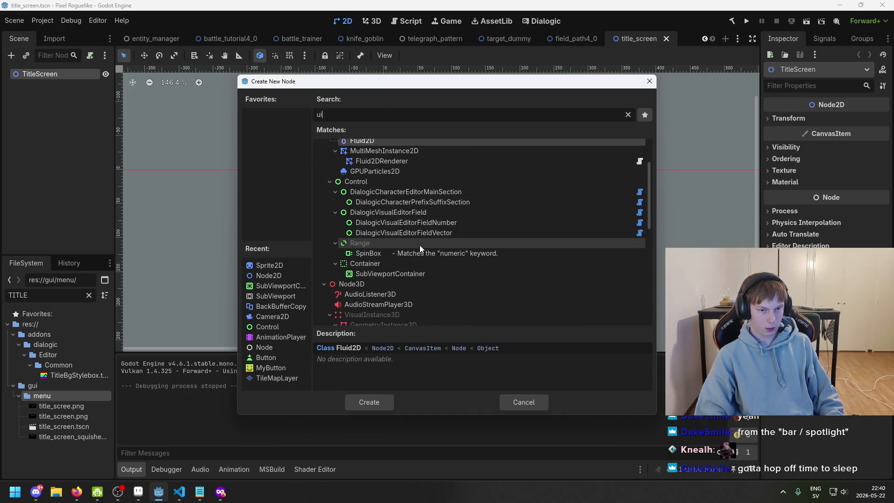
scroll(420, 245, "down", 3)
scroll(420, 222, "down", 3)
scroll(426, 247, "up", 3)
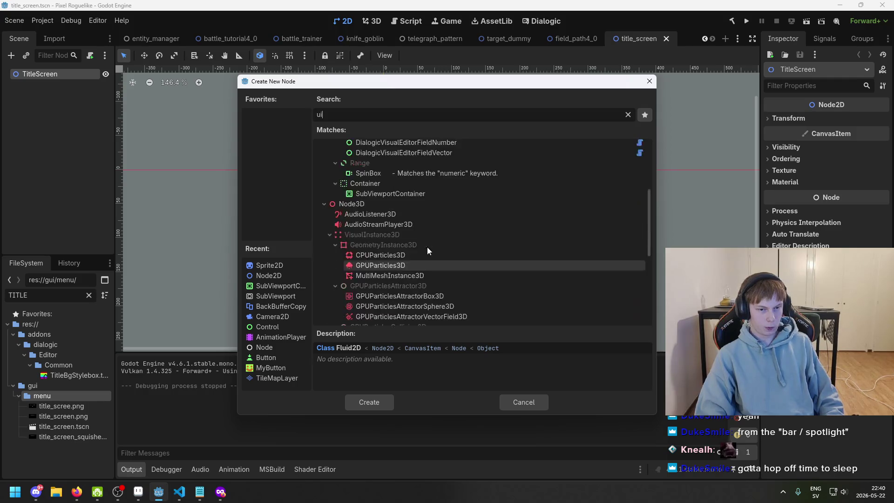
scroll(427, 247, "up", 6)
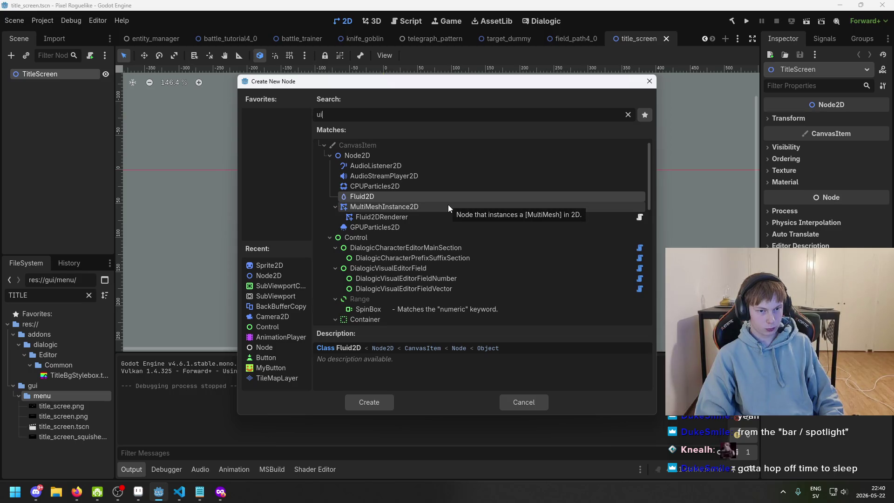
scroll(448, 205, "up", 1)
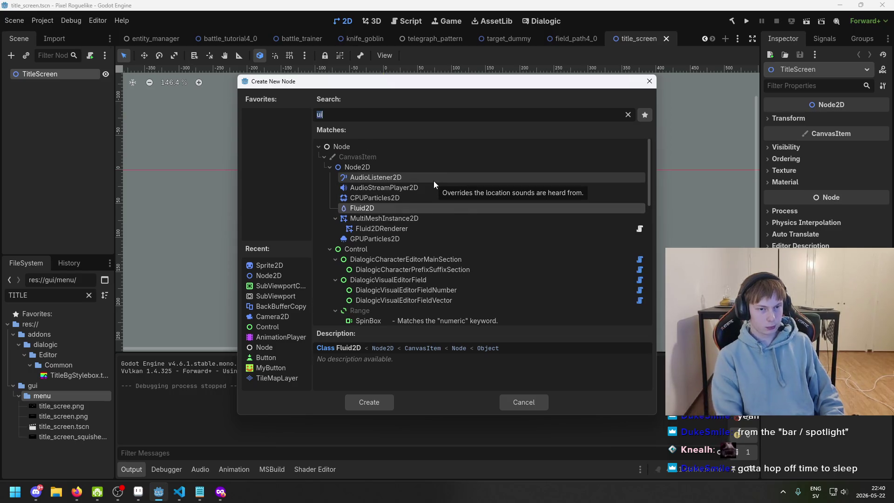
key("BackSpace")
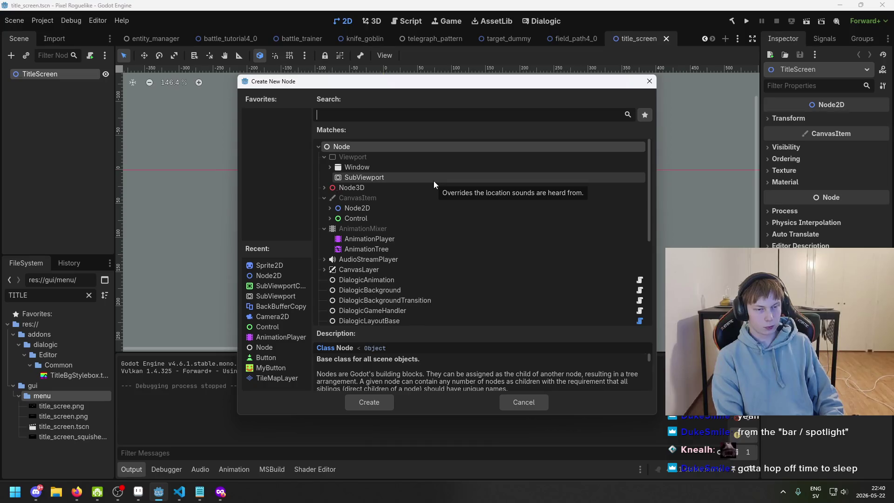
type("control")
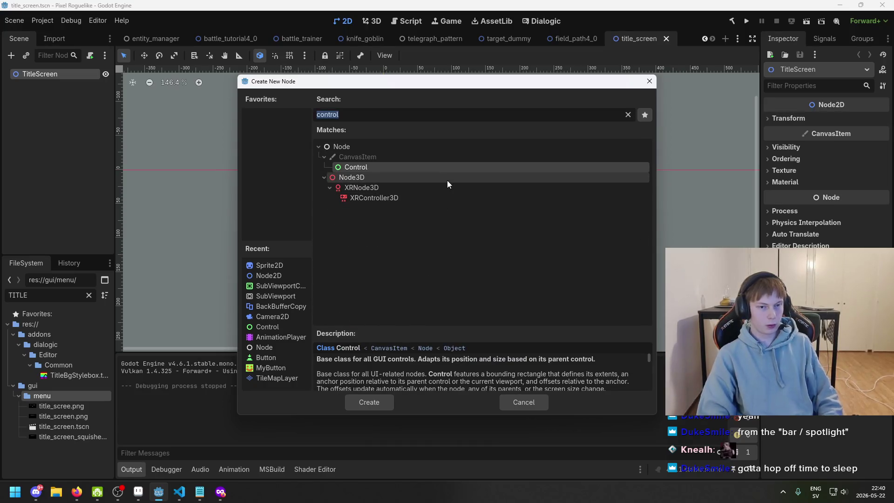
key("BackSpace")
Step: Look through the Container types, then search 'sprite' and add a Sprite2D child
left_click(329, 217)
scroll(358, 225, "down", 1)
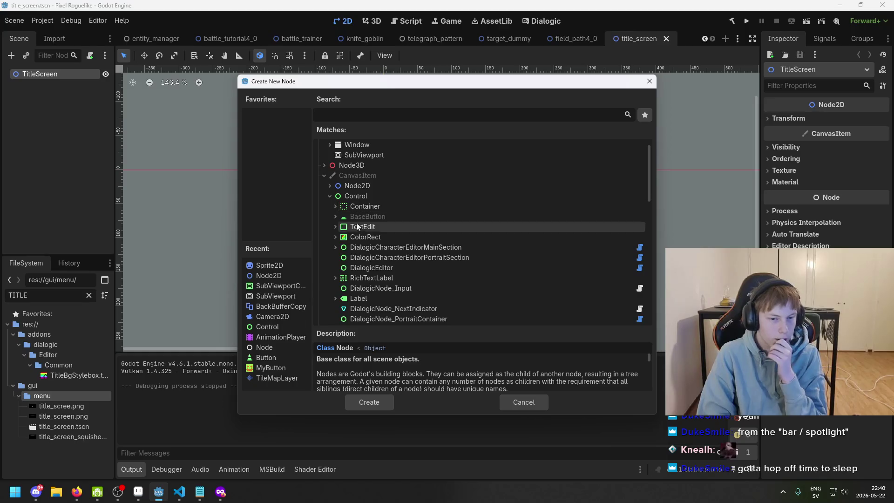
left_click(335, 206)
scroll(336, 206, "up", 1)
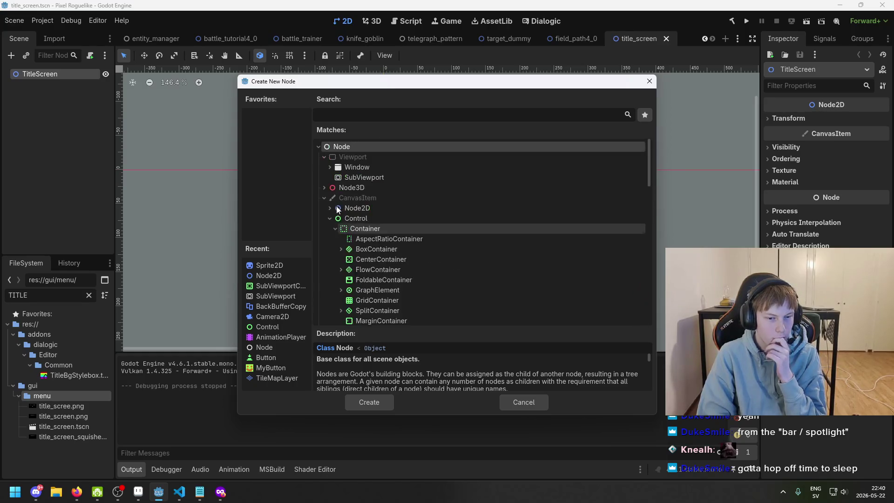
scroll(403, 239, "down", 3)
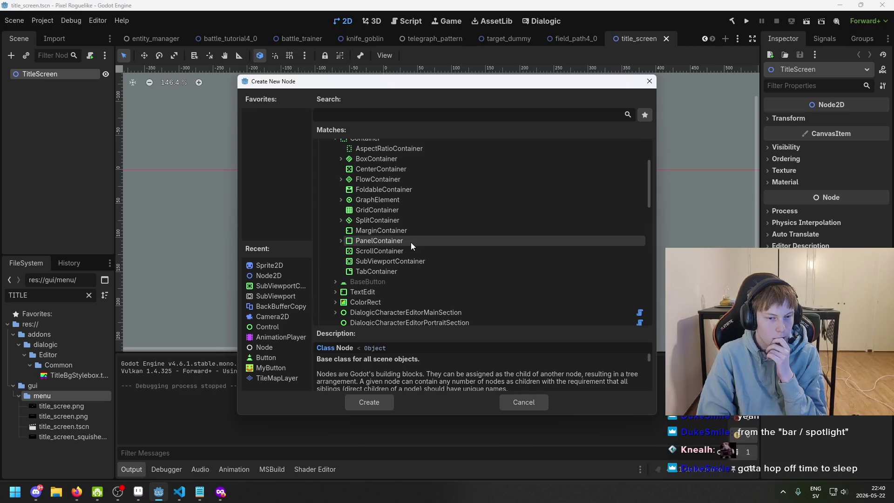
scroll(412, 250, "down", 2)
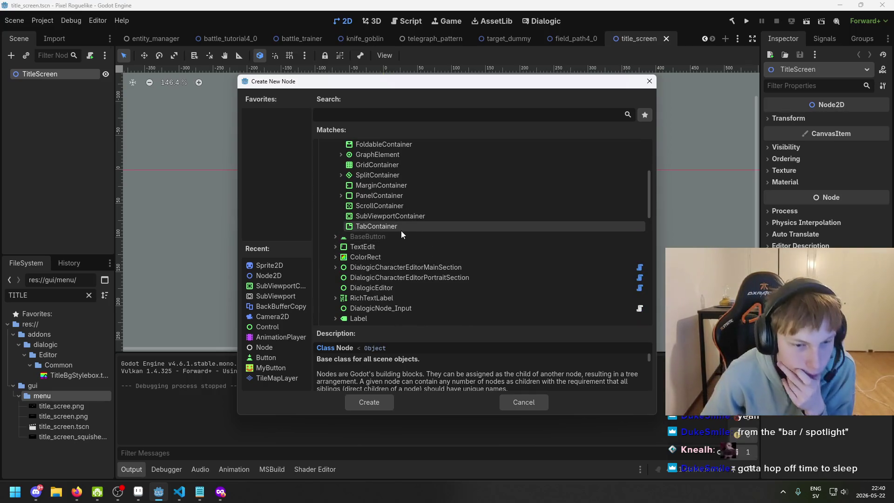
scroll(421, 222, "up", 3)
scroll(418, 217, "down", 5)
scroll(412, 257, "down", 4)
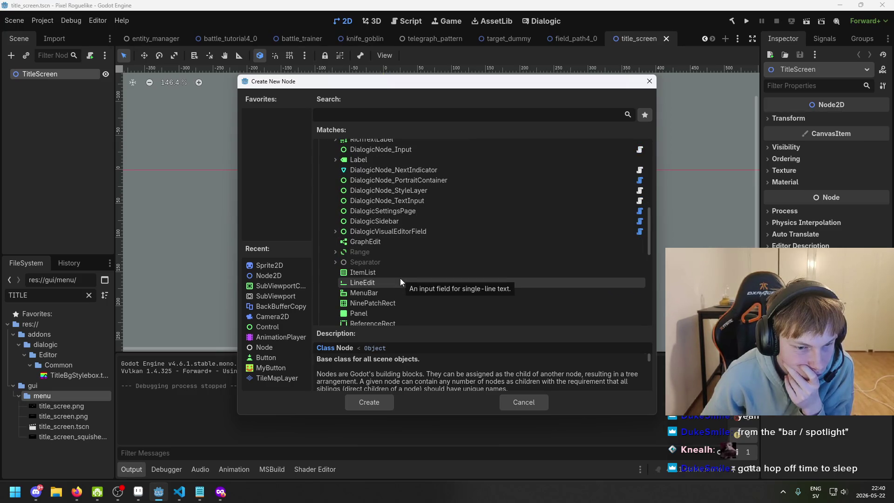
scroll(401, 278, "down", 1)
scroll(396, 289, "down", 2)
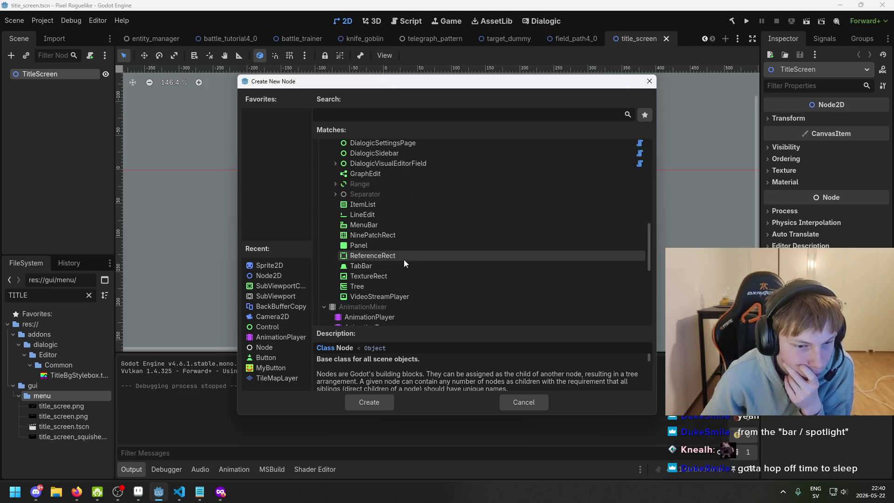
scroll(404, 259, "up", 8)
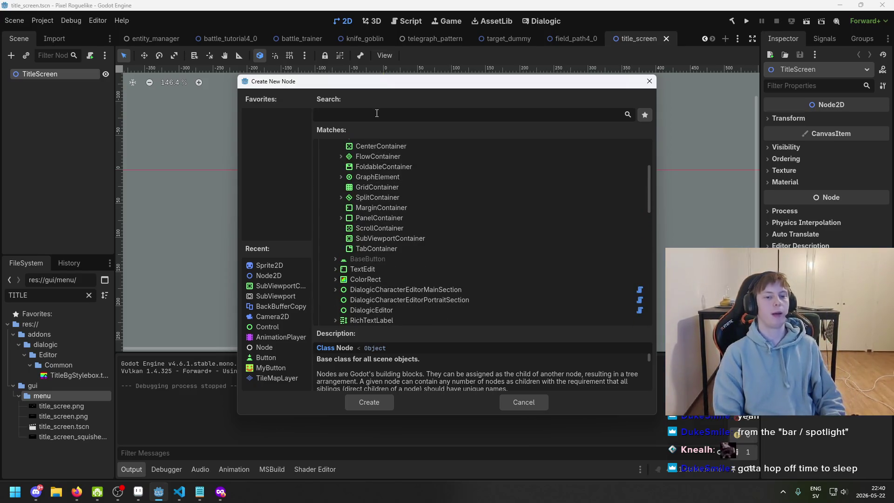
scroll(432, 206, "up", 2)
type("sprit")
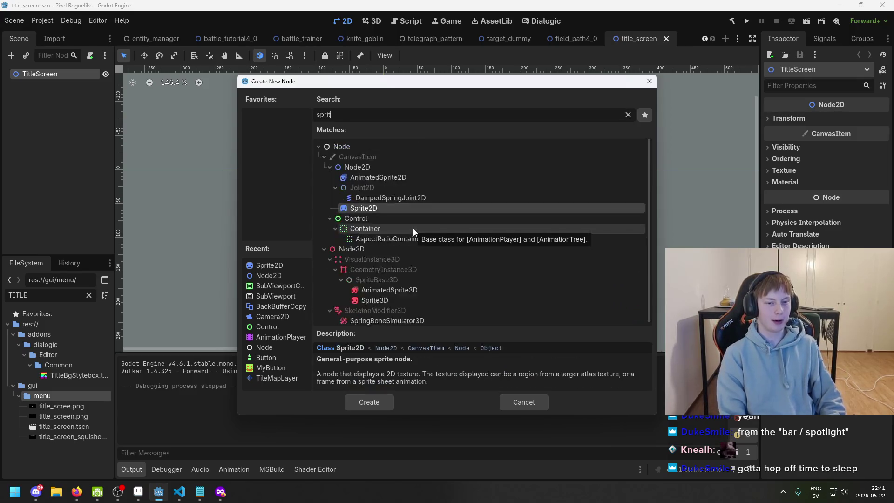
type("e")
double_click(421, 186)
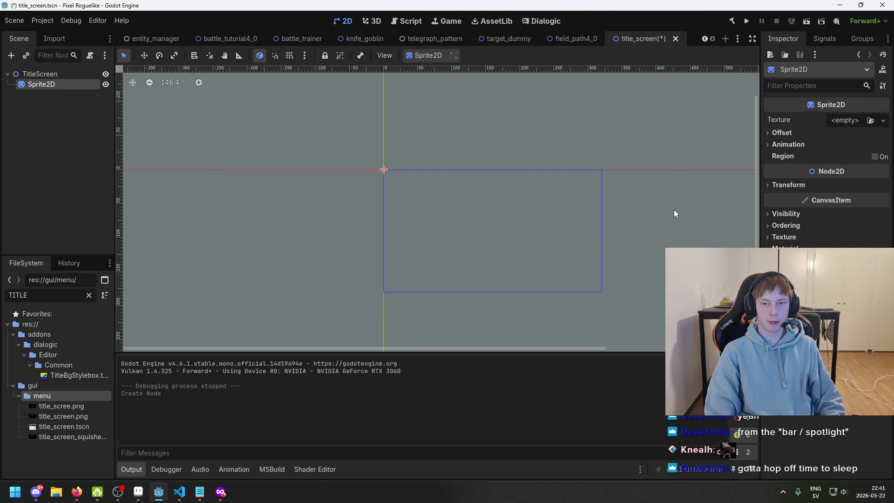
Step: Delete the old title_screen.png and rename title_scree.png to title_screen
scroll(482, 255, "up", 1)
left_click(85, 406)
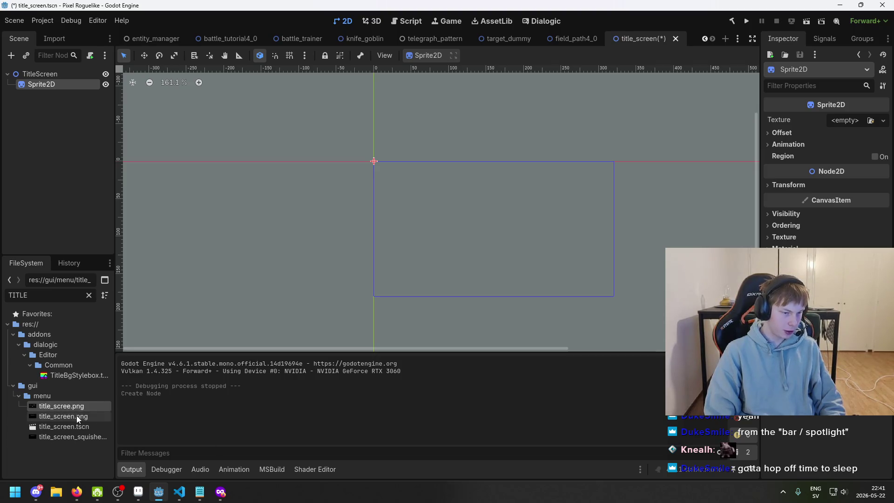
left_click(77, 419)
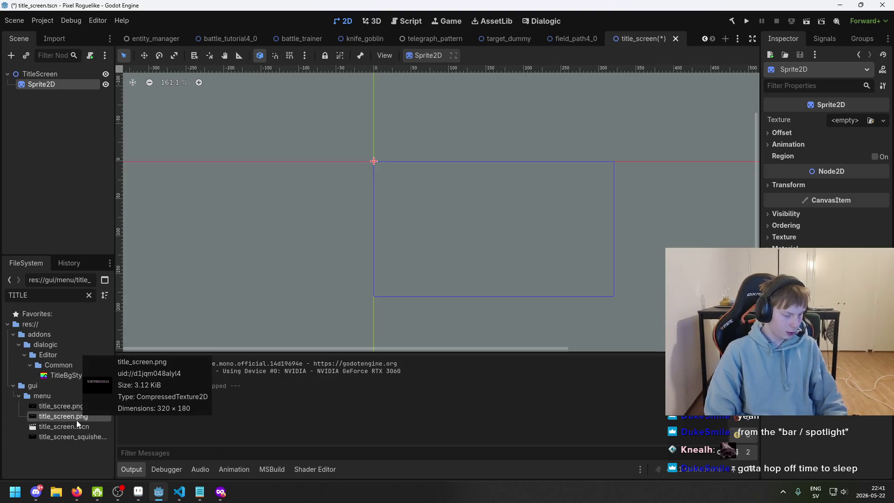
key("Delete")
key("Return")
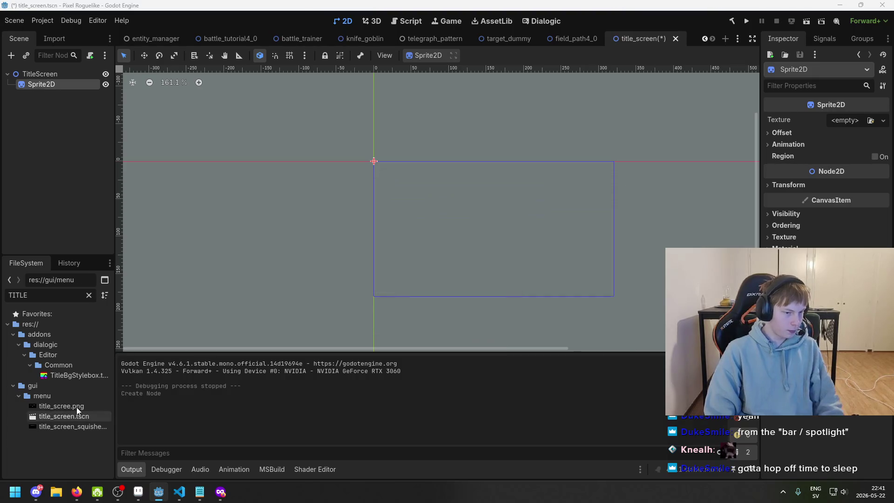
key("F2")
type("title_screen")
key("Return")
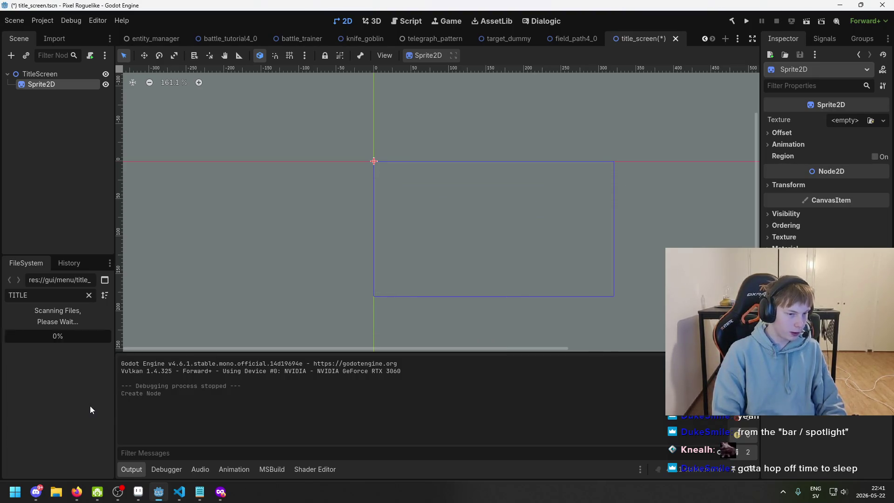
Step: Assign title_screen.png as the Sprite2D texture and place the sprite at (160, 90)
mouse_move(63, 406)
left_mouse_down()
mouse_move(813, 226)
mouse_move(850, 123)
left_mouse_up()
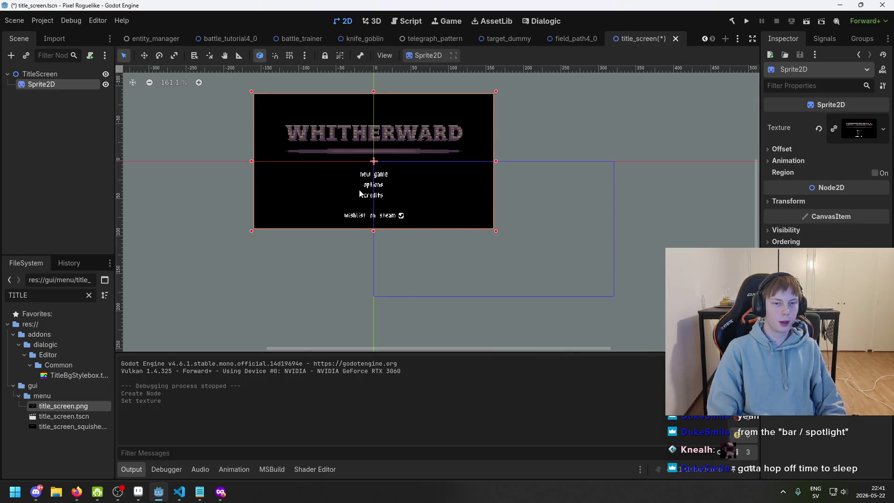
key("w")
mouse_move(421, 208)
left_mouse_down()
mouse_move(545, 259)
mouse_move(514, 262)
left_mouse_up()
scroll(507, 261, "up", 1)
scroll(401, 169, "up", 3)
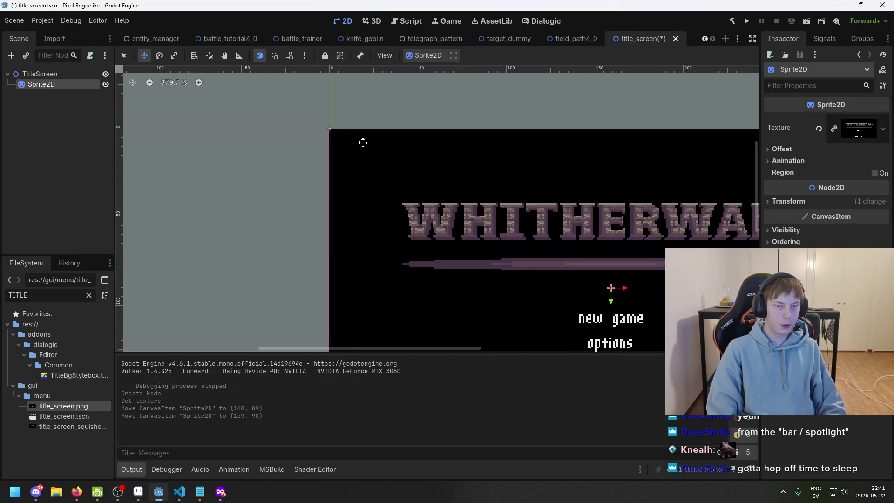
left_click_drag(363, 143, 365, 141)
scroll(320, 132, "up", 5)
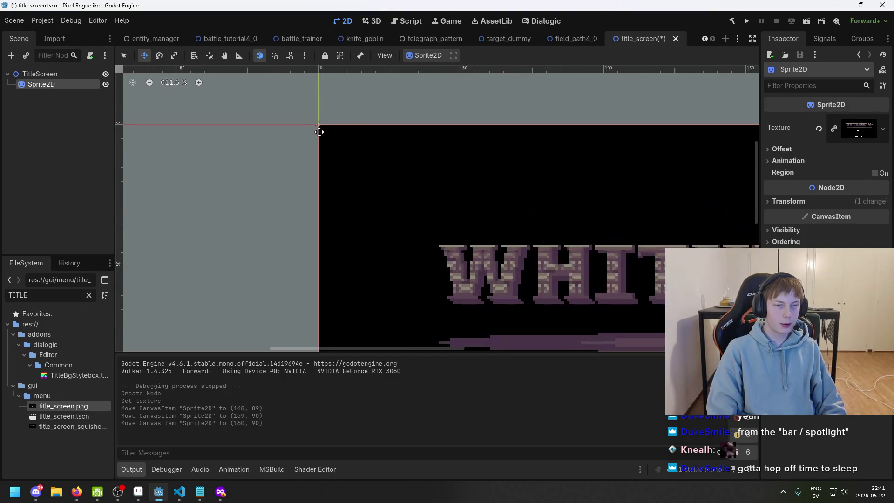
scroll(313, 123, "down", 4)
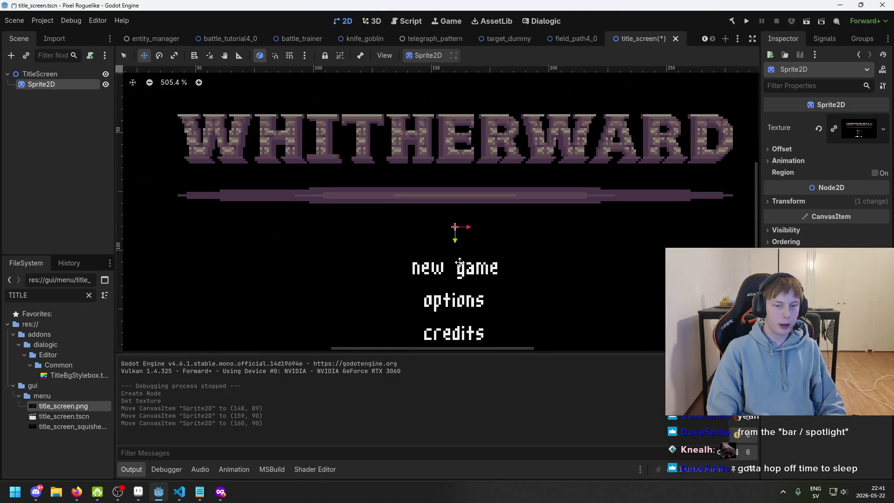
scroll(491, 277, "down", 3)
scroll(516, 291, "up", 2)
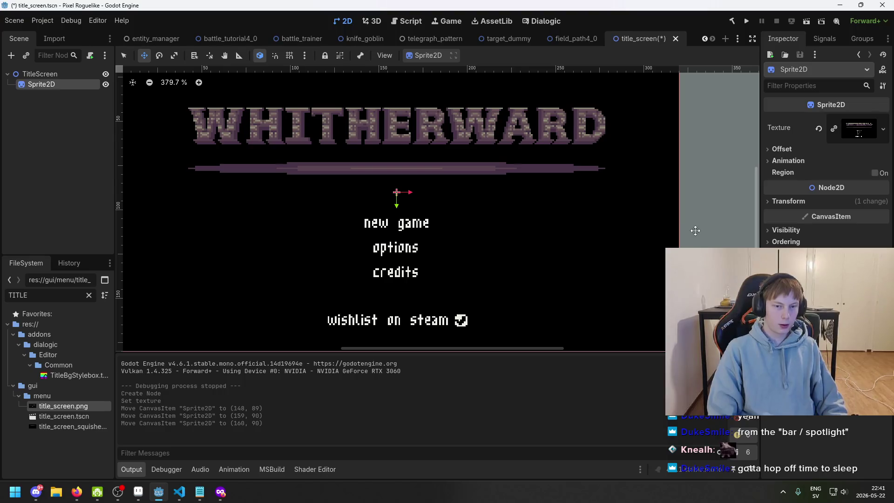
key("Escape")
Step: Save the title screen scene, then return to the mockup in Aseprite
key("ctrl+s")
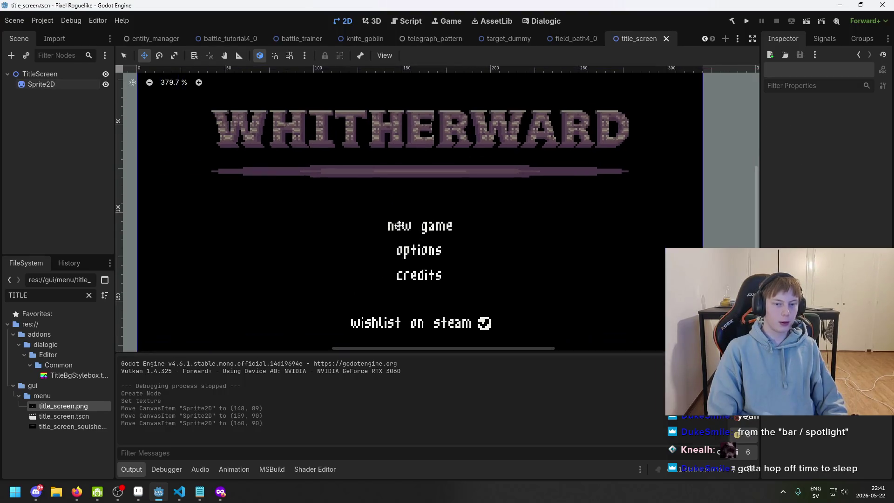
scroll(359, 210, "down", 1)
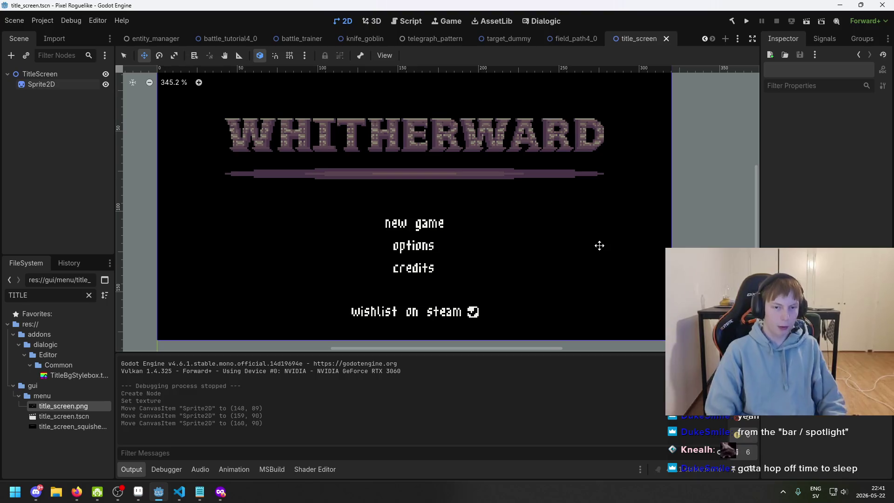
scroll(419, 218, "down", 1)
scroll(419, 218, "down", 2)
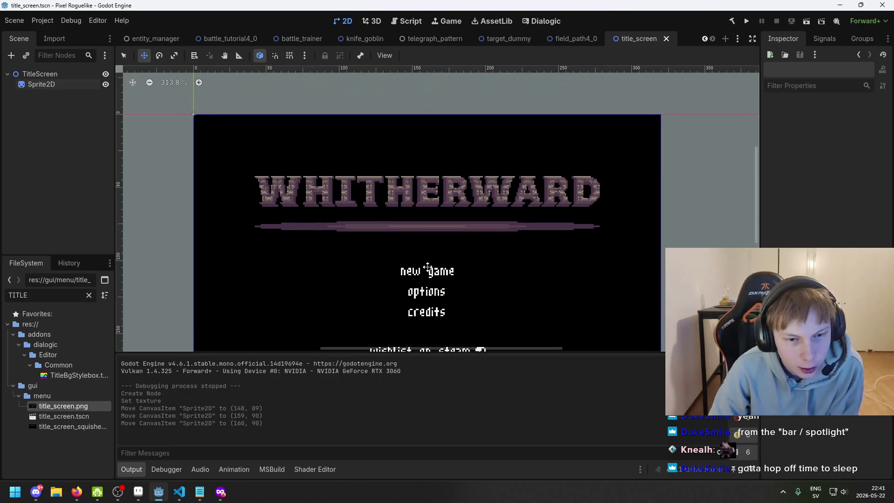
scroll(410, 218, "up", 1)
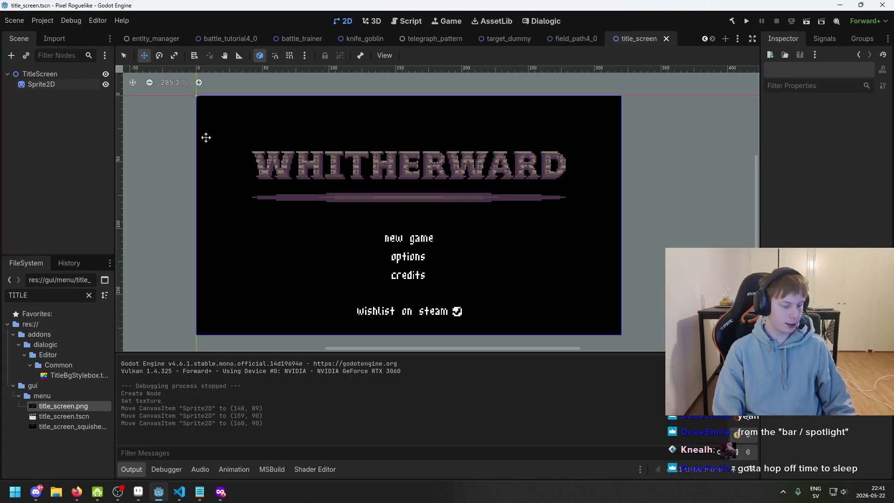
scroll(318, 175, "up", 1)
right_click(45, 85)
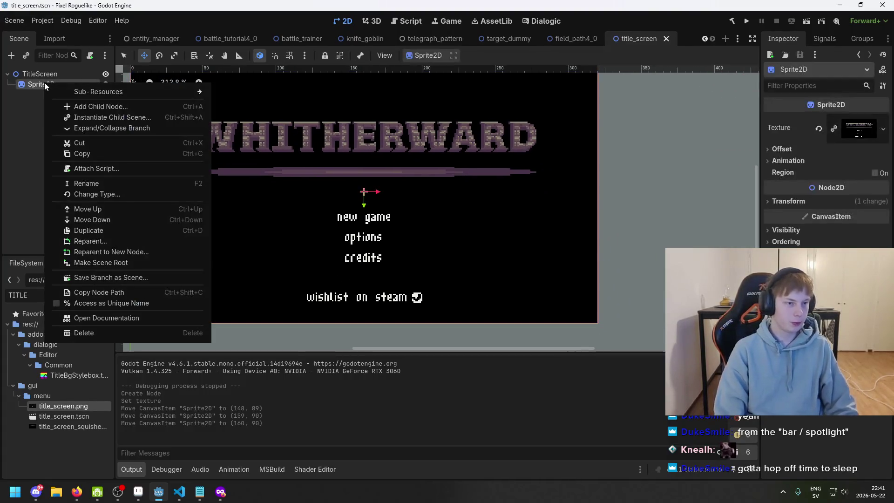
left_click(29, 130)
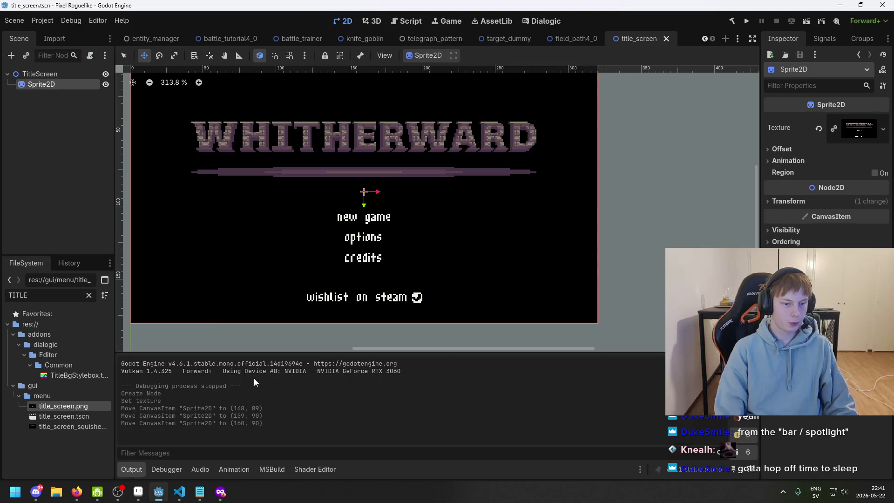
left_click(138, 492)
Step: Toggle WHITHERWARD and options9 layer visibility to check which layers hold the title and menu
scroll(323, 295, "up", 1)
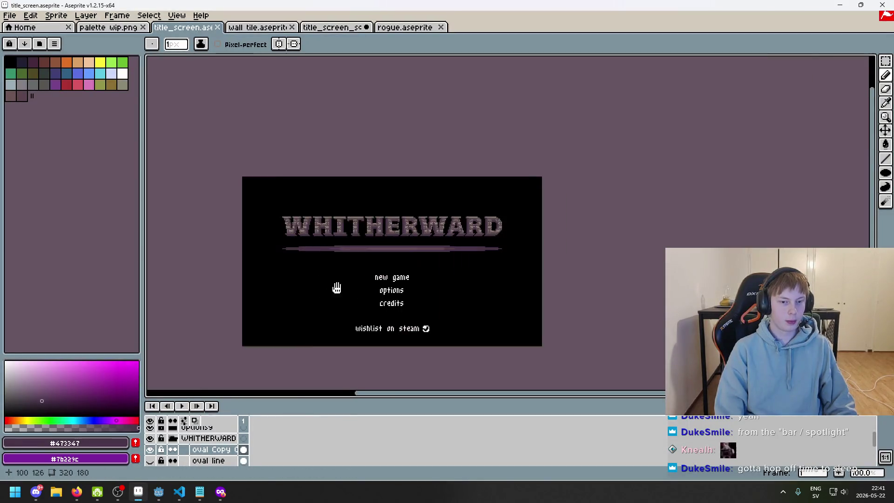
scroll(178, 450, "up", 1)
left_click(174, 449)
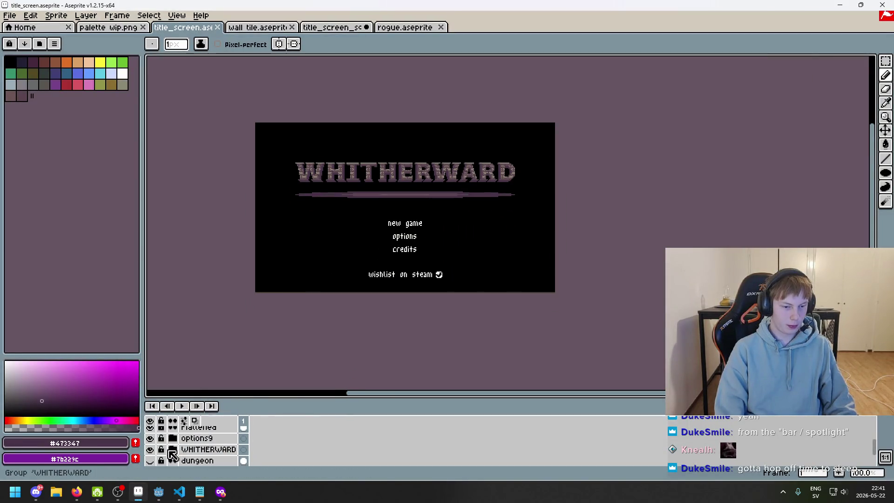
left_click(150, 449)
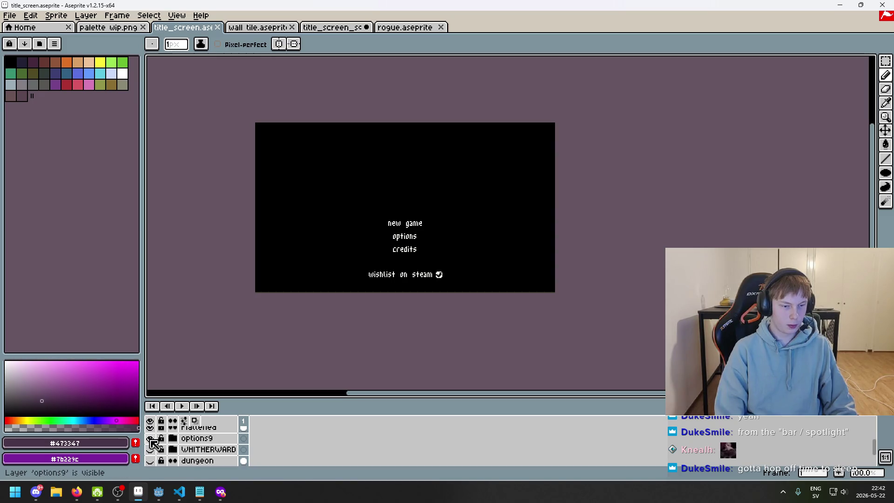
left_click(150, 450)
scroll(156, 455, "up", 1)
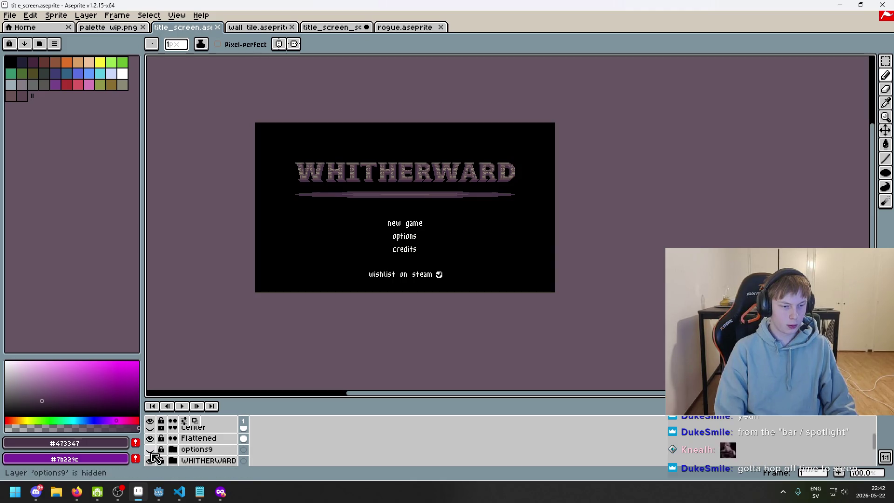
left_click(150, 460)
left_click(150, 438)
left_click(150, 438)
left_click(149, 448)
left_click(150, 460)
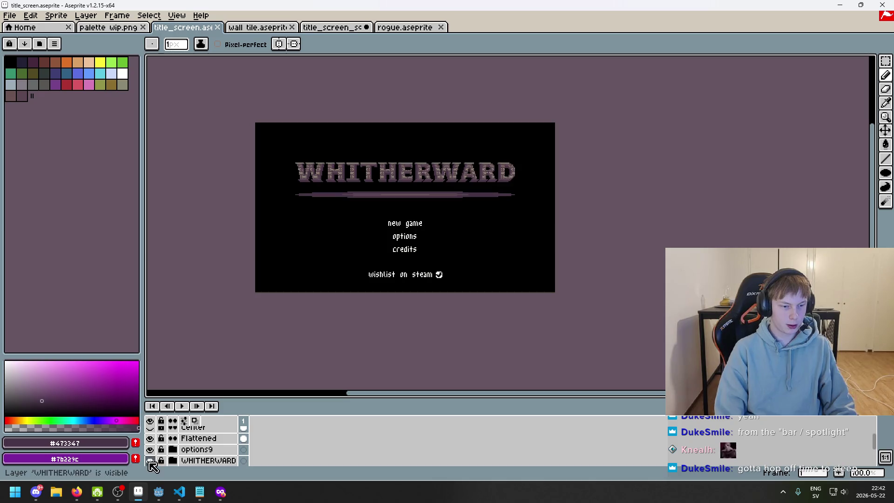
Step: Sample the cream menu text colour #eeeee5 and delete the Flattened layer
left_click(198, 438)
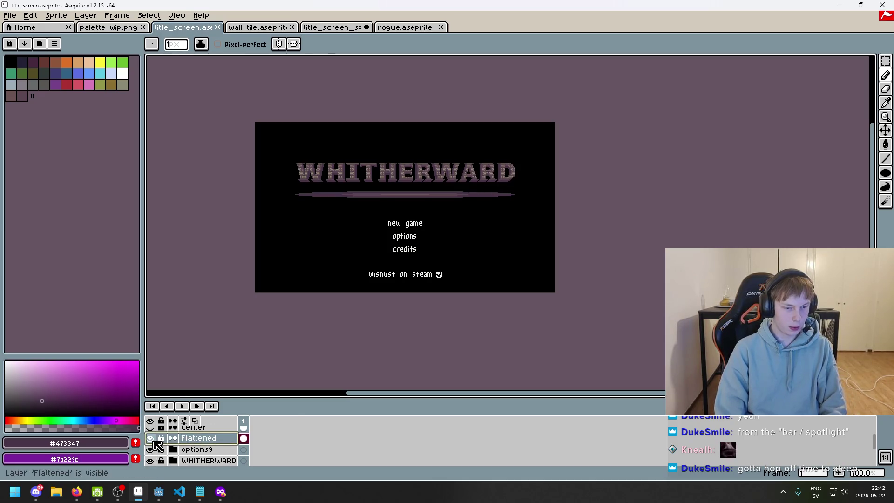
key("Delete")
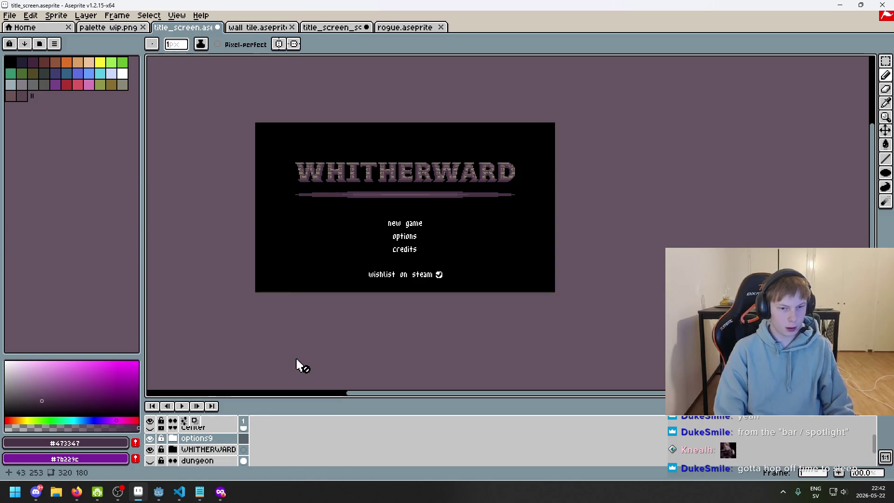
key("ctrl+z")
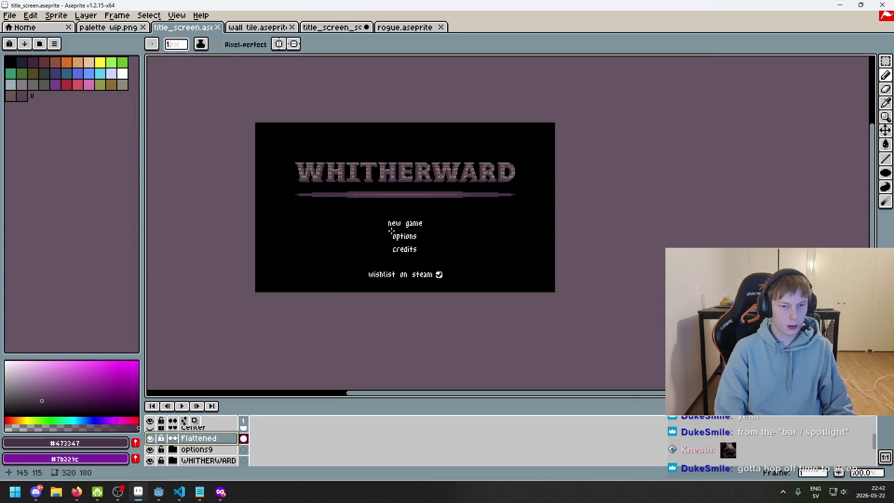
scroll(394, 229, "up", 6)
key("i")
left_click(371, 185)
key("b")
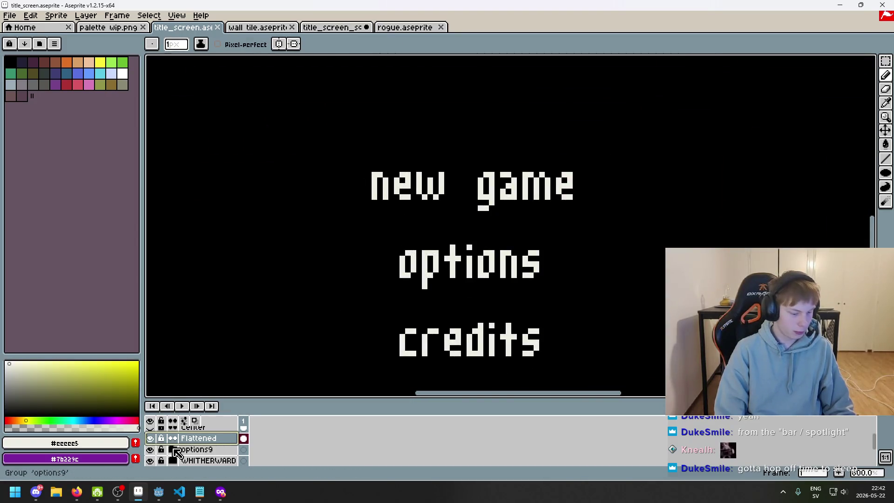
key("Delete")
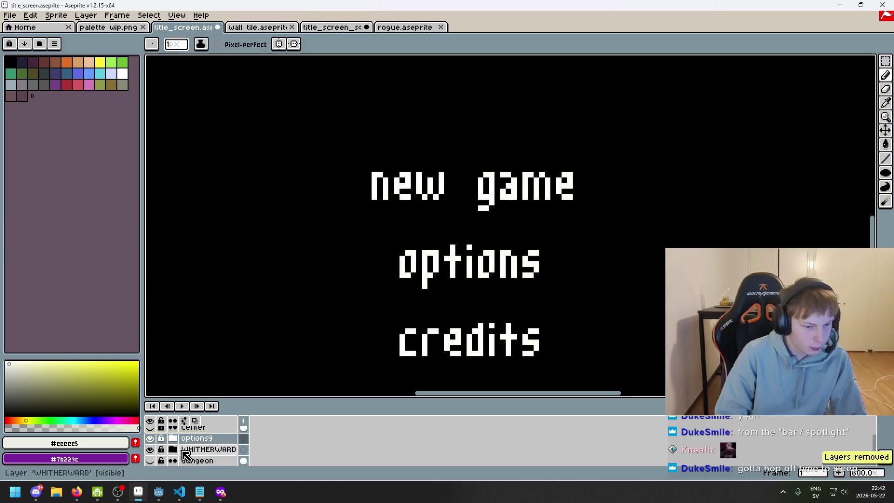
left_click(174, 439)
Step: Fill the new game, options and credits text with cream using a non-contiguous bucket fill
left_click(212, 438)
key("g")
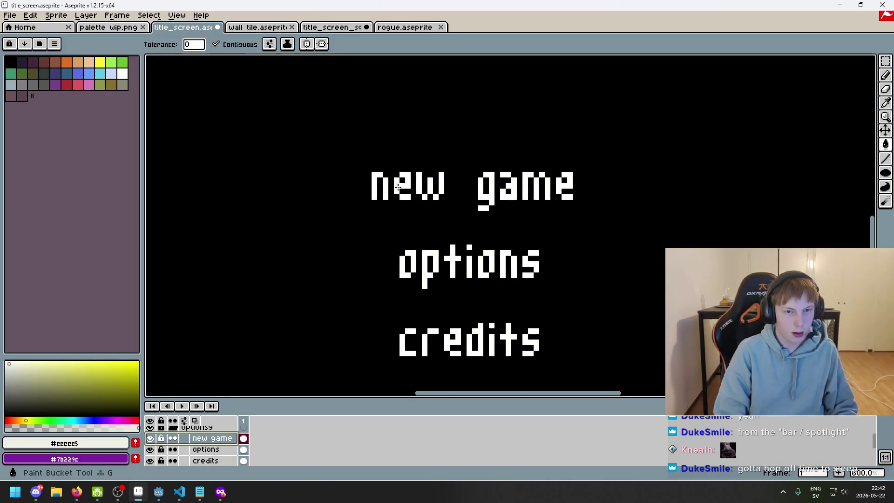
left_click(218, 44)
left_click(400, 180)
left_click(212, 449)
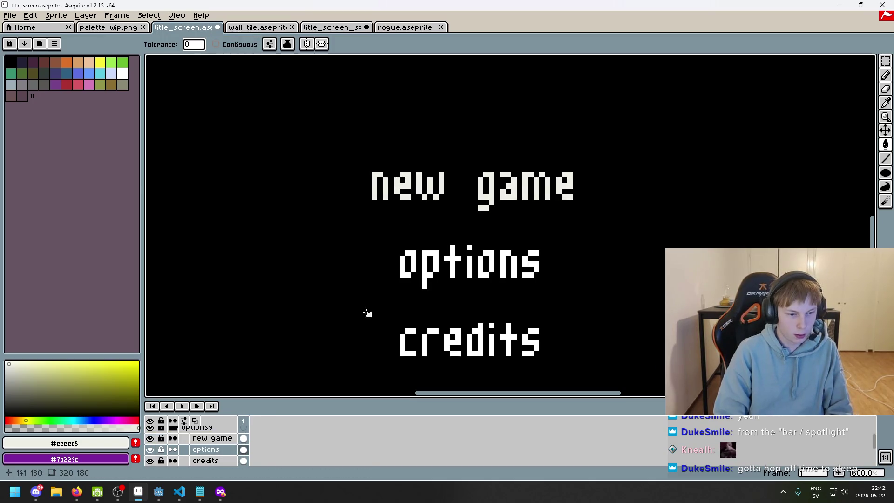
left_click(407, 262)
scroll(401, 288, "down", 1)
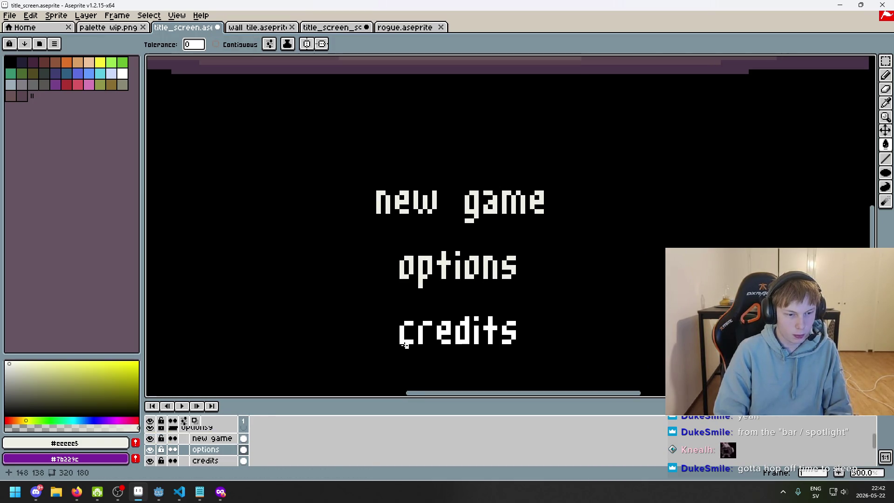
left_click(404, 344)
scroll(326, 280, "down", 5)
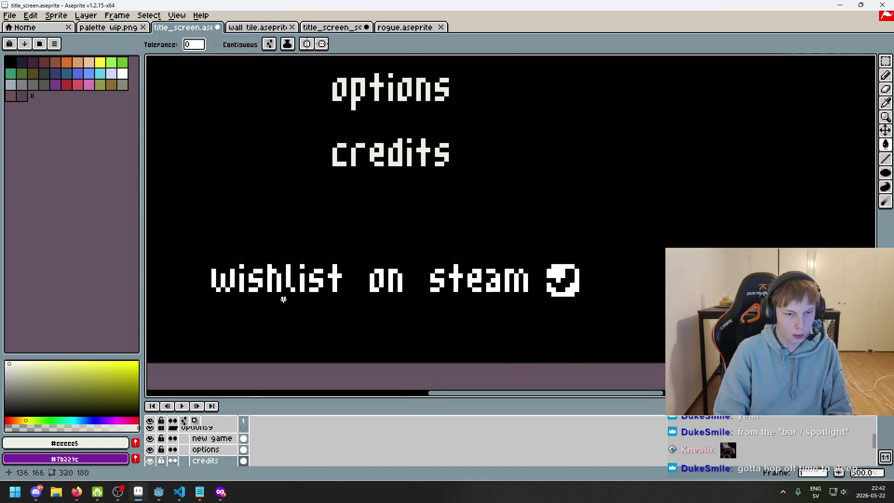
scroll(209, 447, "down", 2)
Step: Show the wishlist on steam layer and save title_screen.aseprite
left_click(212, 438)
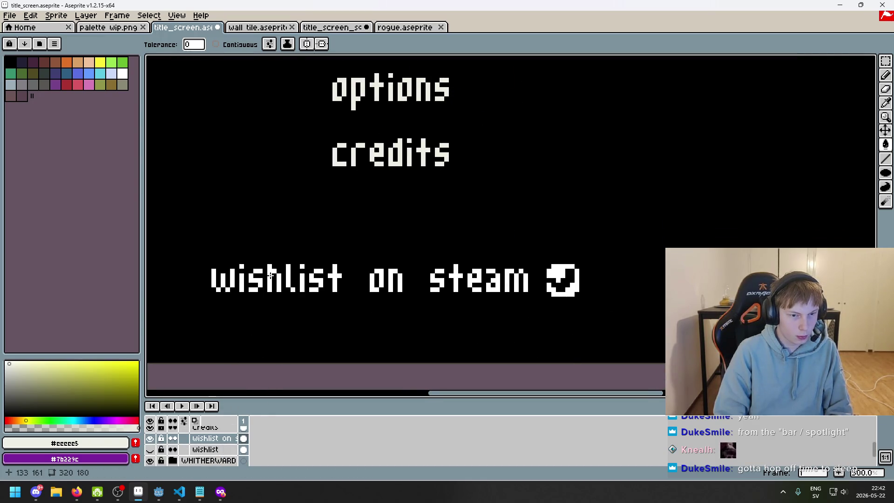
left_click(149, 449)
scroll(372, 283, "up", 1)
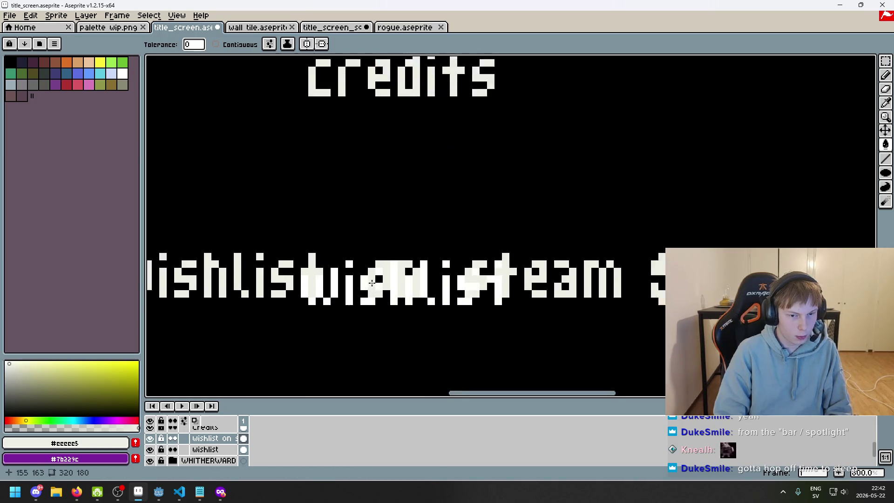
scroll(372, 282, "up", 1)
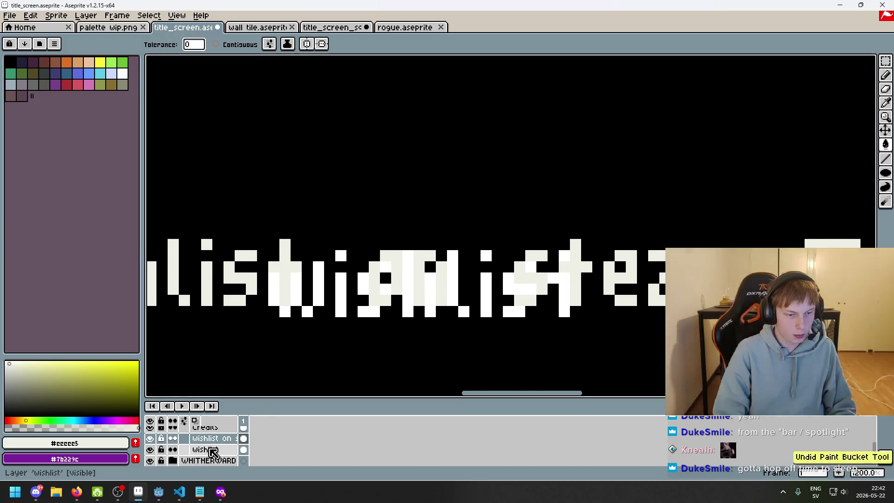
left_click(213, 449)
key("ctrl+s")
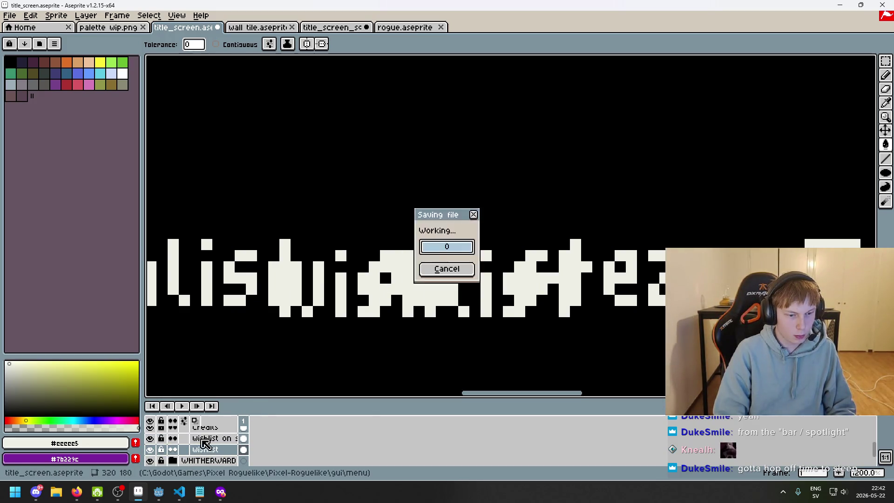
left_click(150, 450)
scroll(185, 441, "up", 3)
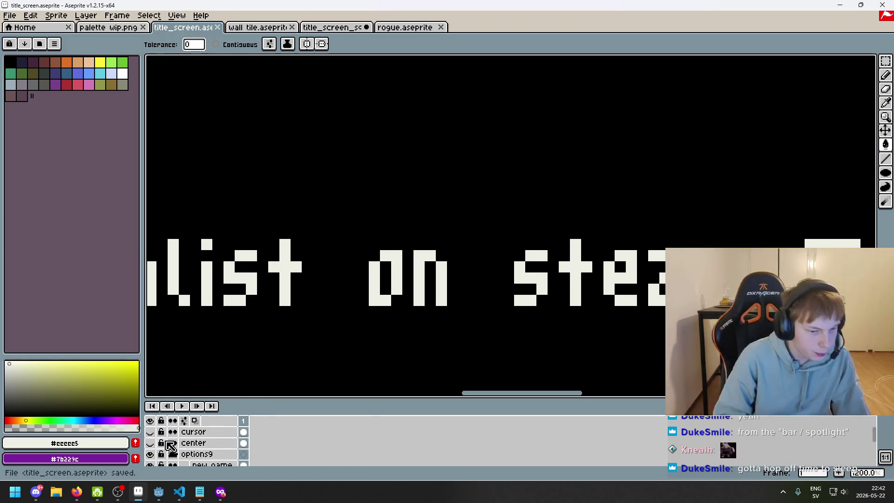
left_click(150, 454)
left_click(150, 455)
scroll(244, 323, "down", 5)
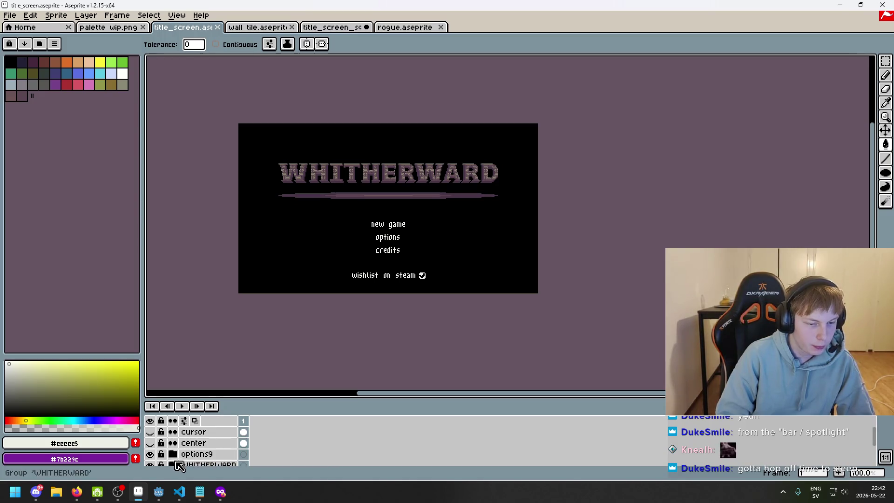
scroll(178, 466, "down", 1)
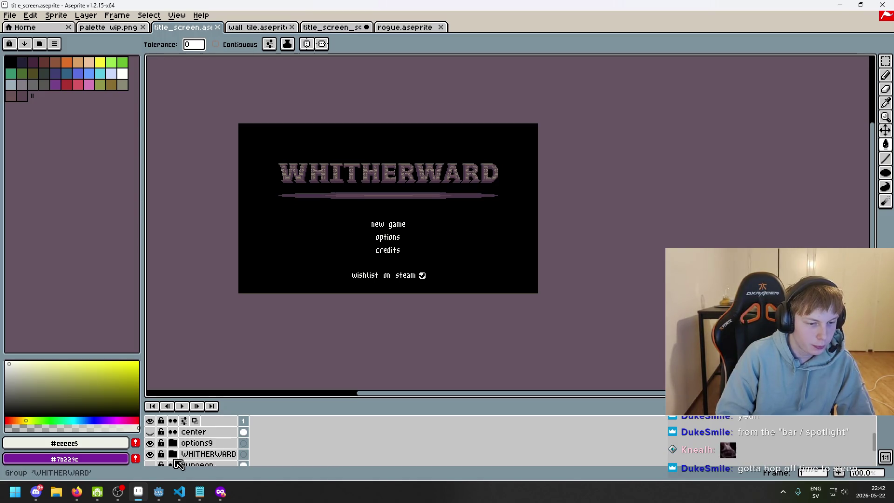
Step: Hide the WHITHERWARD group and begin an export, then cancel it
left_click(150, 454)
left_click(9, 16)
left_click(65, 83)
left_click(456, 191)
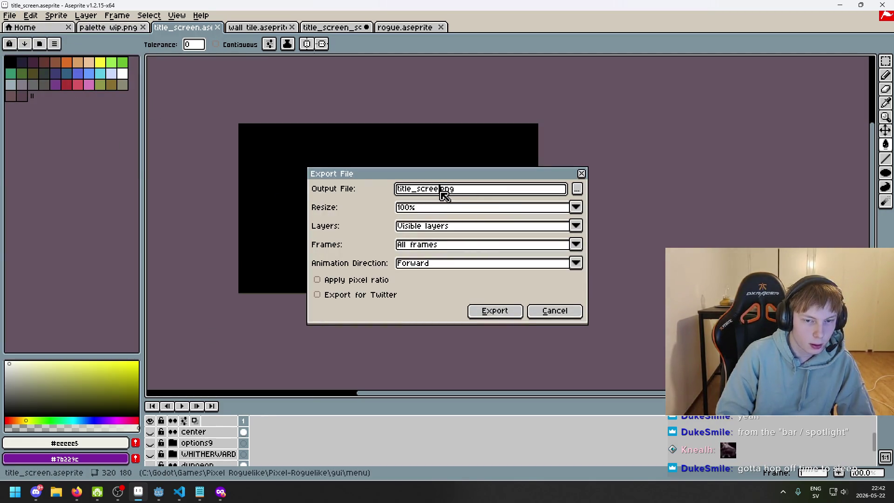
key("BackSpace")
key("BackSpace")
key("BackSpace")
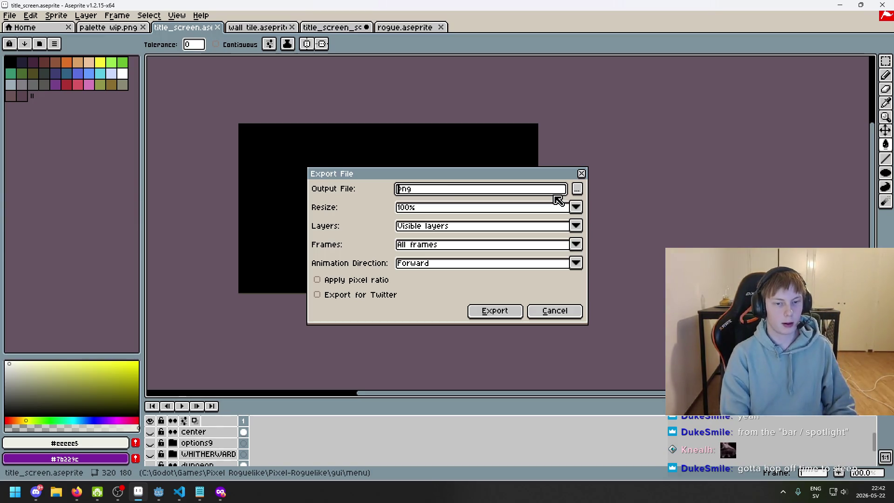
type("background.")
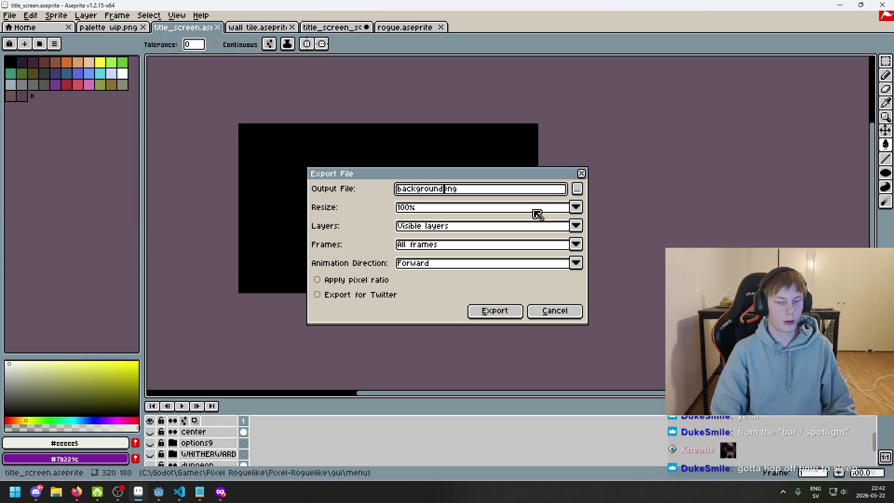
left_click(554, 311)
Step: Show the cursor layer and expand the options9 and WHITHERWARD groups
scroll(237, 448, "up", 1)
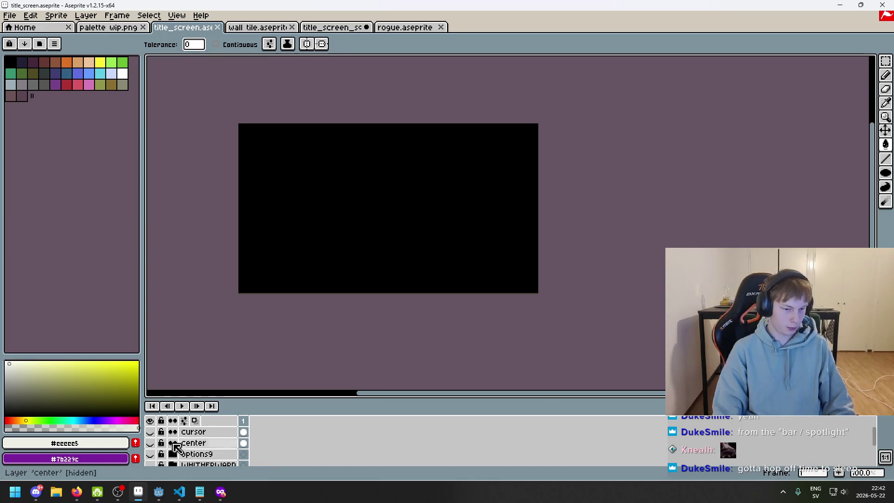
left_click(151, 443)
left_click(151, 443)
left_click(151, 432)
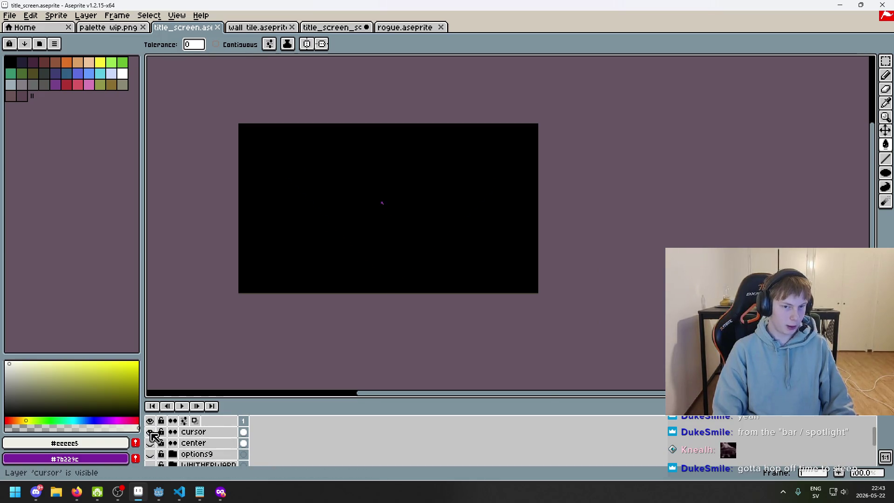
scroll(155, 458, "down", 1)
left_click(173, 444)
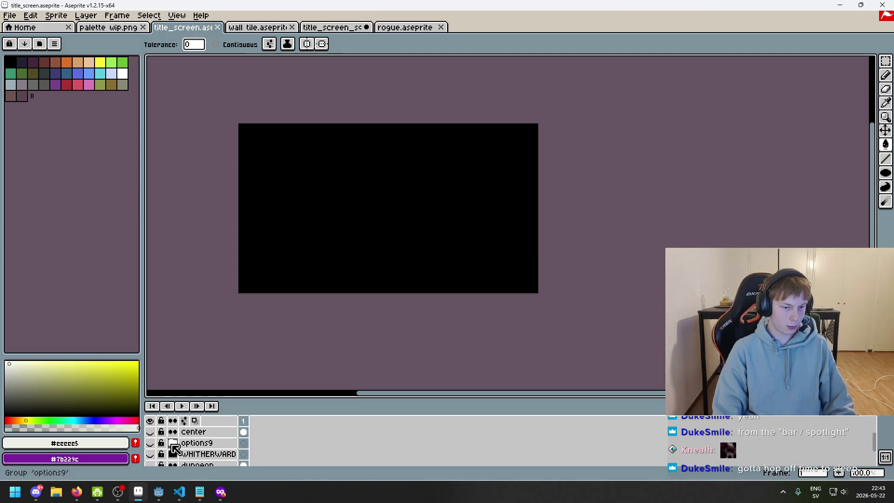
left_click(173, 454)
scroll(175, 451, "down", 2)
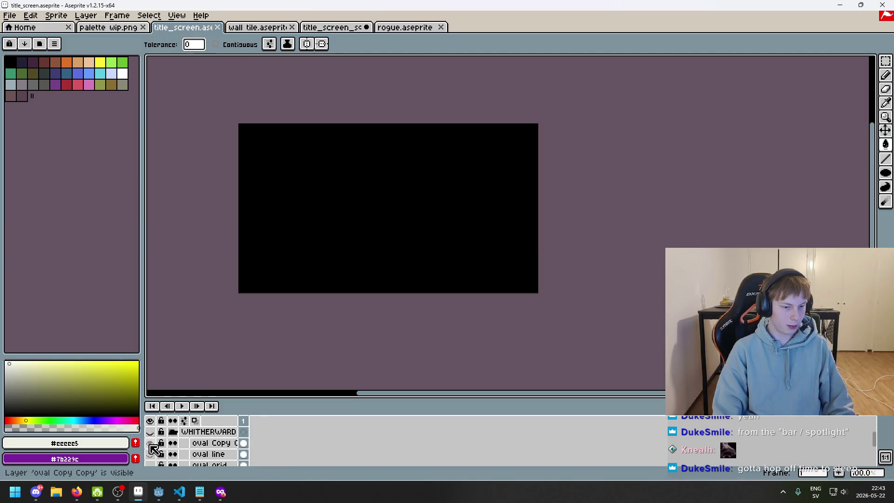
Step: Toggle the title and oval Copy Copy bar visibility to identify the underline bar layer
left_click(151, 443)
left_click(151, 444)
left_click(151, 445)
left_click(151, 444)
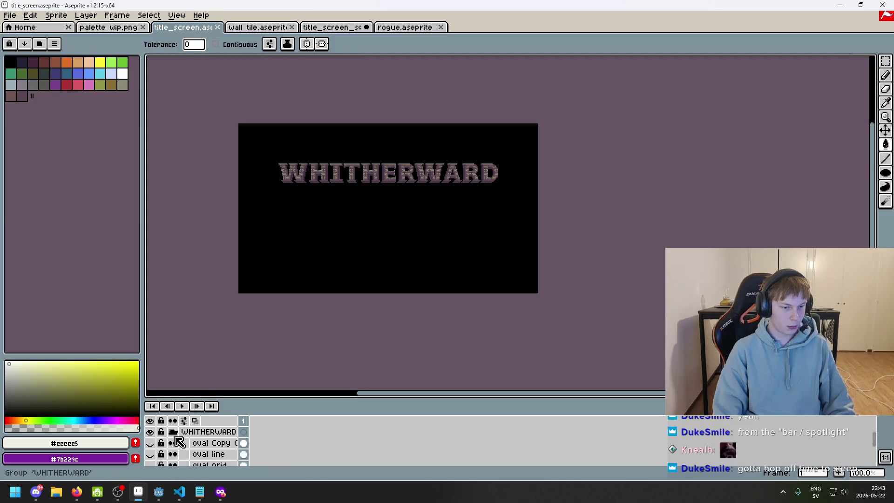
left_click(151, 445)
scroll(158, 452, "down", 1)
scroll(176, 458, "up", 2)
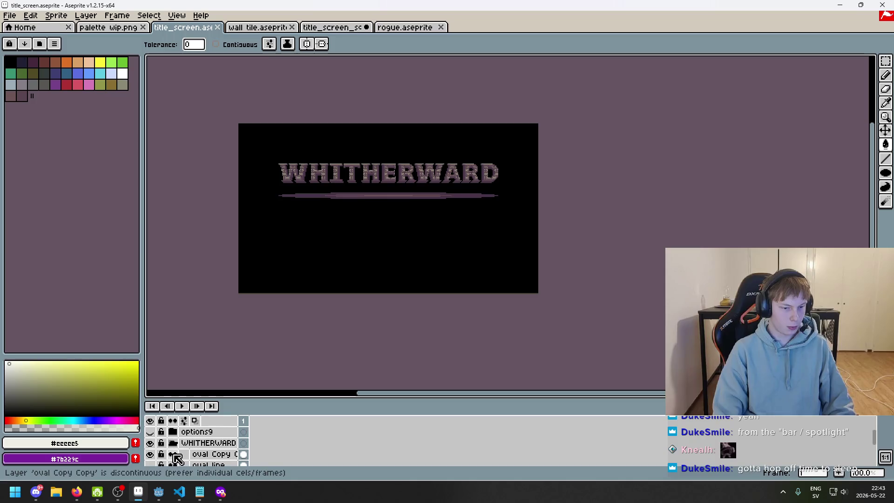
left_click(150, 454)
left_click(150, 443)
left_click(150, 442)
scroll(171, 459, "down", 2)
scroll(172, 458, "down", 4)
scroll(184, 459, "up", 5)
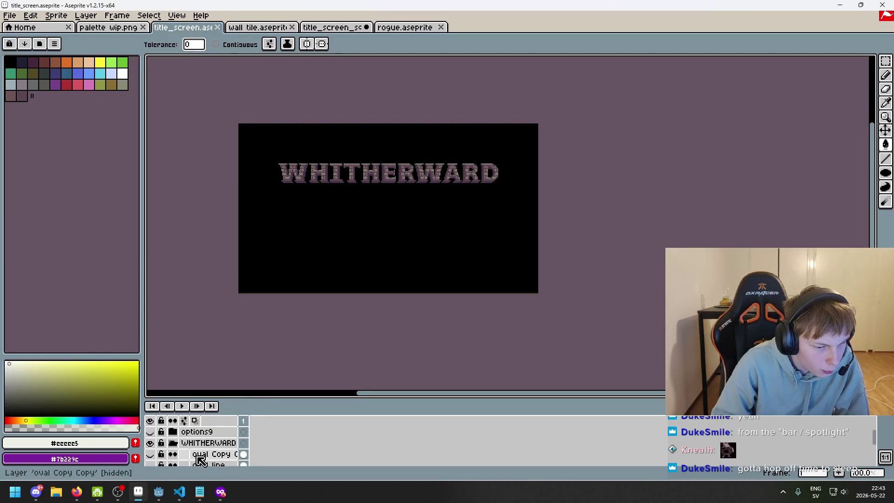
Step: Move oval Copy Copy out of the WHITHERWARD group and export only the bar as background.png
left_click_drag(200, 459, 208, 440)
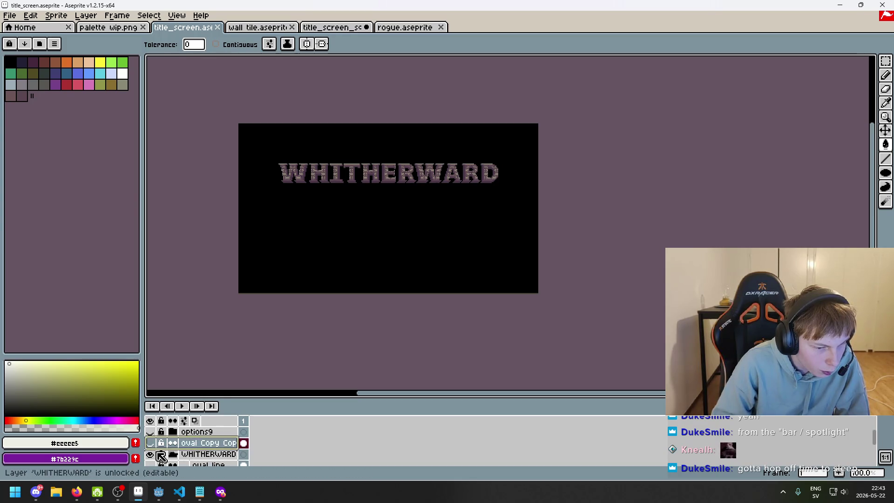
left_click(150, 454)
left_click(150, 443)
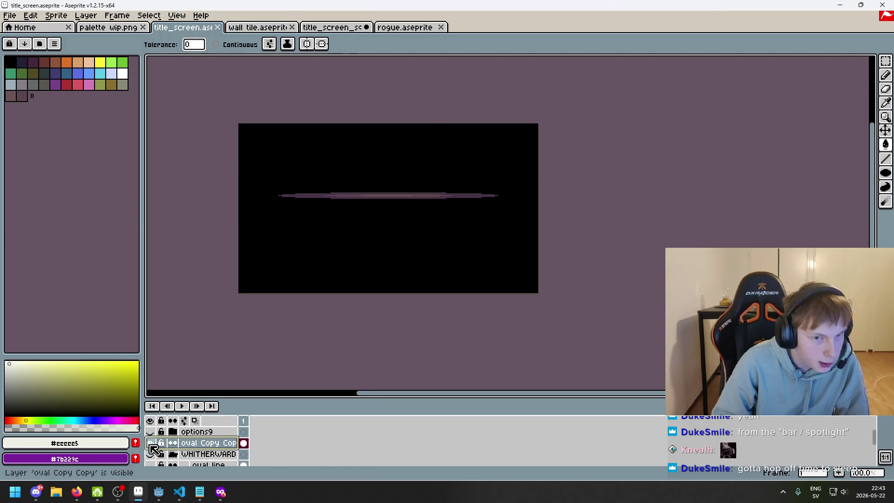
left_click(10, 15)
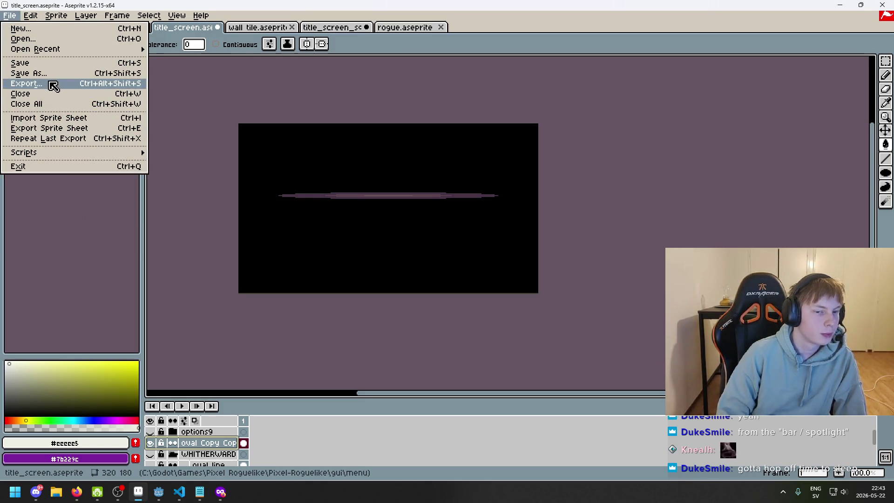
left_click(53, 86)
left_click(577, 188)
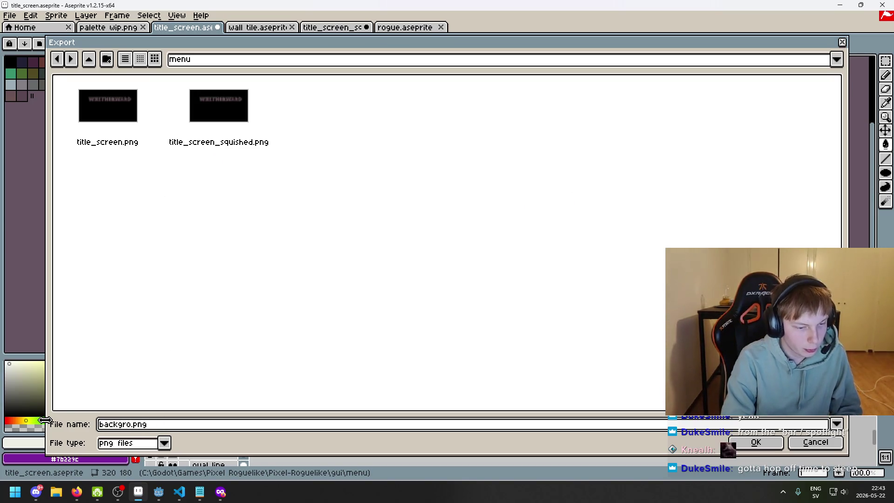
type("und")
left_click(226, 423)
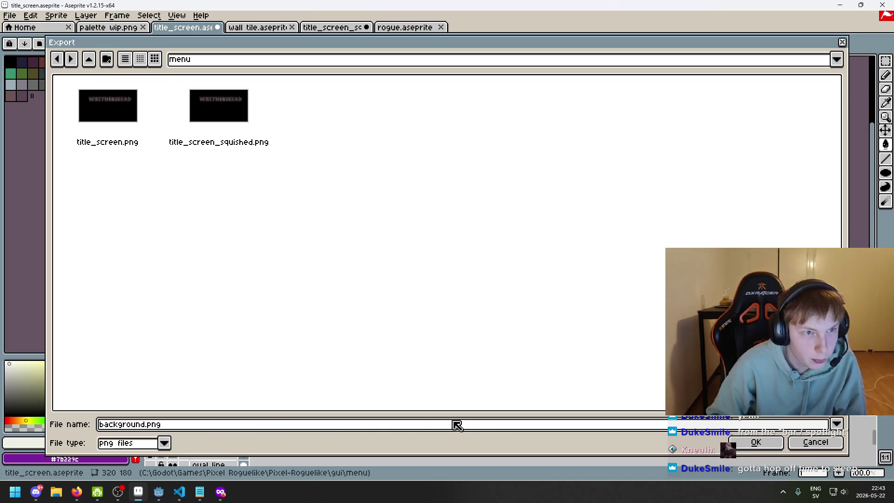
left_click(756, 444)
left_click(486, 310)
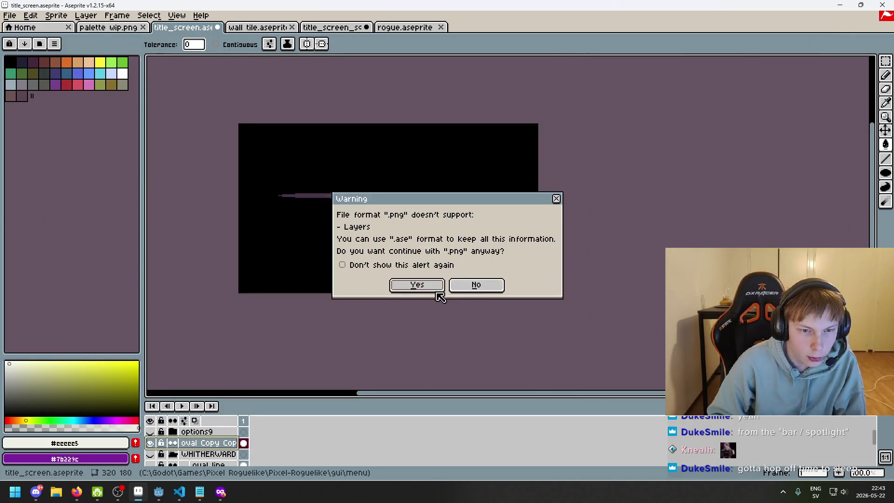
left_click(417, 283)
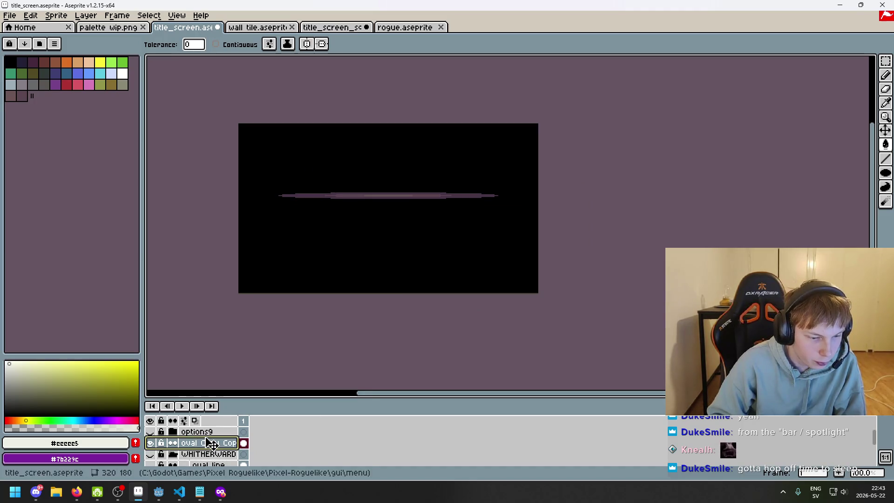
left_click(151, 443)
left_click(149, 455)
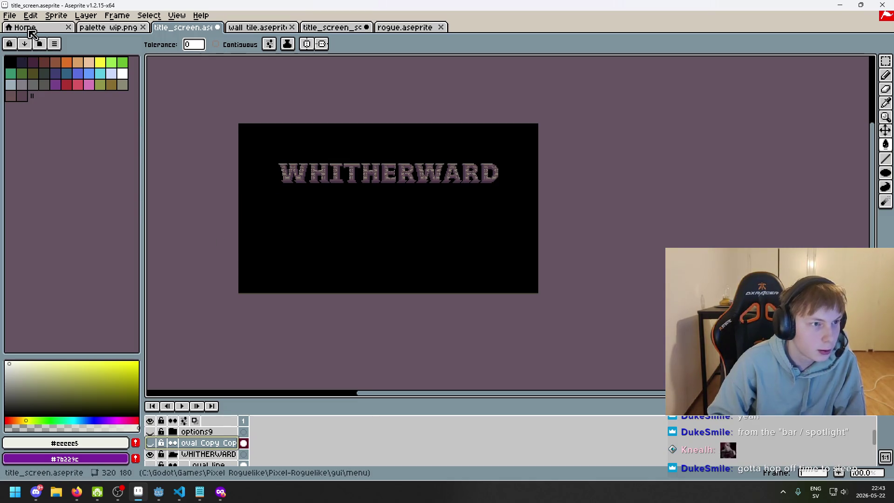
Step: Toggle the BG layer's visibility to check the title art before exporting
left_click(9, 17)
scroll(224, 445, "down", 2)
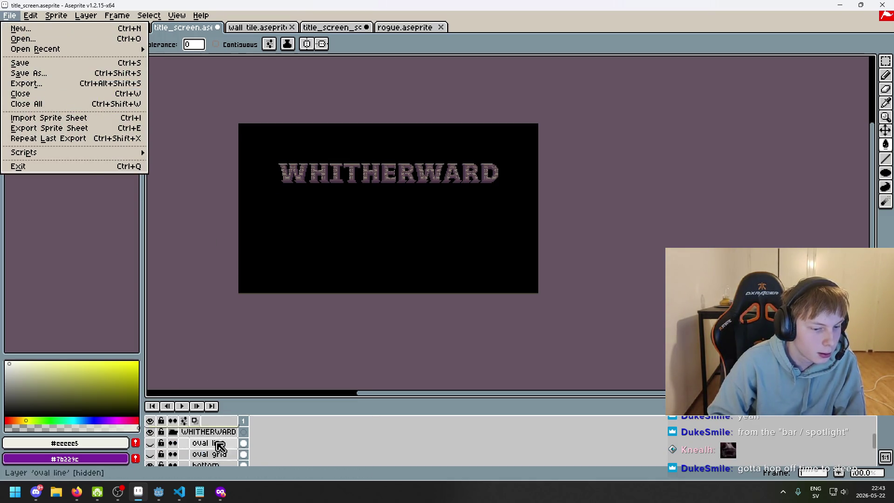
scroll(224, 454, "up", 3)
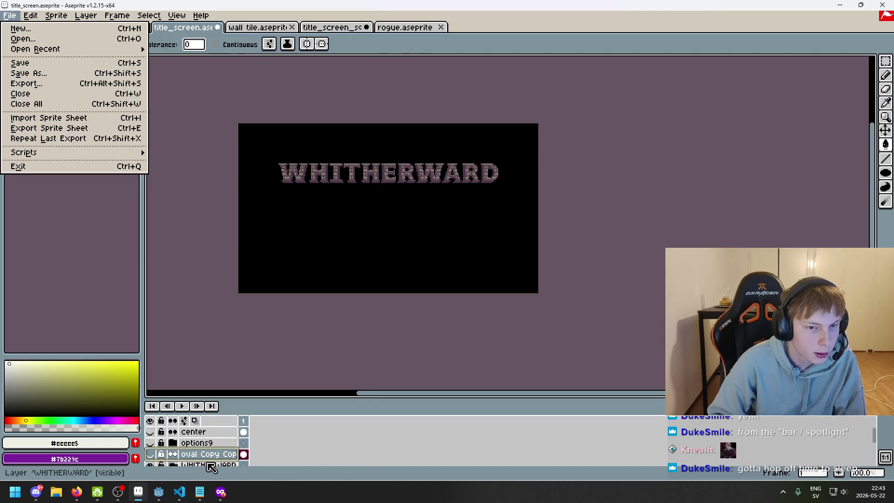
scroll(211, 467, "down", 3)
left_click(152, 460)
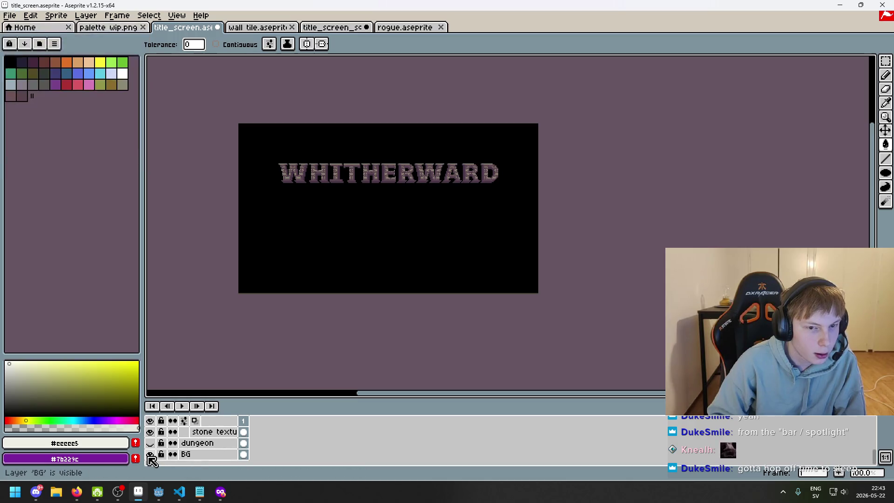
left_click(151, 456)
left_click(151, 456)
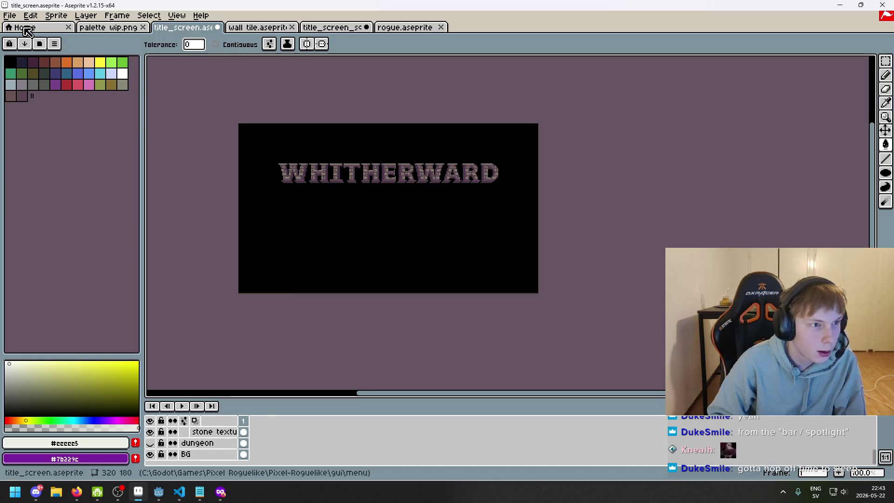
Step: Export the visible title art as whitherward.png, accepting the PNG layers warning
left_click(10, 15)
left_click(55, 84)
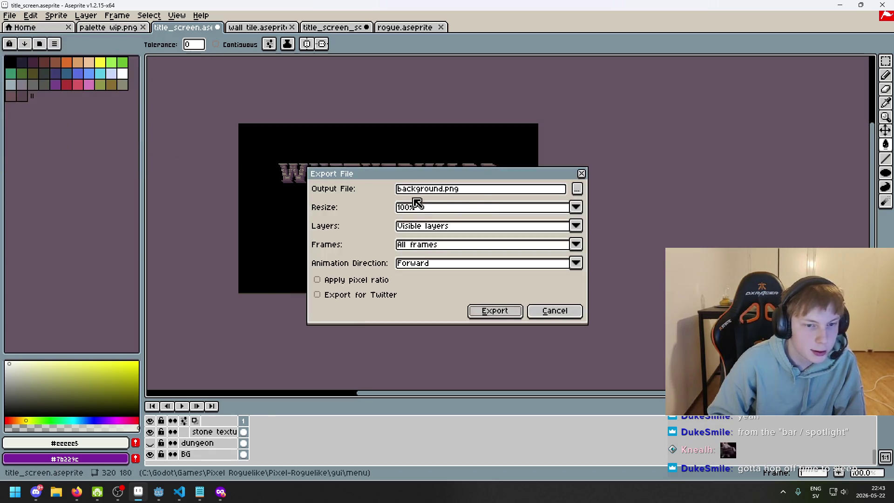
left_click(444, 190)
left_click_drag(386, 195, 326, 193)
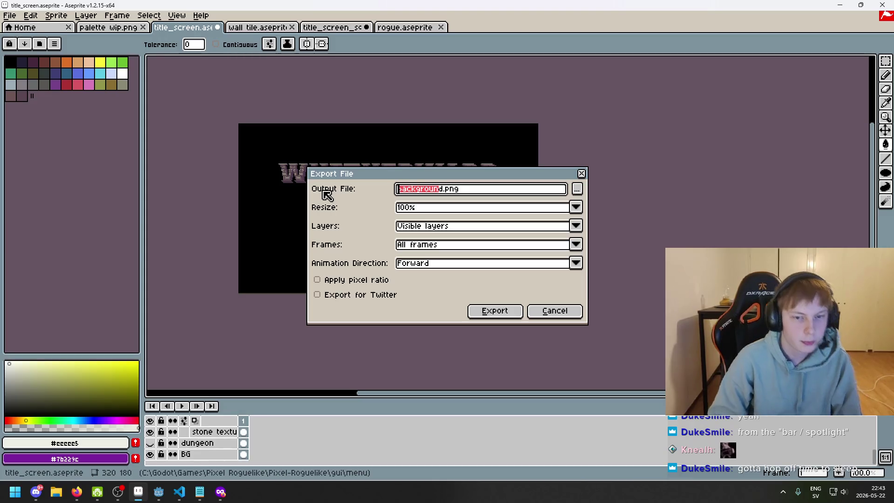
key("BackSpace")
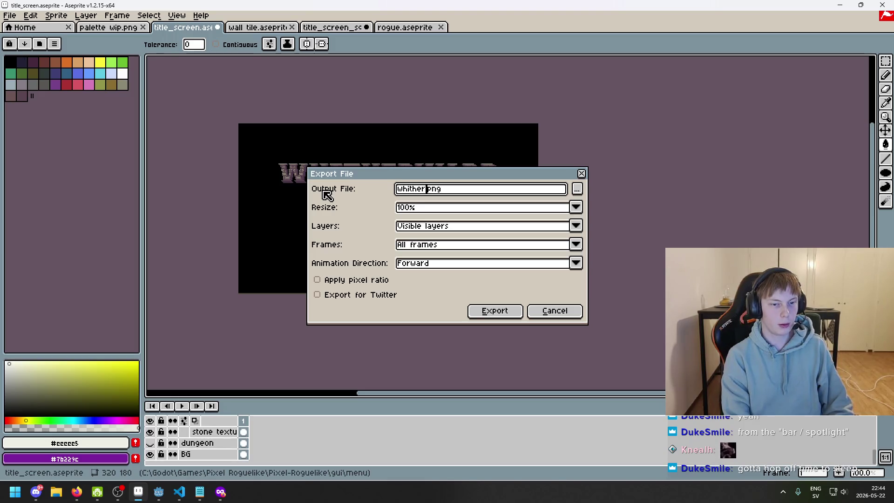
type("ward")
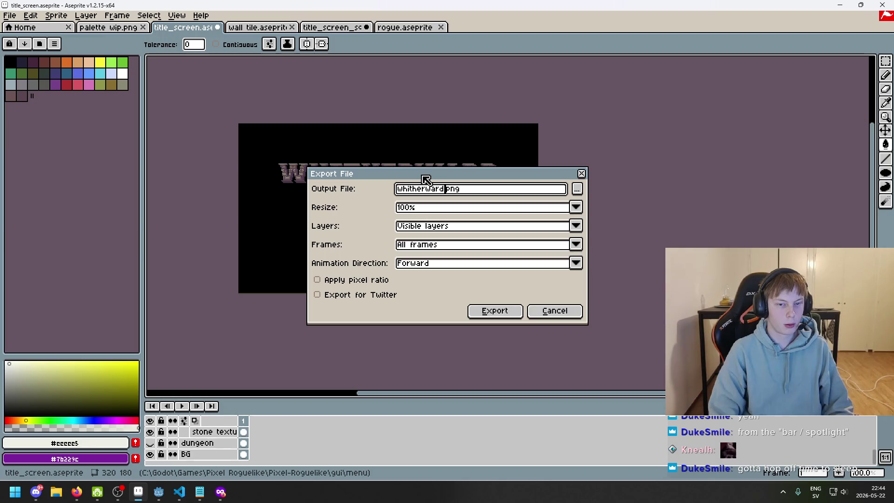
left_click(487, 314)
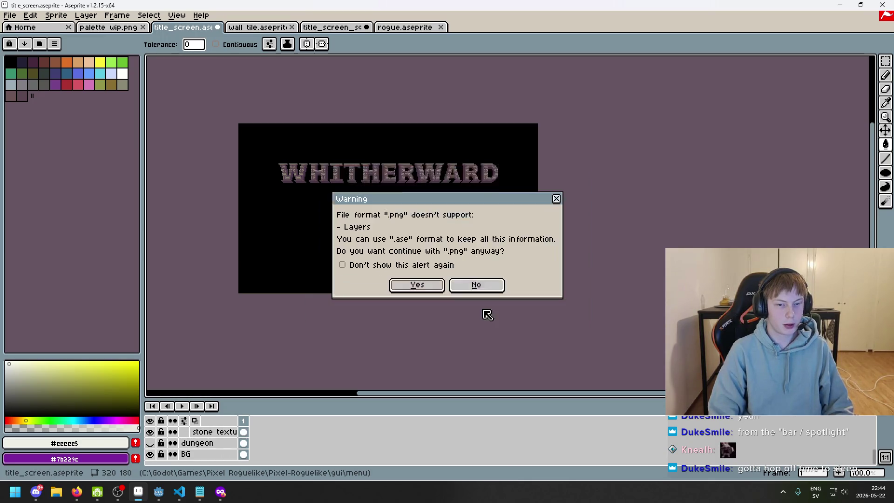
left_click(431, 285)
scroll(157, 449, "up", 1)
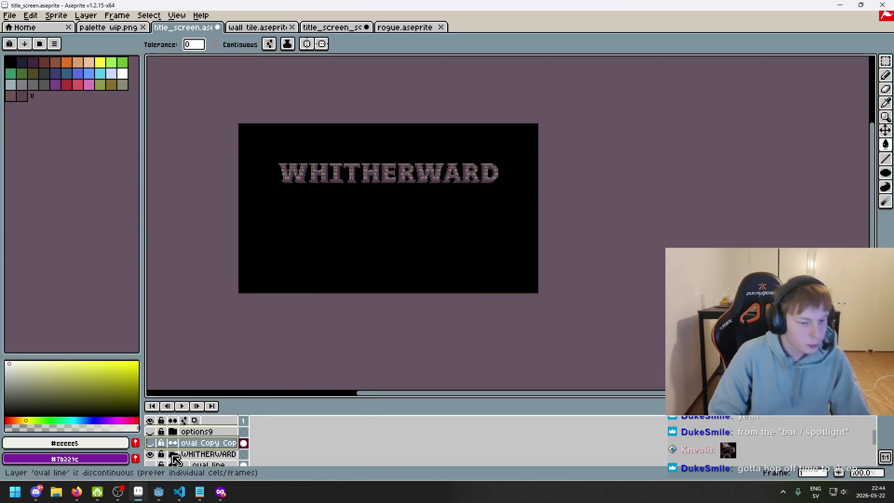
scroll(157, 451, "down", 1)
Step: Hide the WHITHERWARD title and glowing line layers and show the options9 menu text
left_click(149, 443)
left_click(150, 443)
left_click(150, 454)
left_click(150, 443)
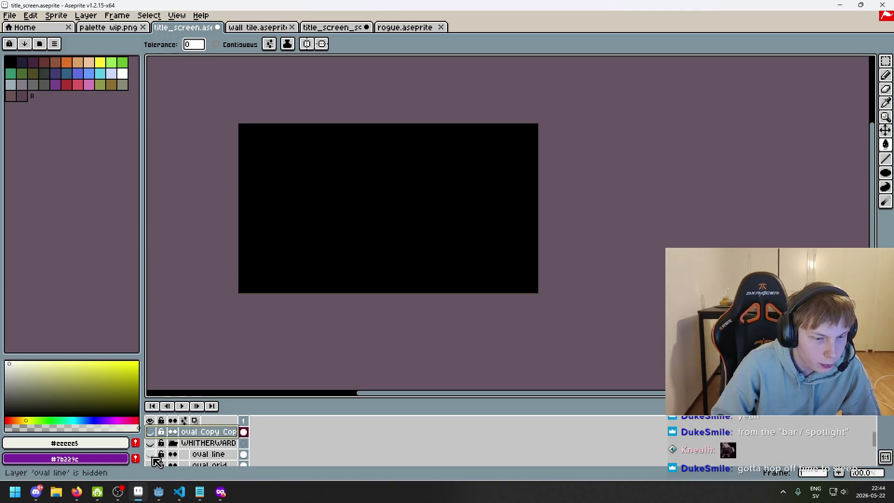
left_click(150, 443)
left_click(150, 443)
left_click(152, 433)
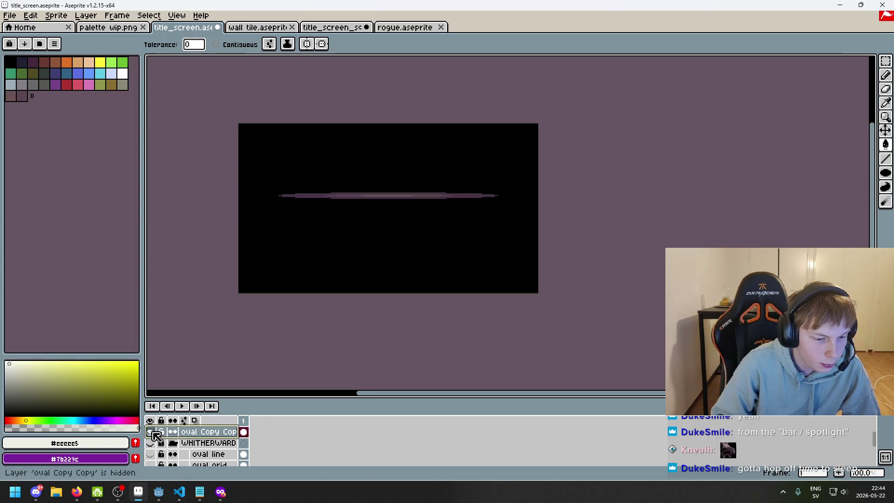
scroll(156, 435, "up", 2)
left_click(150, 454)
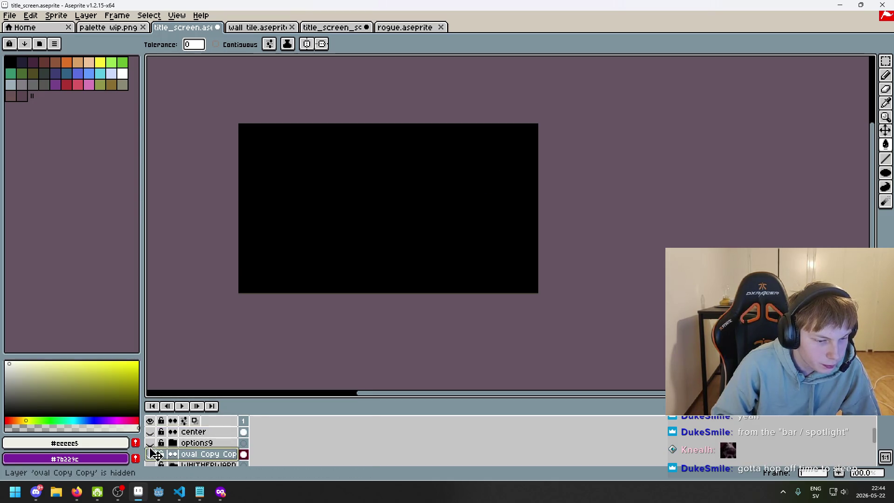
left_click(150, 443)
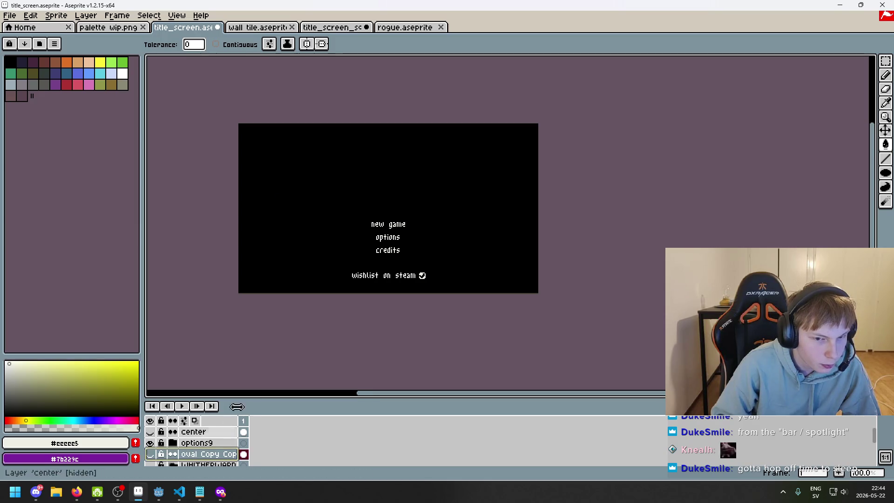
scroll(322, 284, "up", 1)
left_click_drag(322, 280, 306, 321)
scroll(302, 330, "down", 1)
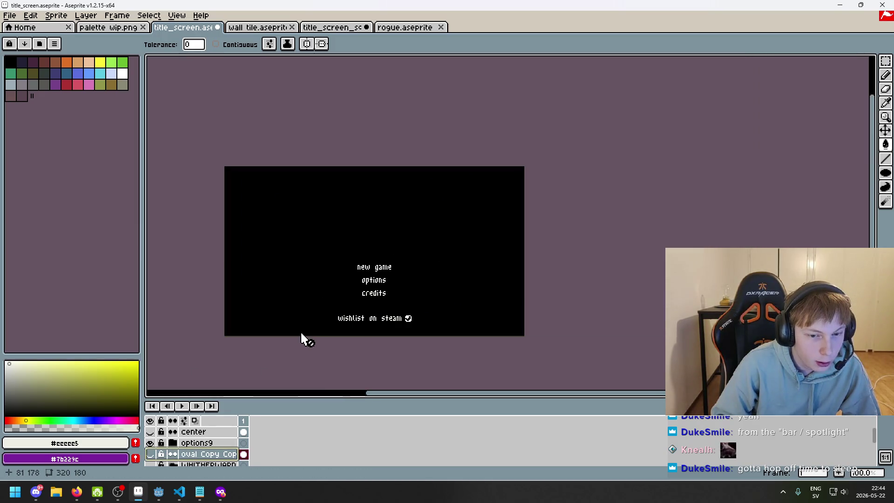
Step: Export the menu text as options.png, accept the PNG warning, then show the line layer again
left_click(10, 17)
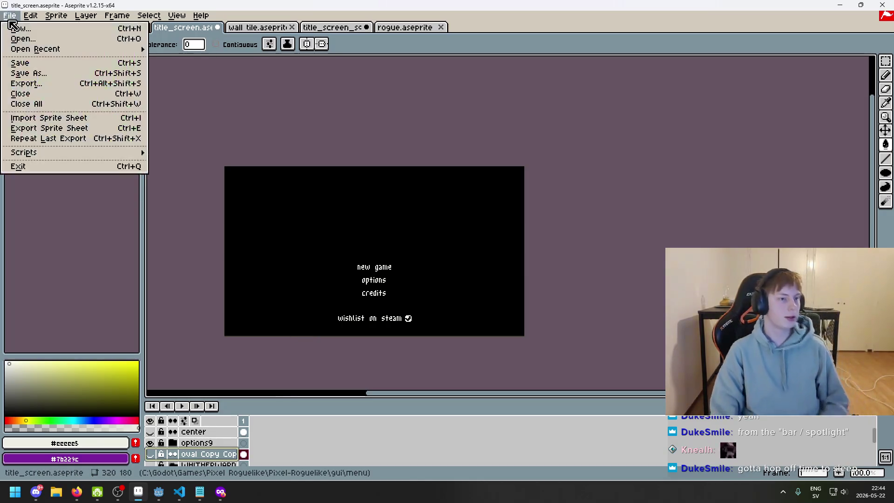
left_click(66, 84)
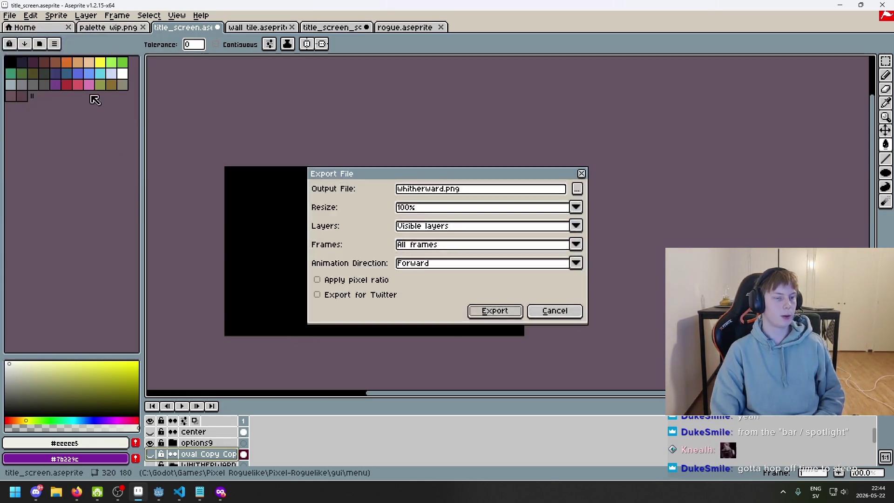
double_click(445, 190)
type("opti")
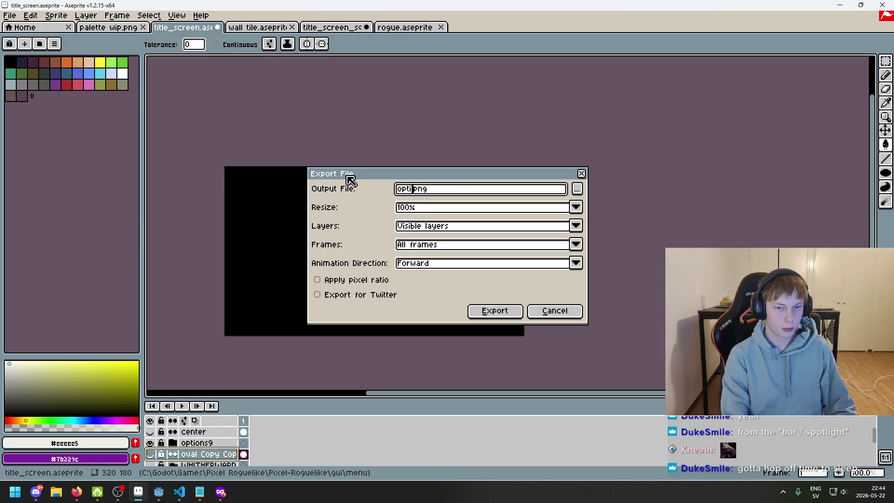
left_click(494, 312)
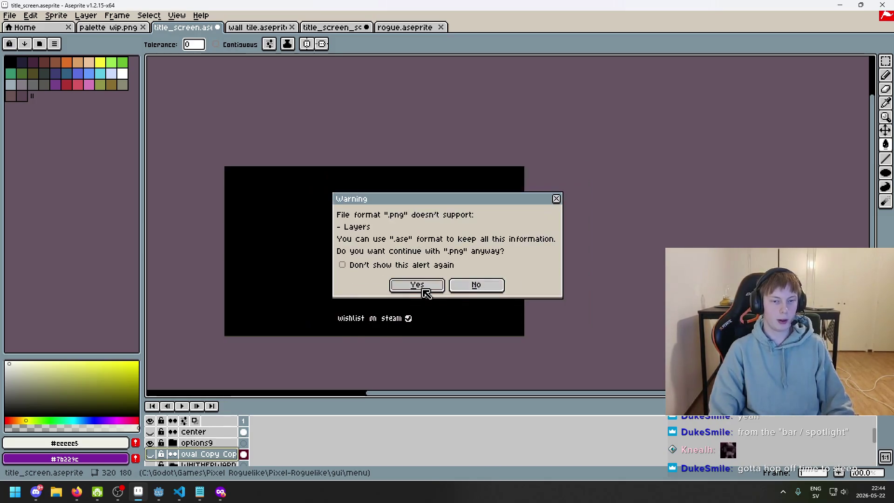
left_click(419, 287)
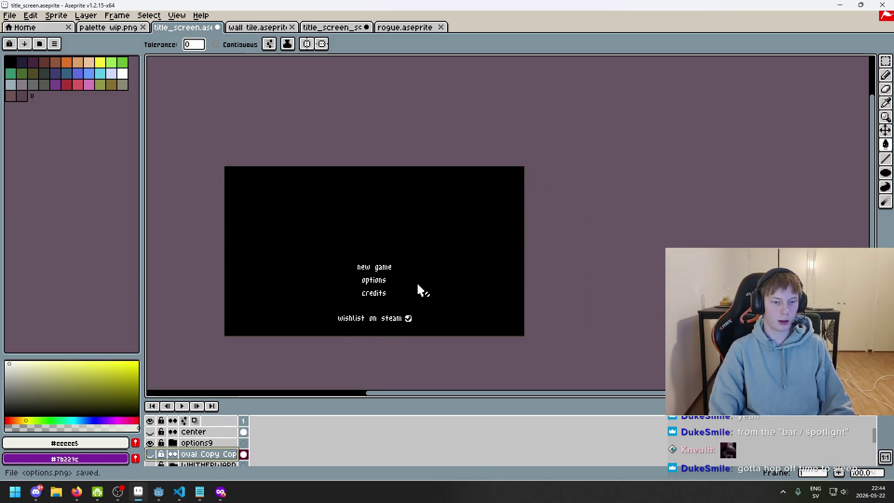
left_click(152, 455)
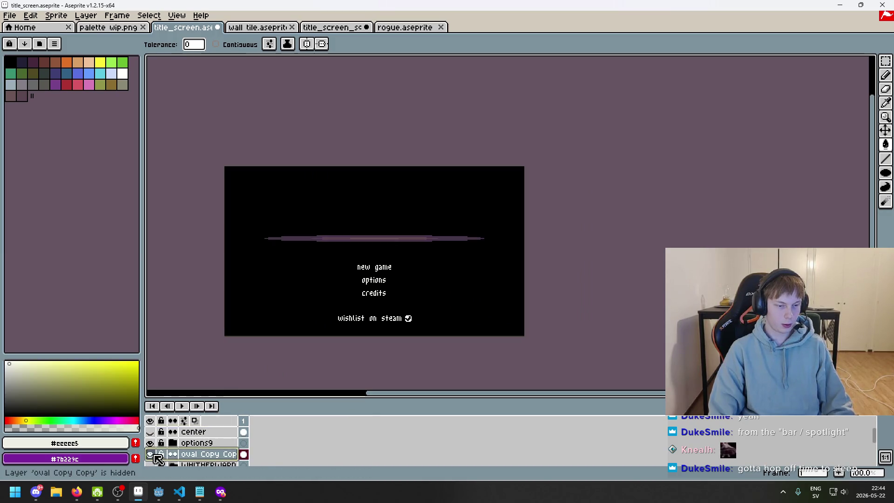
Step: Save the title screen file and show the WHITHERWARD title layer again
scroll(156, 454, "up", 1)
left_click(152, 454)
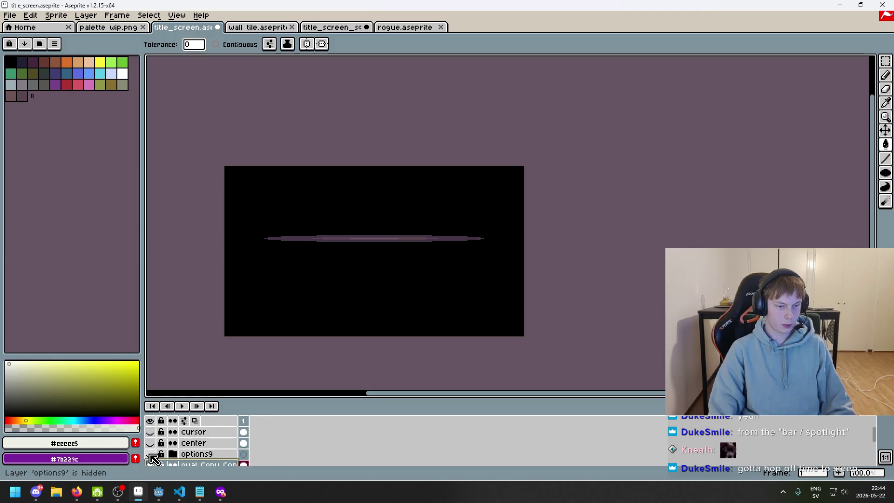
left_click(152, 455)
scroll(152, 454, "down", 2)
key("ctrl+s")
left_click(151, 455)
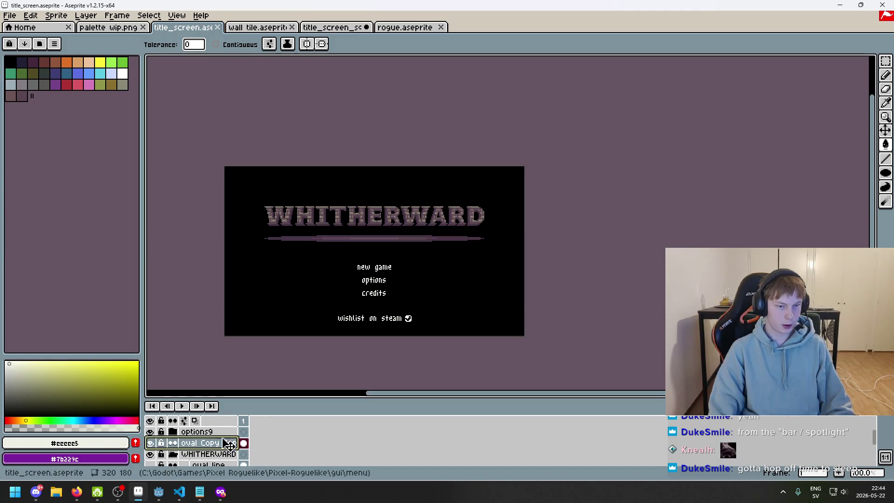
Step: Marquee-select the purple cursor mark on the cursor layer, cut and restore it, then hide the layer
scroll(154, 462, "up", 2)
left_click(150, 432)
left_click(204, 432)
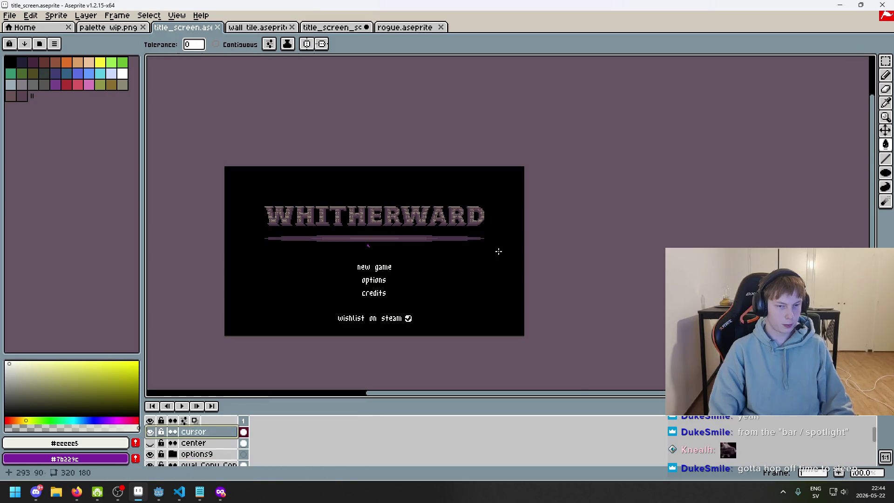
scroll(388, 253, "up", 3)
key("m")
scroll(303, 232, "up", 1)
left_click_drag(300, 213, 327, 234)
key("Delete")
key("ctrl+z")
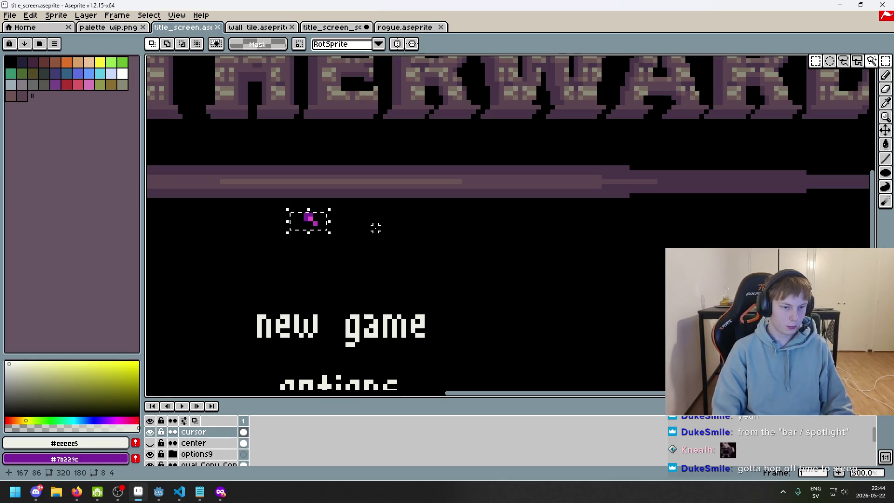
key("ctrl+z")
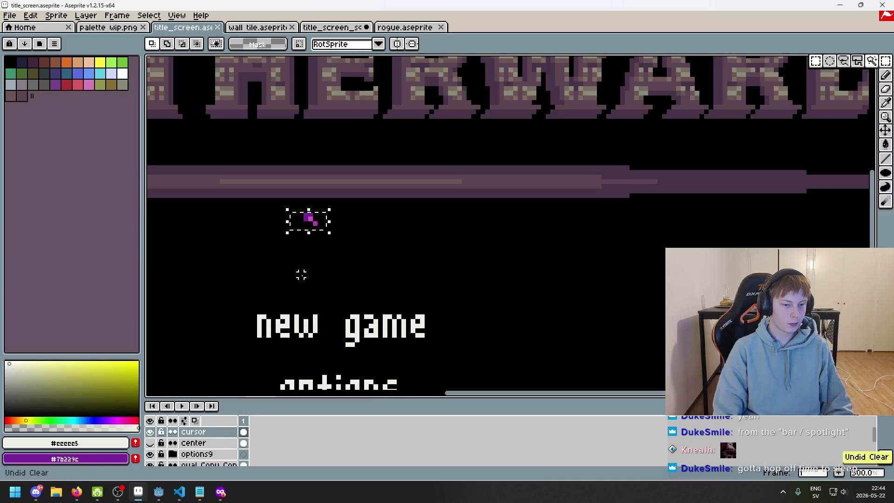
left_click(150, 432)
key("ctrl+d")
Step: Switch to the rogue.aseprite sprite
scroll(230, 283, "down", 2)
left_click(20, 29)
left_click(410, 27)
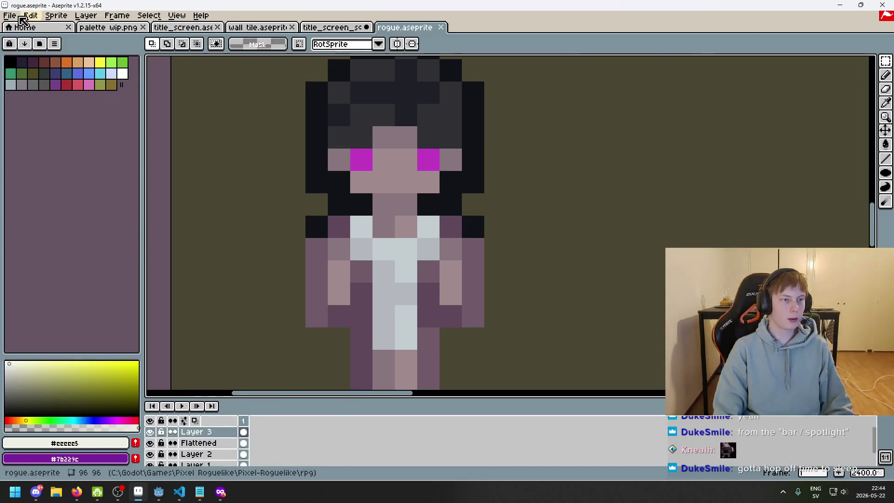
Step: Paste the cursor mark into a new 8×4 sprite, then clear it and close without saving
left_click(10, 15)
left_click(26, 27)
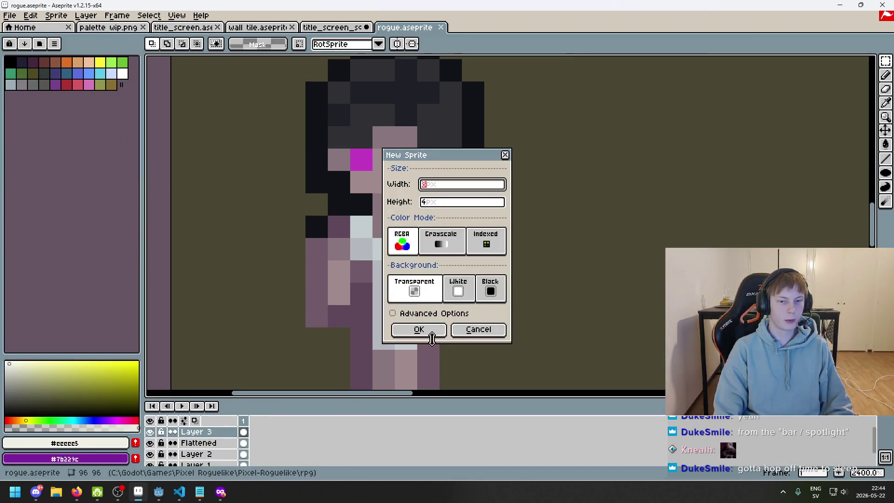
left_click(432, 336)
scroll(495, 227, "up", 3)
key("ctrl+v")
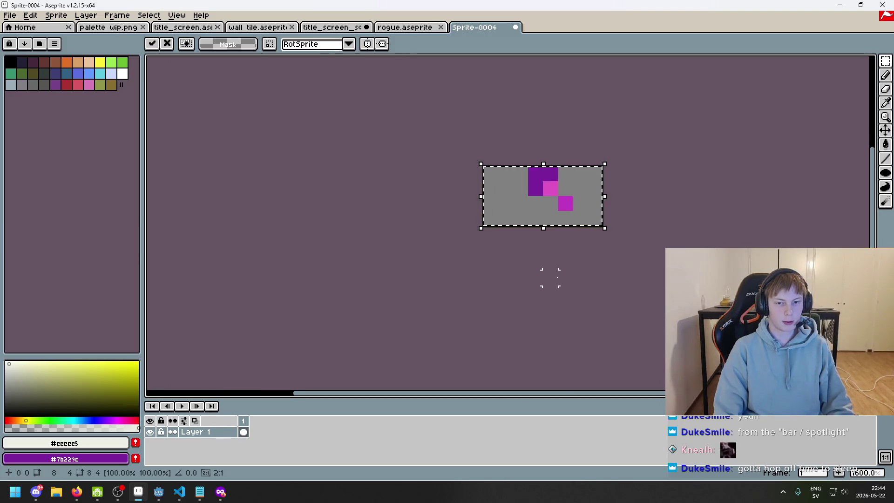
left_click(550, 278)
left_click_drag(451, 193, 485, 225)
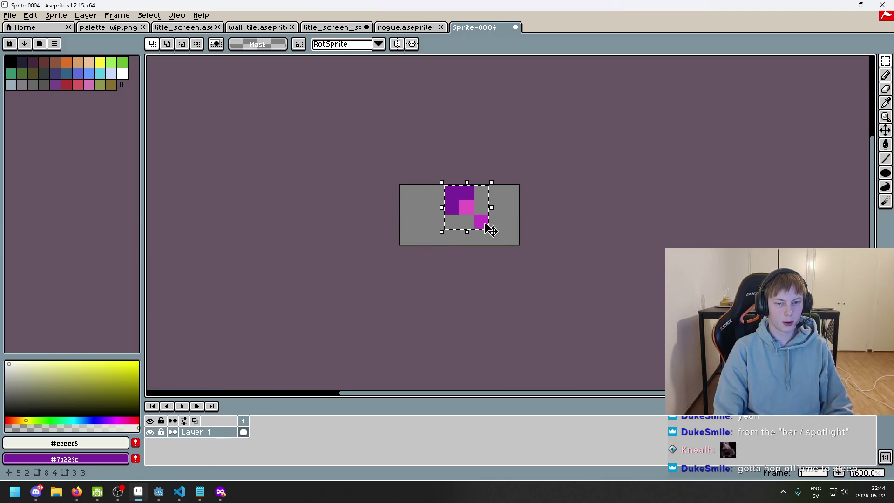
key("Delete")
left_click(515, 27)
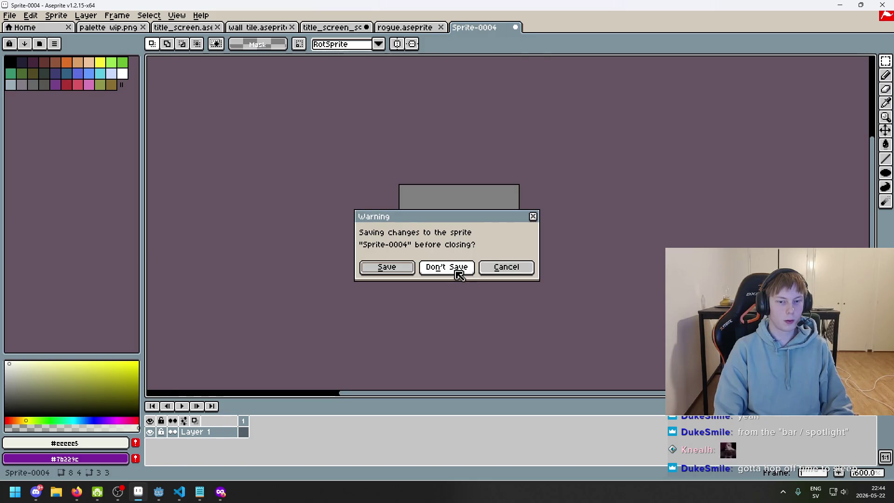
left_click(456, 270)
Step: Create a new 3×3 sprite and paste the cursor mark into it
left_click(12, 28)
left_click(9, 16)
left_click(21, 20)
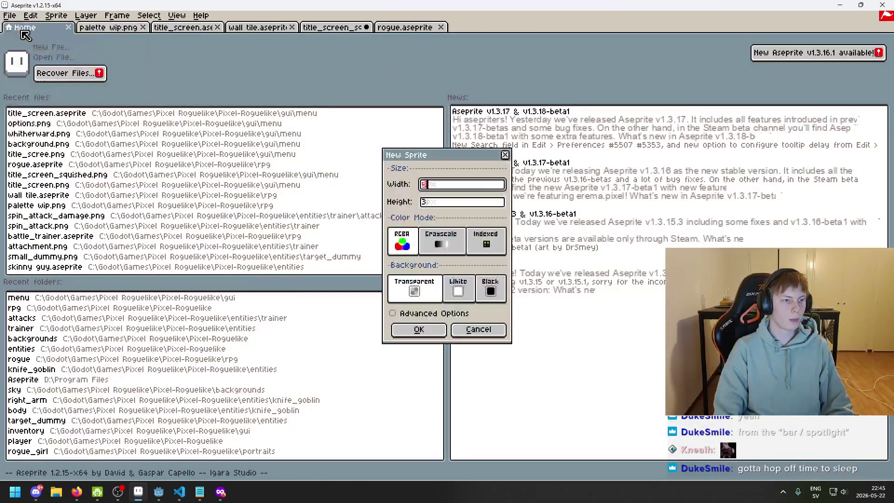
left_click(424, 330)
key("ctrl+v")
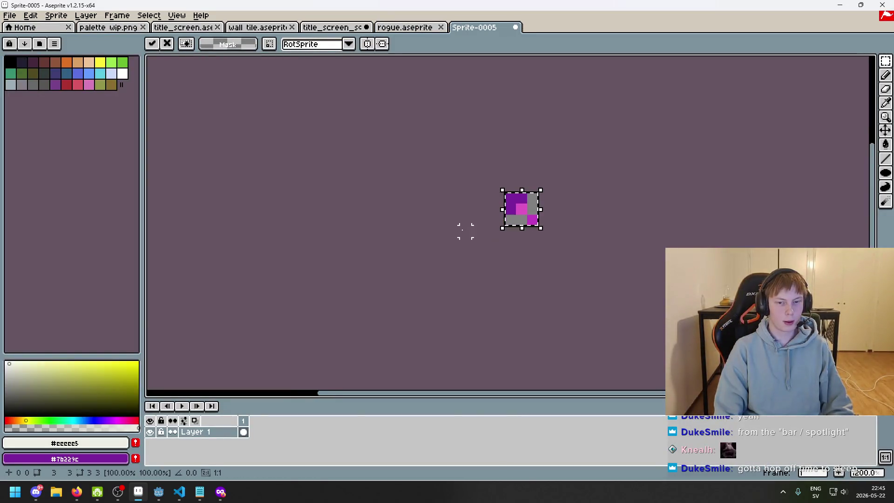
scroll(401, 237, "up", 3)
Step: Export the sprite as cursor.png into the gui folder
left_click(11, 16)
left_click(74, 96)
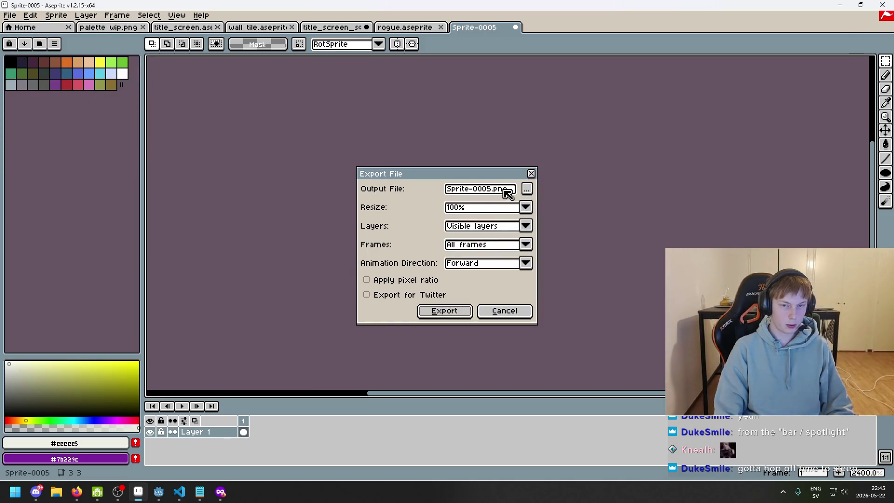
left_click(526, 189)
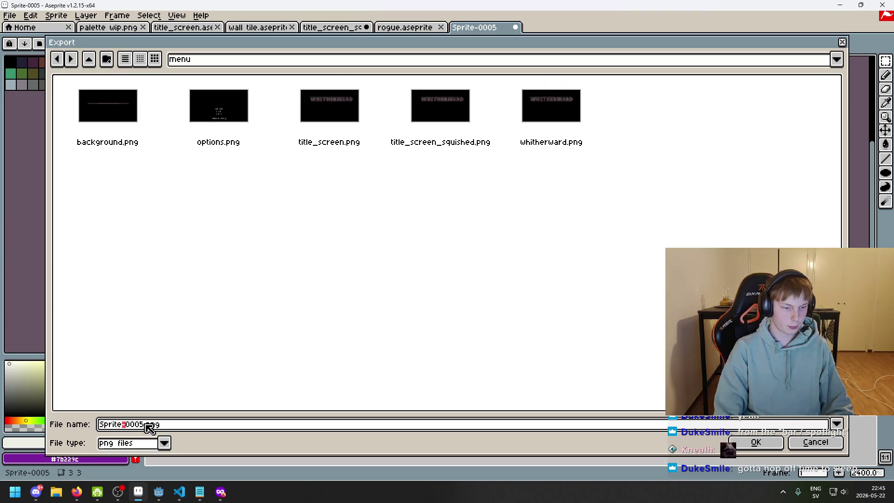
key("BackSpace")
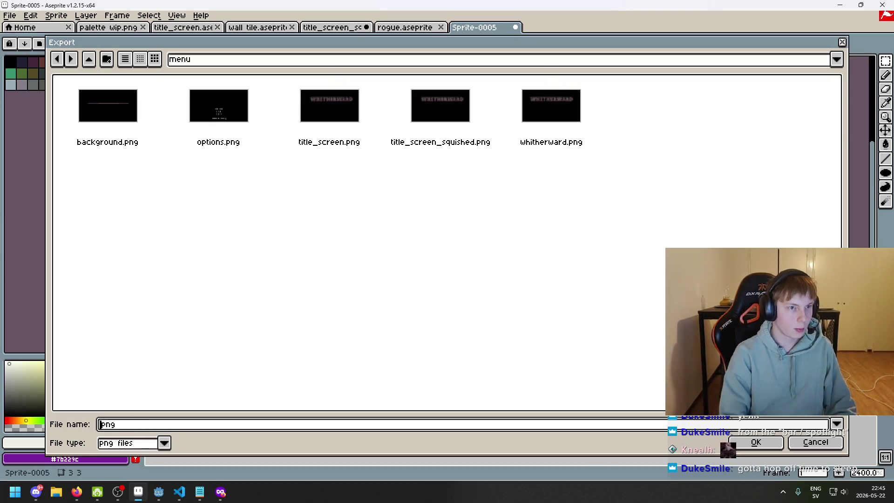
left_click(91, 62)
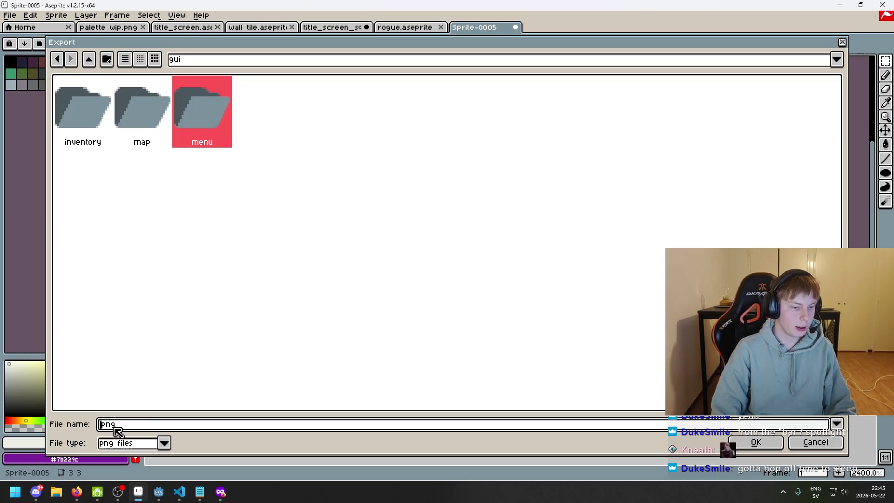
type("cursor")
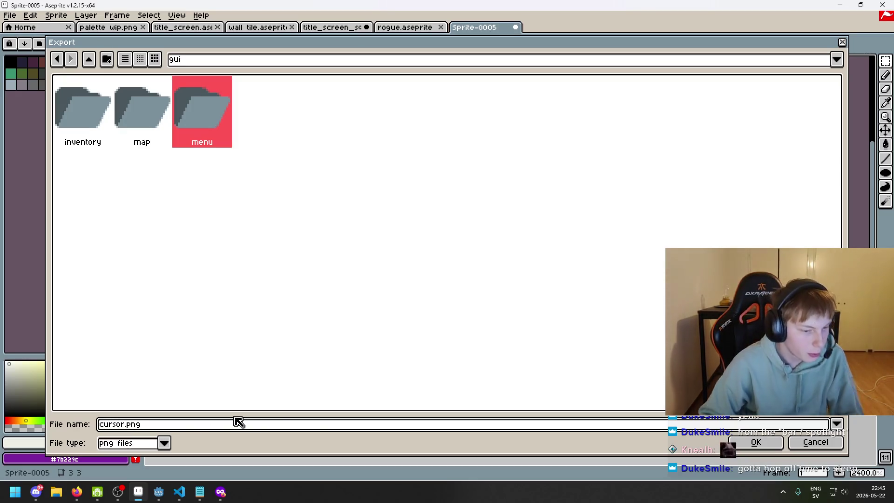
left_click(759, 442)
left_click(465, 310)
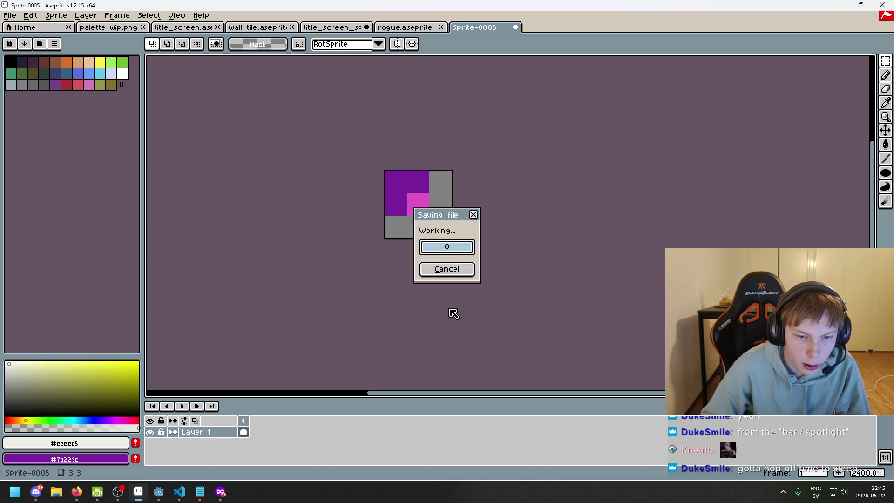
Step: Close Sprite-0005 without saving its changes
left_click(515, 27)
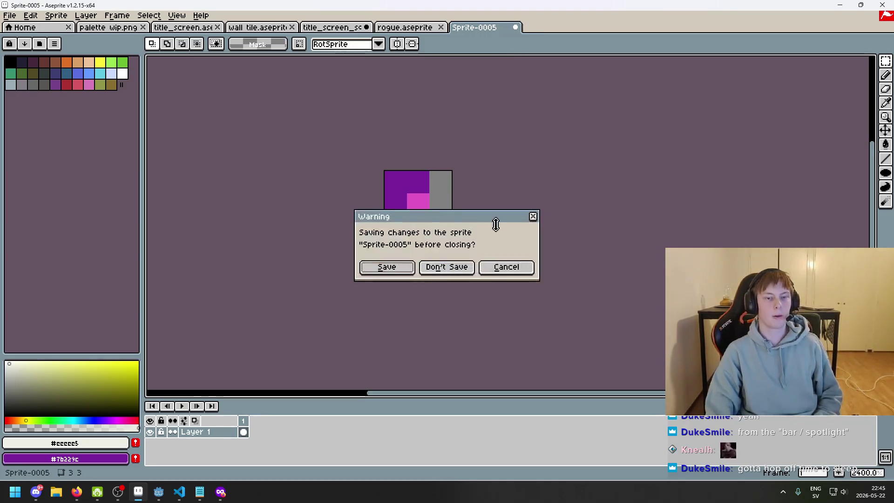
left_click(446, 269)
left_click(9, 15)
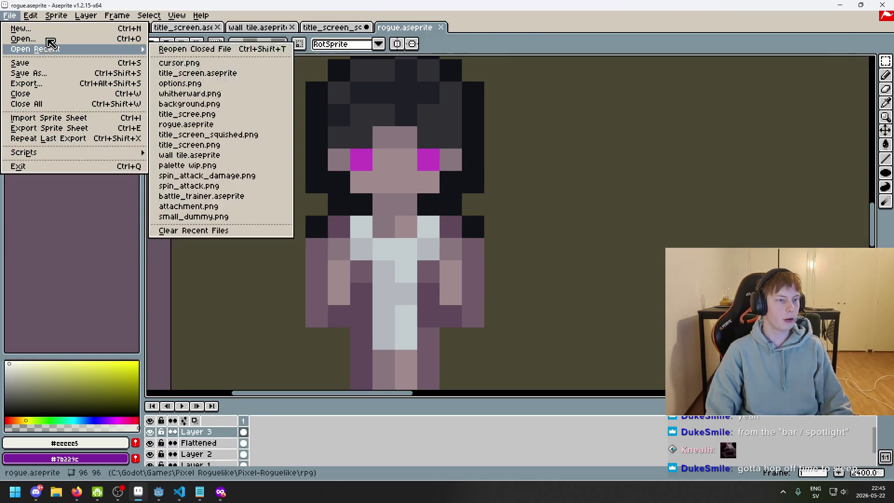
Step: Open whitherward.png from the menu folder
left_click(23, 38)
left_click(215, 117)
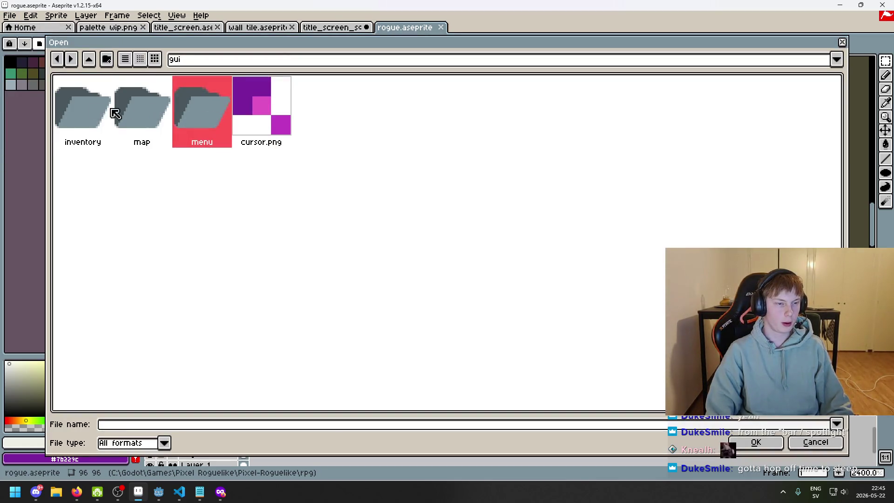
left_click(153, 114)
left_click(210, 120)
left_click(153, 117)
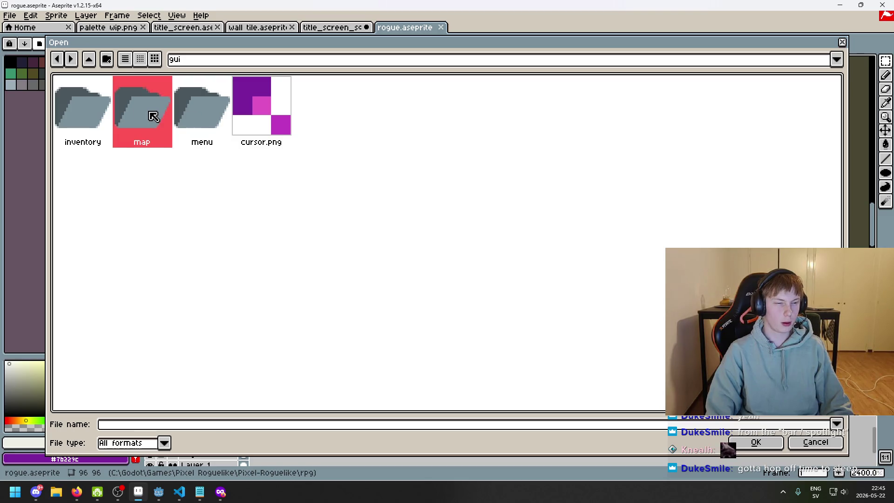
double_click(198, 115)
left_click(217, 130)
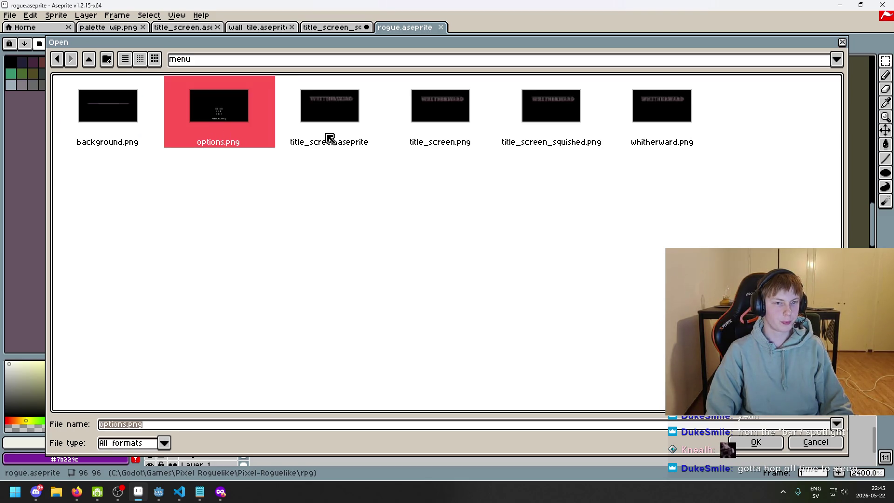
left_click(337, 142)
left_click(434, 101)
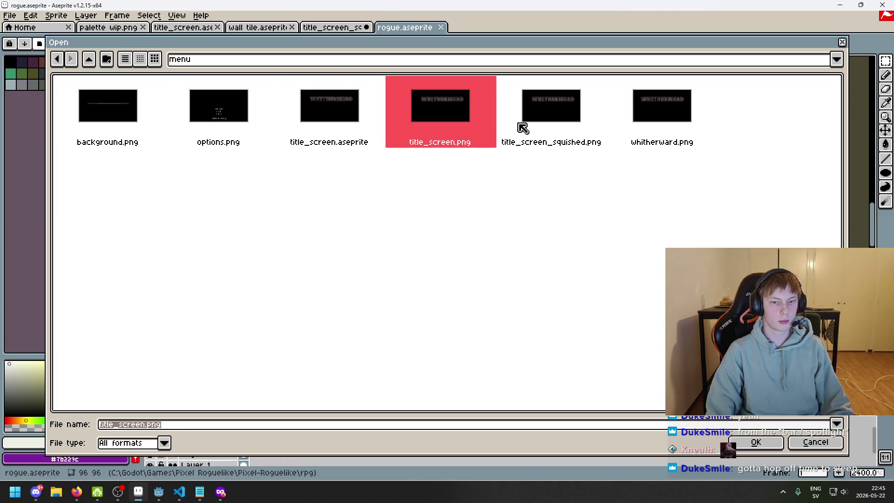
double_click(647, 114)
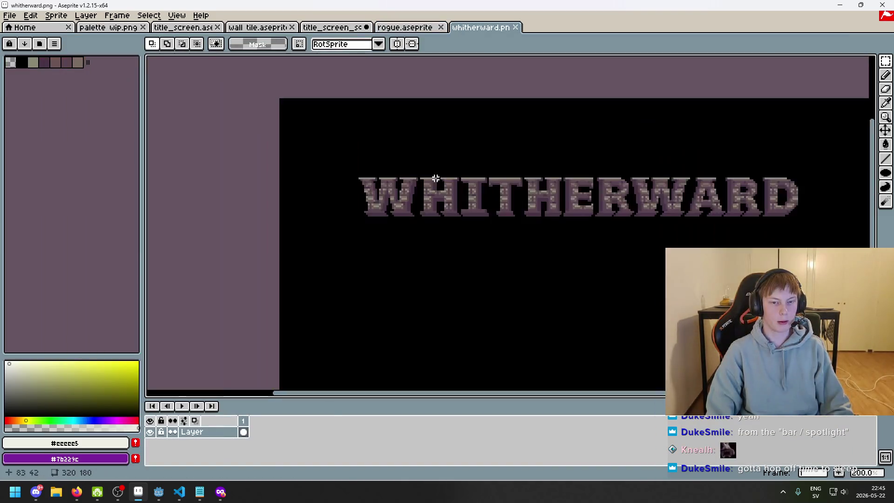
Step: Make the black background around the title transparent with the Magic Wand
key("w")
left_click(481, 285)
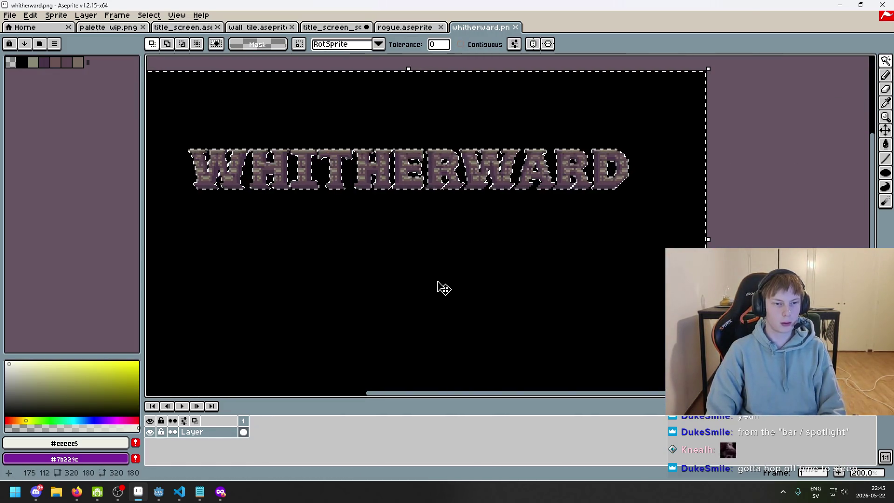
key("Delete")
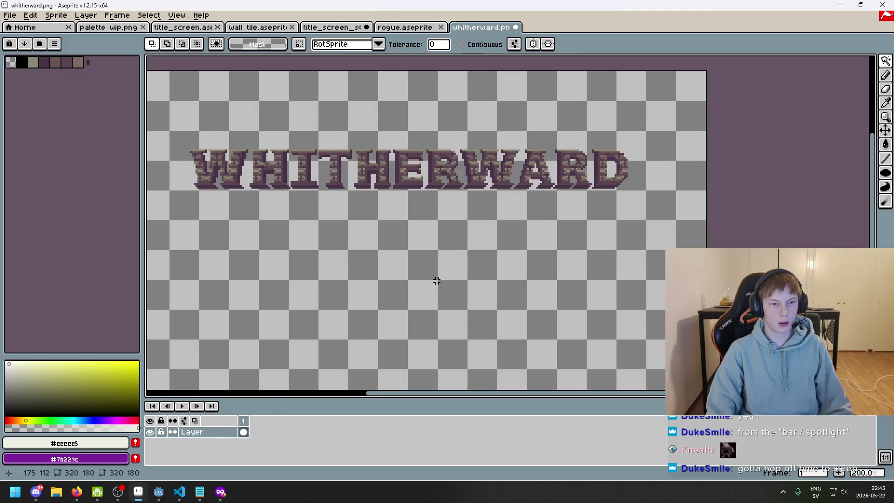
left_click_drag(406, 257, 437, 264)
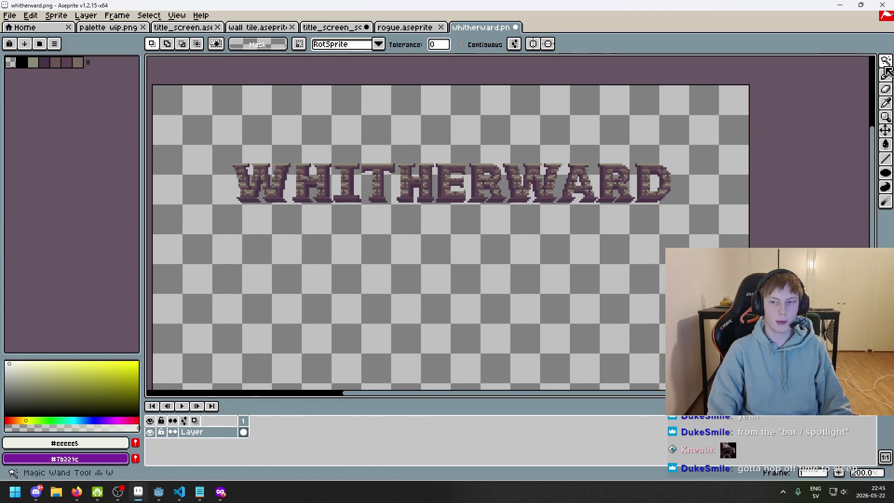
Step: Crop the image to the WHITHERWARD lettering, save it, and return to the rogue document
left_click(816, 60)
scroll(213, 166, "up", 4)
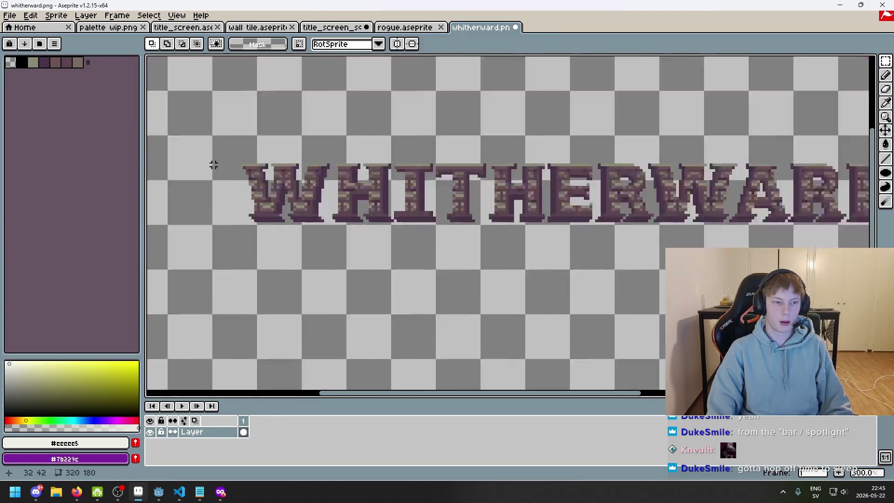
mouse_move(288, 167)
left_mouse_down()
mouse_move(355, 254)
mouse_move(870, 299)
mouse_move(871, 389)
mouse_move(691, 334)
mouse_move(639, 301)
mouse_move(652, 270)
mouse_move(632, 271)
mouse_move(639, 275)
left_mouse_up()
scroll(638, 302, "up", 2)
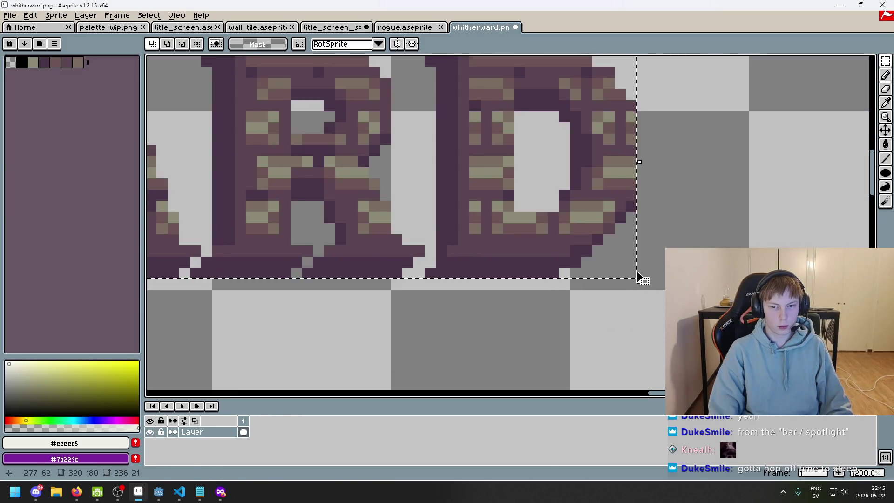
scroll(638, 275, "down", 3)
left_click_drag(345, 152, 364, 139)
scroll(287, 86, "down", 2)
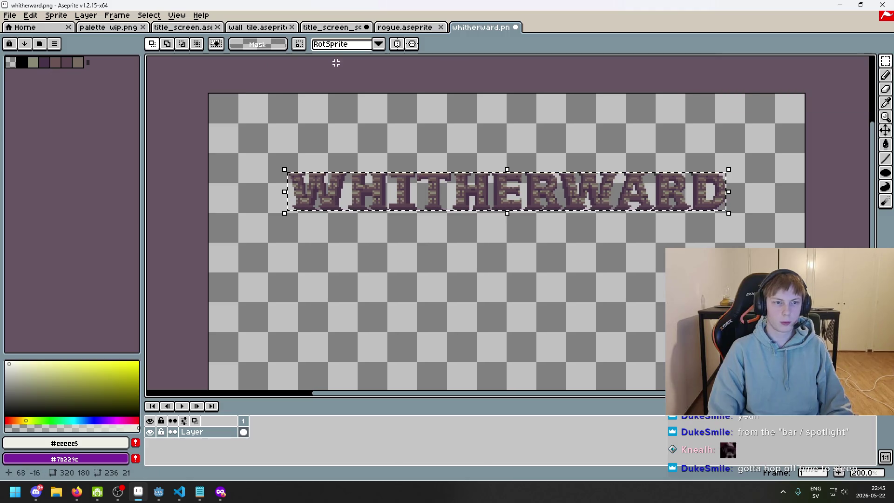
left_click(56, 15)
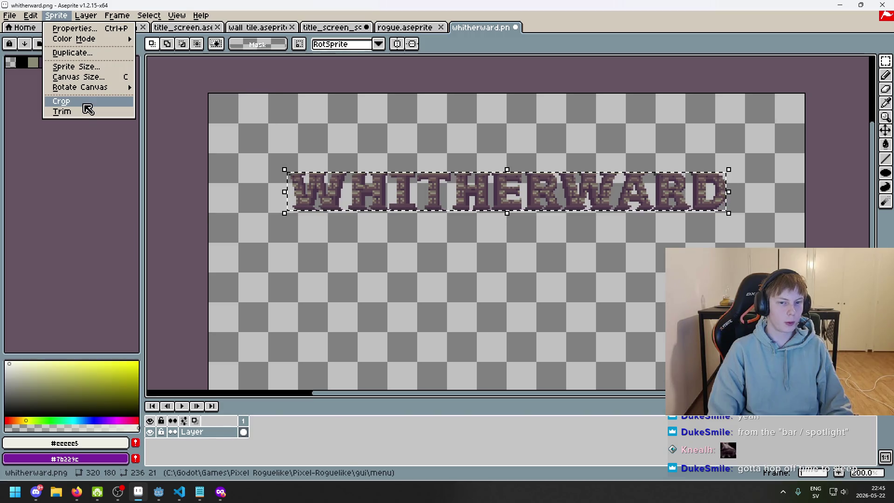
left_click(85, 104)
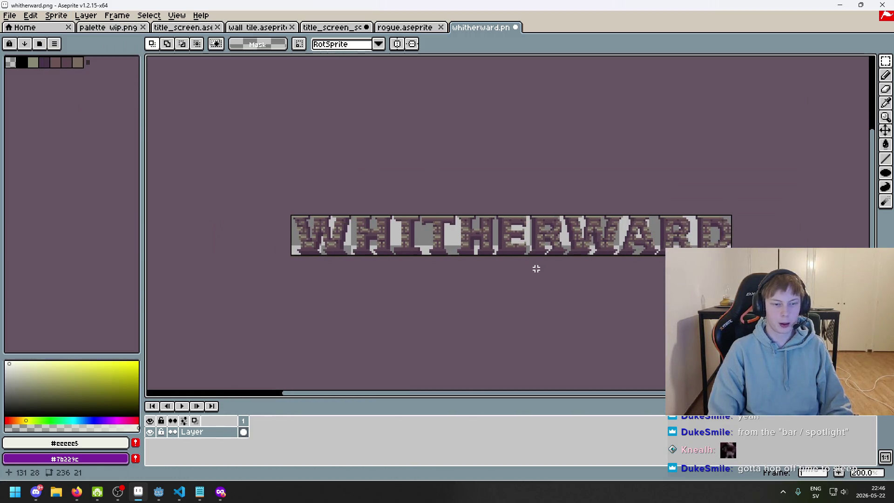
key("ctrl+s")
key("ctrl+shift+Tab")
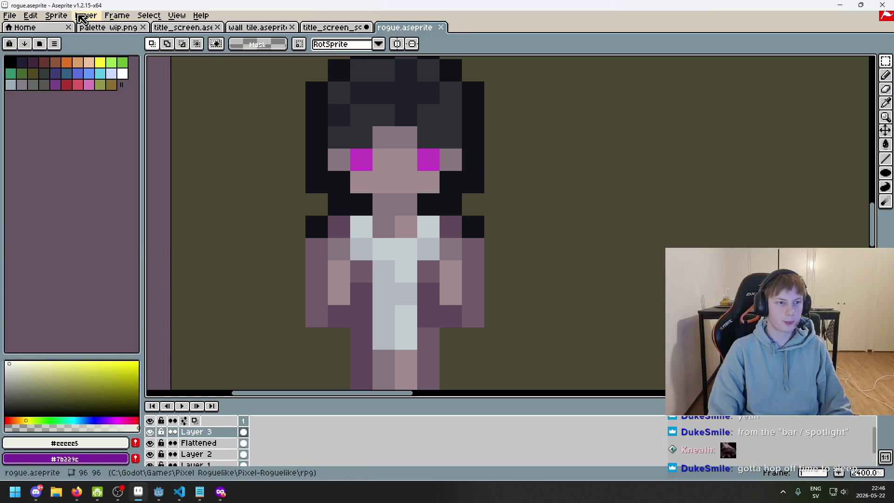
Step: Open options.png from the menu folder
left_click(9, 15)
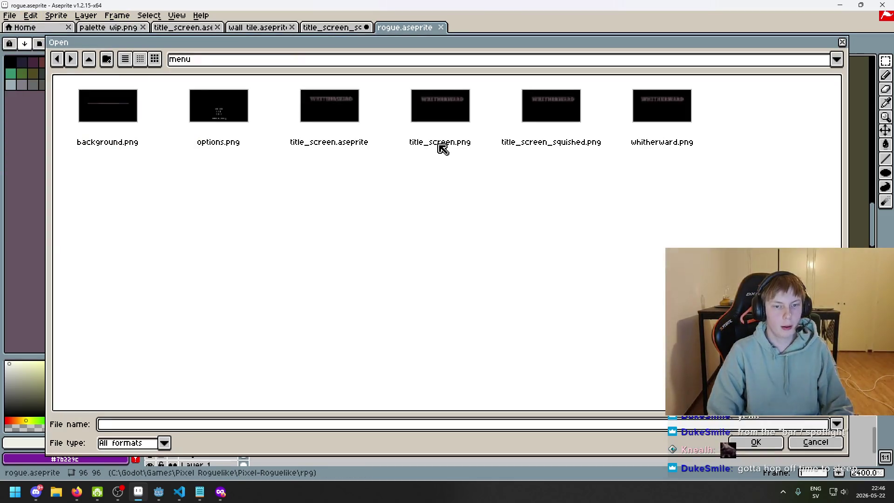
left_click(647, 116)
left_click(552, 118)
left_click(427, 125)
left_click(335, 122)
left_click(222, 124)
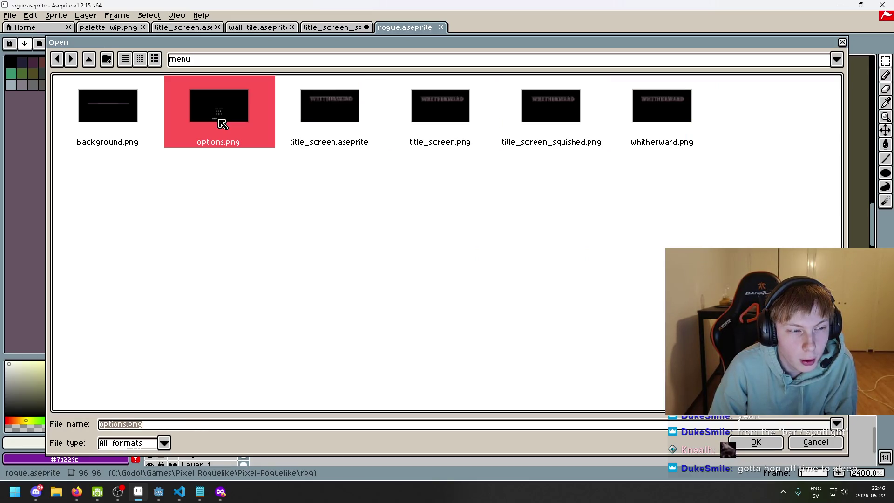
double_click(219, 124)
Step: Clear options.png's black background to transparent with the Magic Wand
scroll(417, 184, "up", 2)
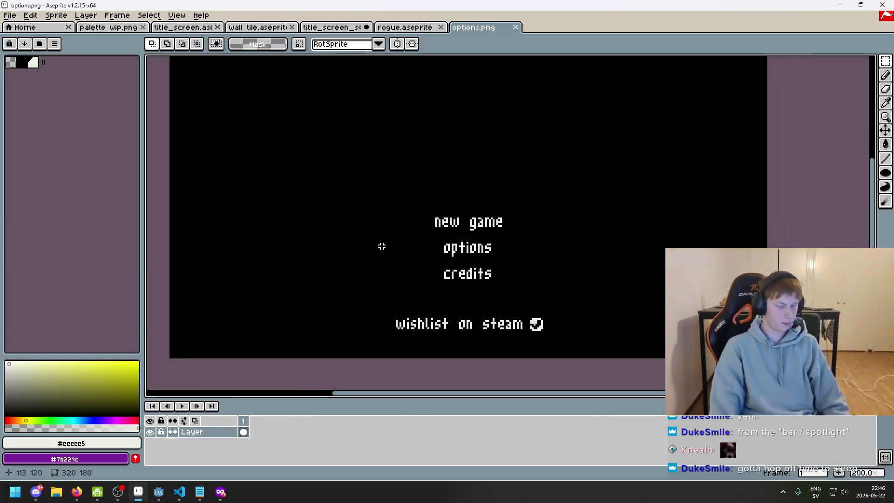
left_click(885, 60)
left_click(815, 63)
left_click(658, 250)
key("Delete")
key("ctrl+d")
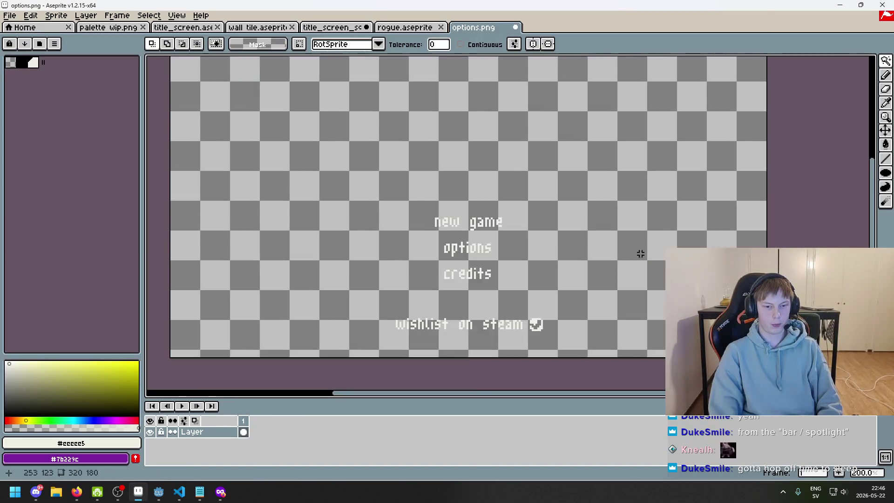
scroll(513, 332, "up", 1)
key("ctrl+z")
scroll(513, 330, "up", 3)
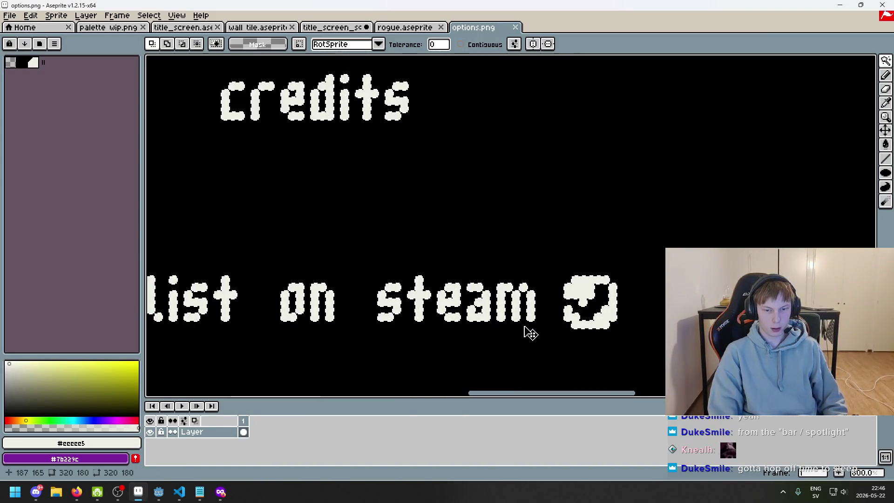
key("ctrl+y")
scroll(470, 295, "up", 3)
Step: Marquee-select the menu words in options.png
key("b")
scroll(471, 294, "down", 6)
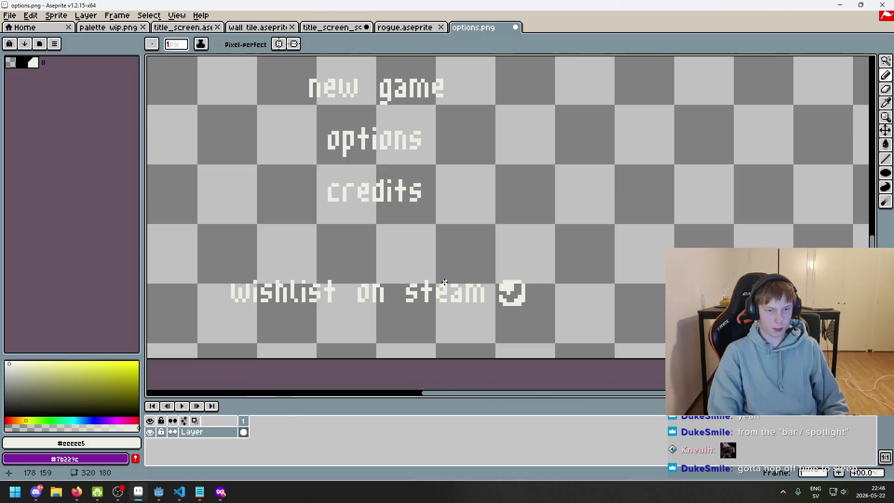
left_click_drag(520, 253, 613, 222)
left_click(885, 60)
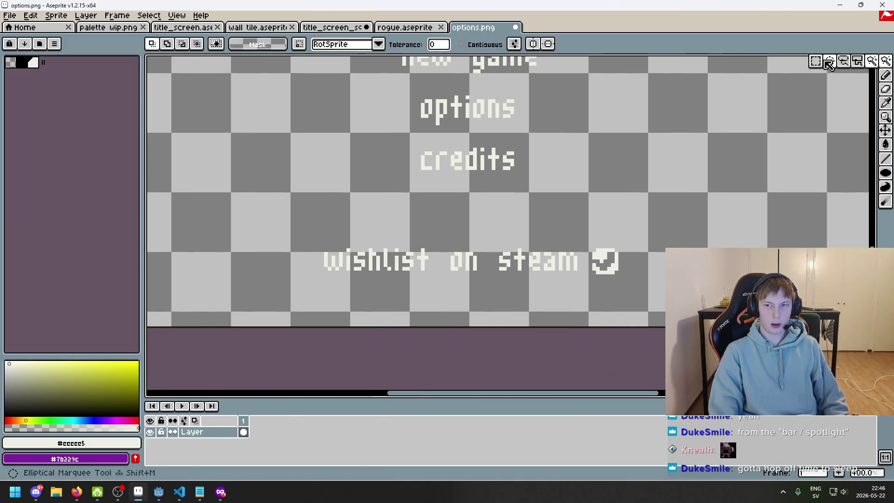
scroll(658, 263, "up", 2)
mouse_move(592, 276)
left_mouse_down()
mouse_move(150, 244)
mouse_move(313, 251)
mouse_move(349, 238)
left_mouse_up()
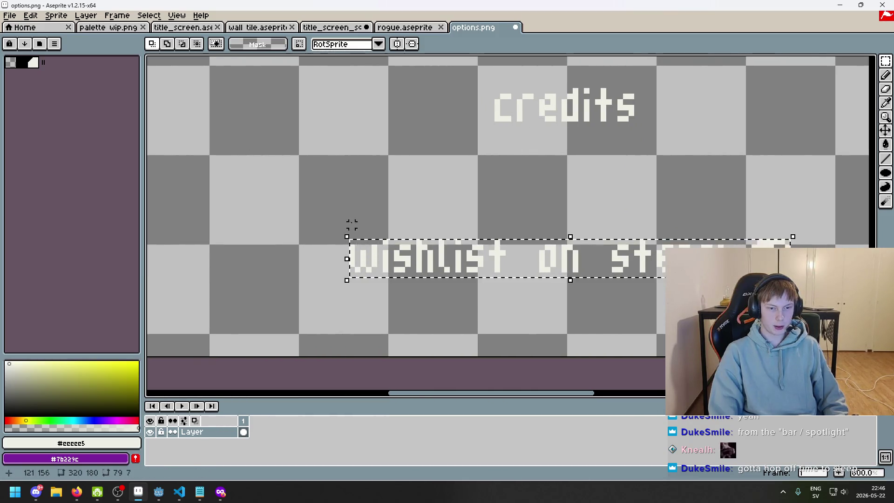
scroll(424, 205, "down", 1)
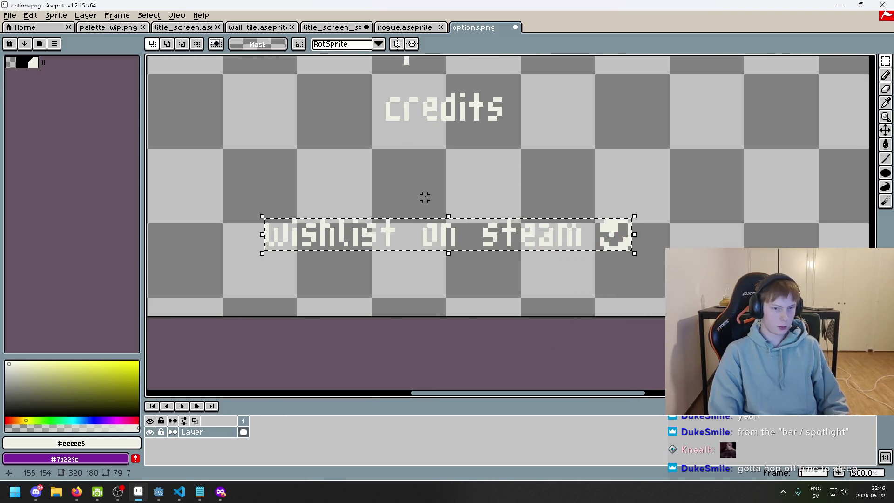
scroll(430, 184, "down", 2)
scroll(430, 184, "down", 1)
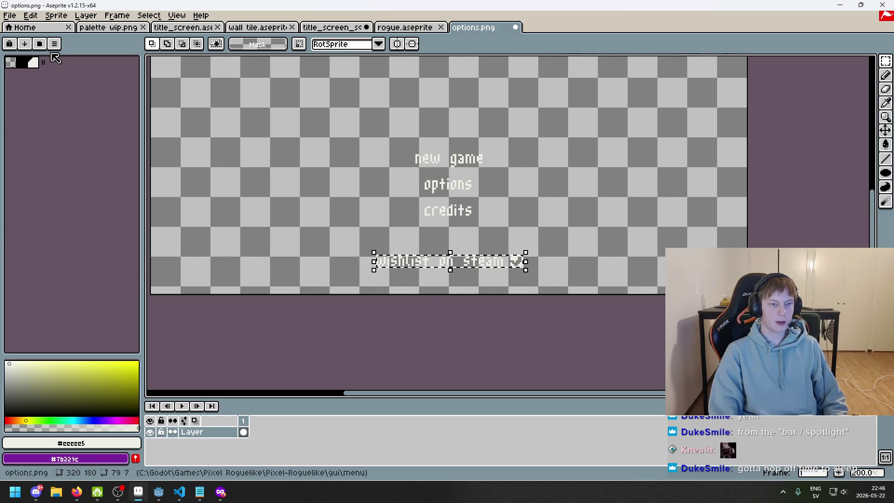
Step: Close options.png without saving its changes
left_click(19, 19)
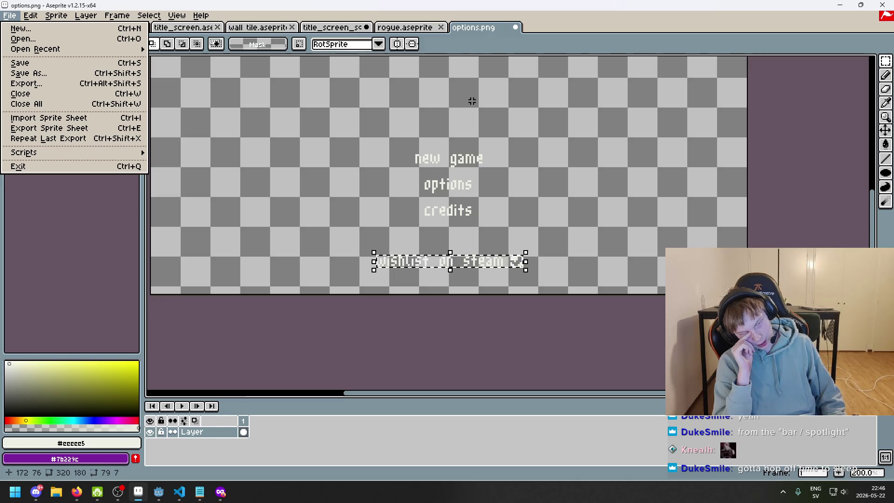
key("Escape")
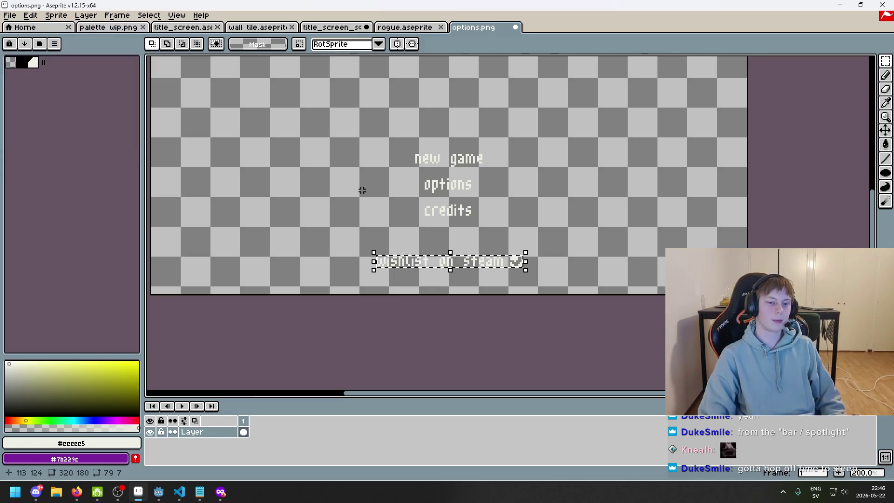
left_click(516, 28)
left_click(466, 268)
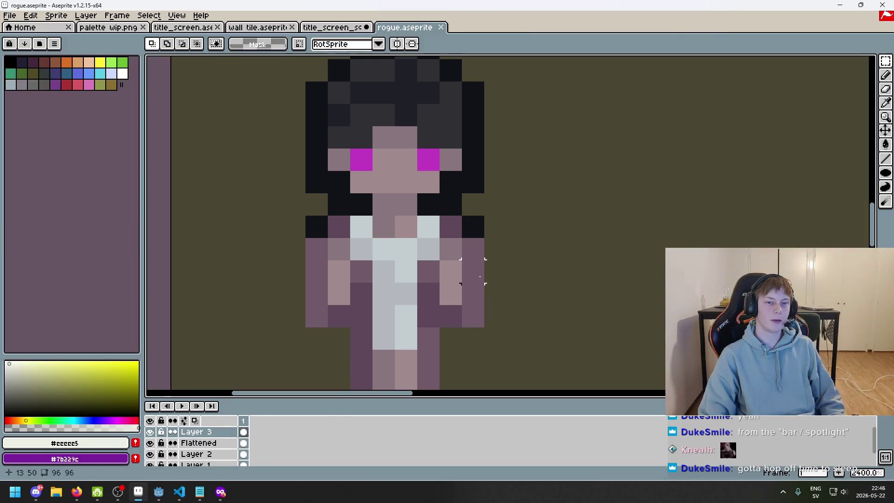
Step: Save the title screen scene and clear the TITLE filter in the FileSystem dock
left_click(159, 492)
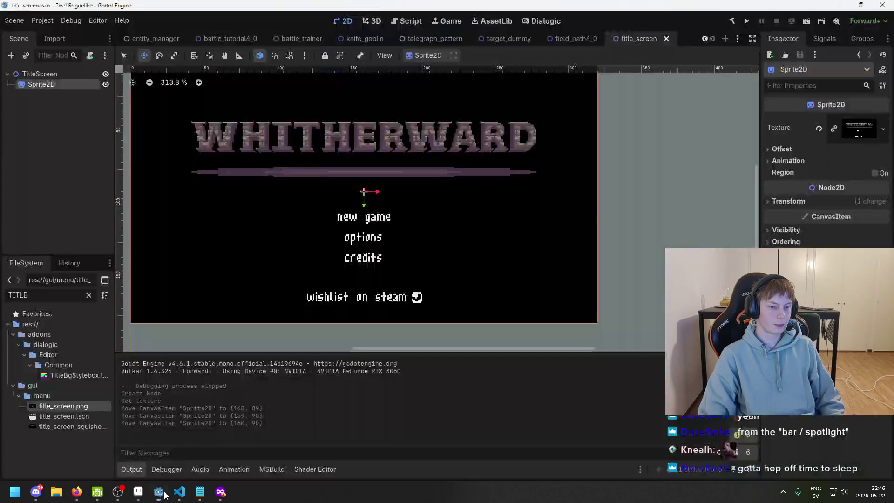
key("ctrl+s")
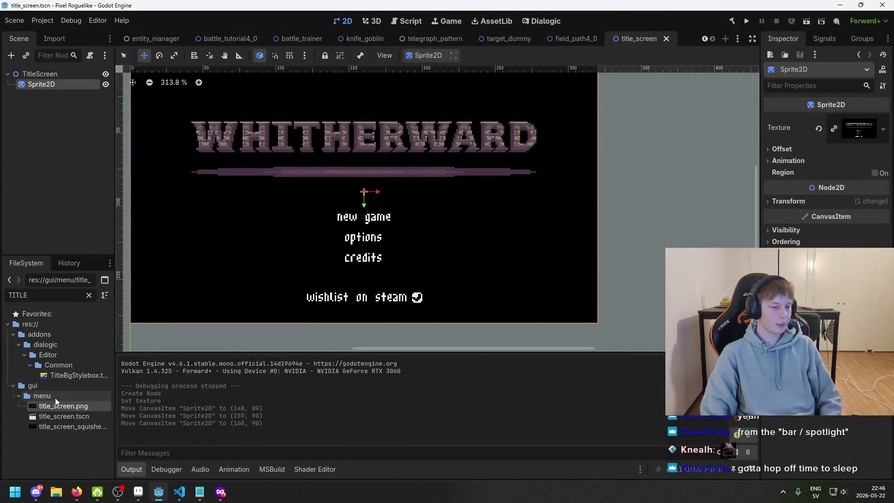
scroll(497, 214, "left", 3)
scroll(497, 214, "up", 1)
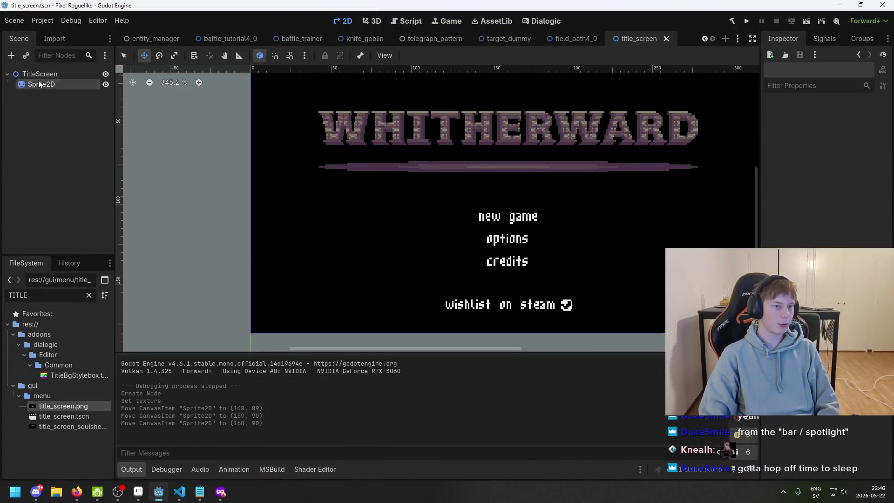
scroll(405, 234, "up", 1)
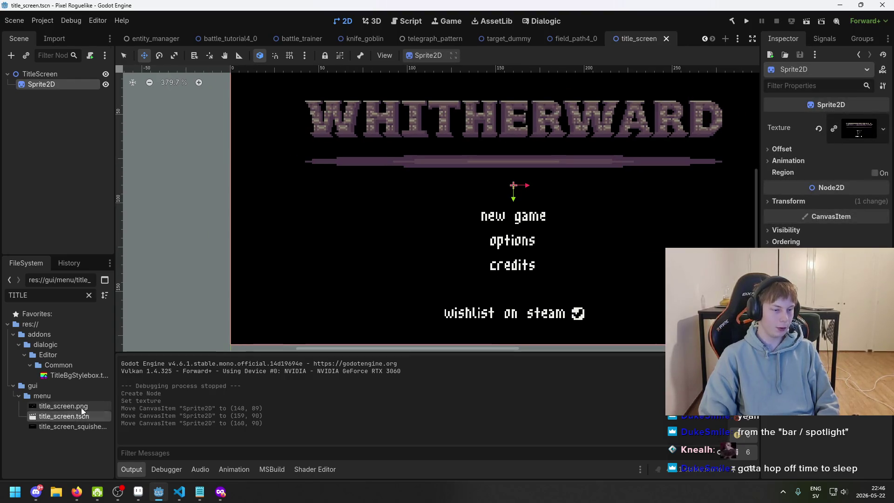
scroll(375, 281, "right", 3)
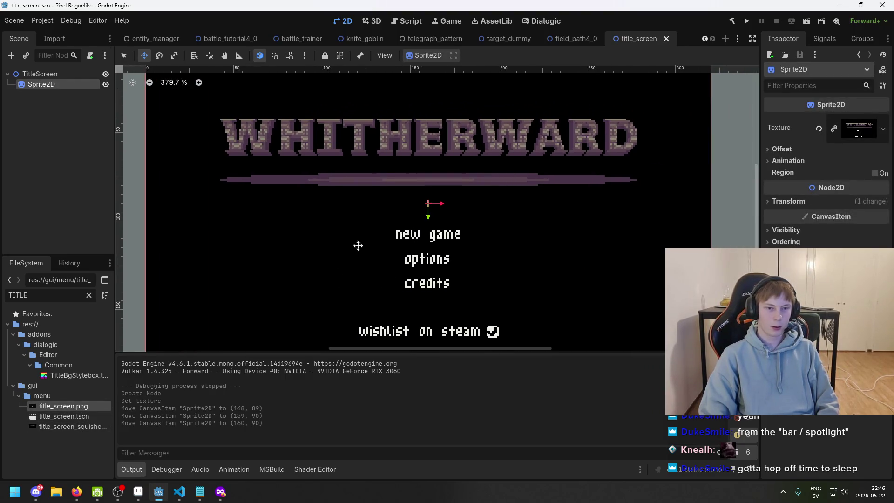
left_click(62, 415)
left_click(87, 296)
scroll(72, 410, "down", 2)
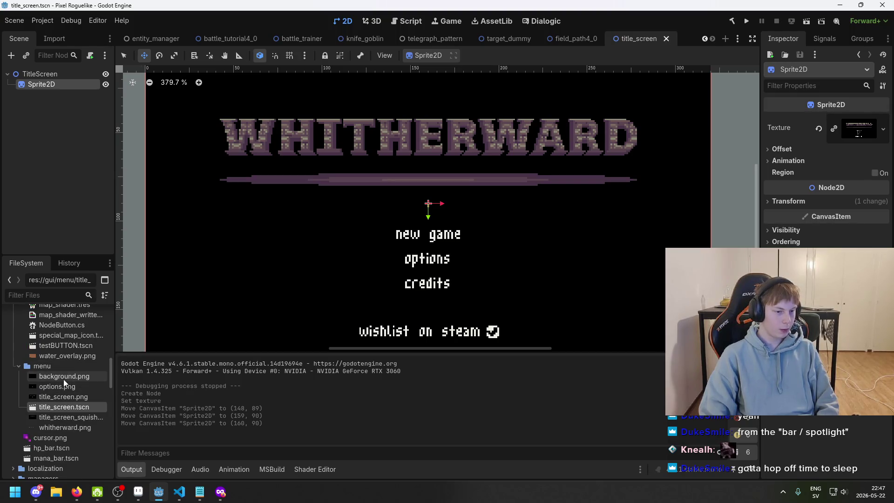
mouse_move(63, 379)
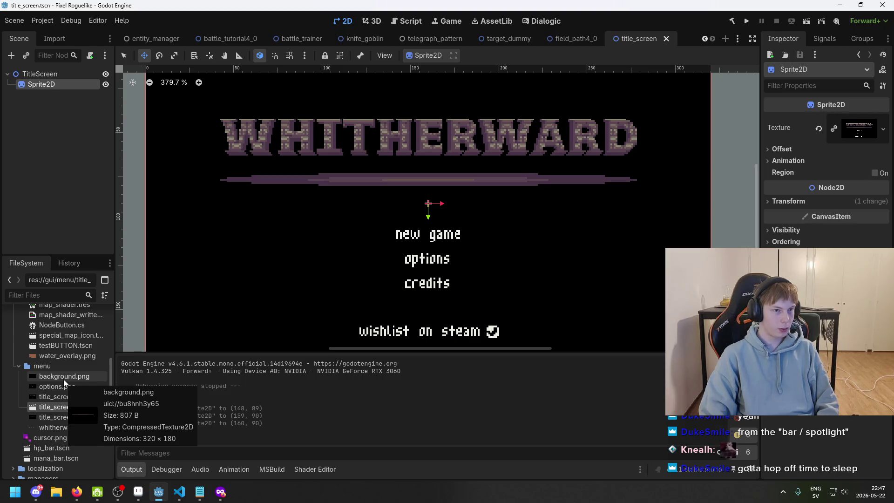
Step: Rename the Sprite2D node to Background
double_click(52, 84)
type("BACK")
key("BackSpace")
key("BackSpace")
key("BackSpace")
type("Background")
key("Return")
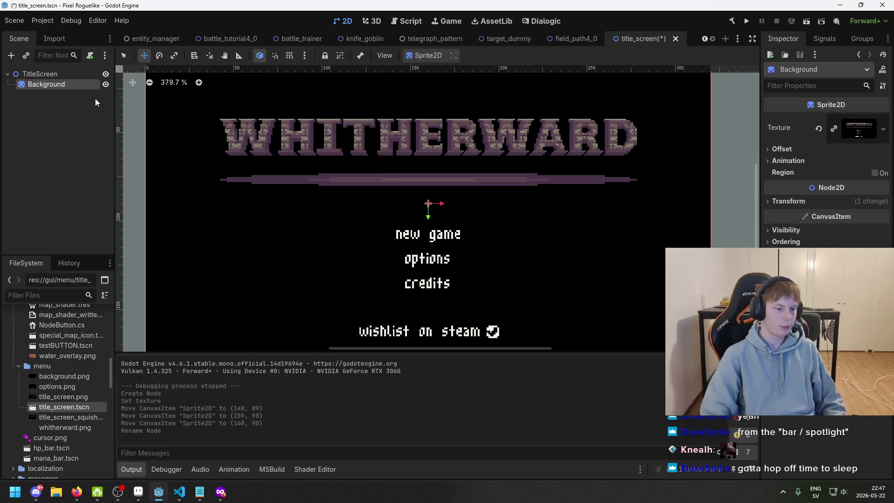
Step: Try assigning background.png as Background's texture, then undo that change
left_click_drag(64, 376, 856, 133)
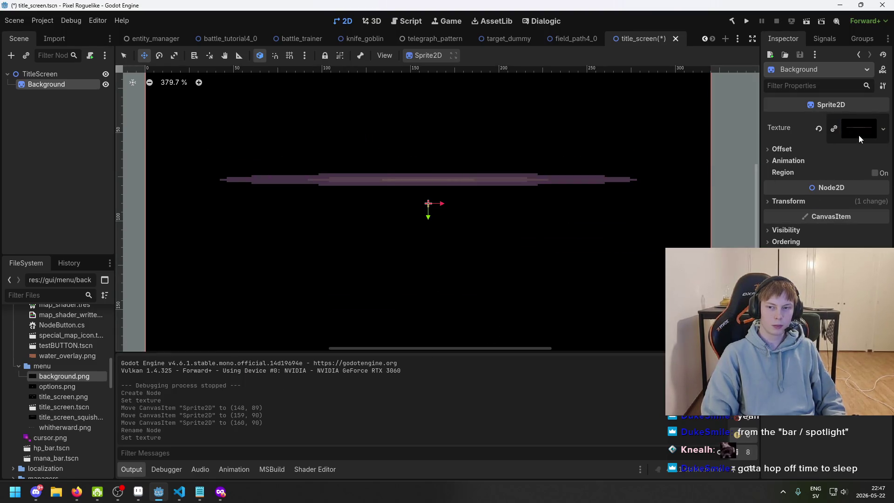
scroll(561, 194, "down", 1)
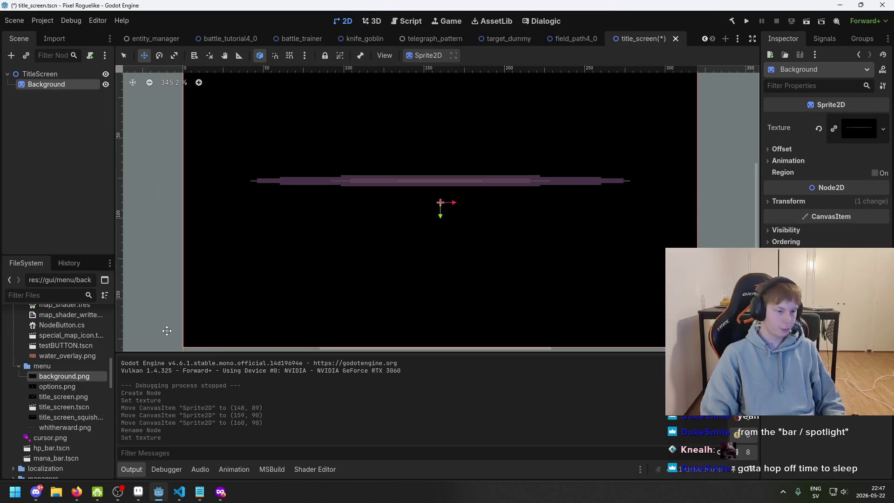
mouse_move(69, 399)
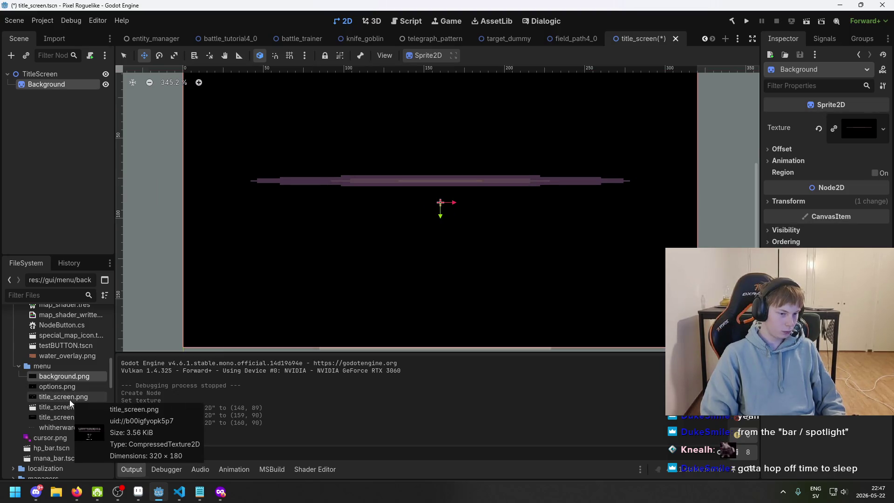
right_click(51, 76)
left_click(27, 144)
key("ctrl+z")
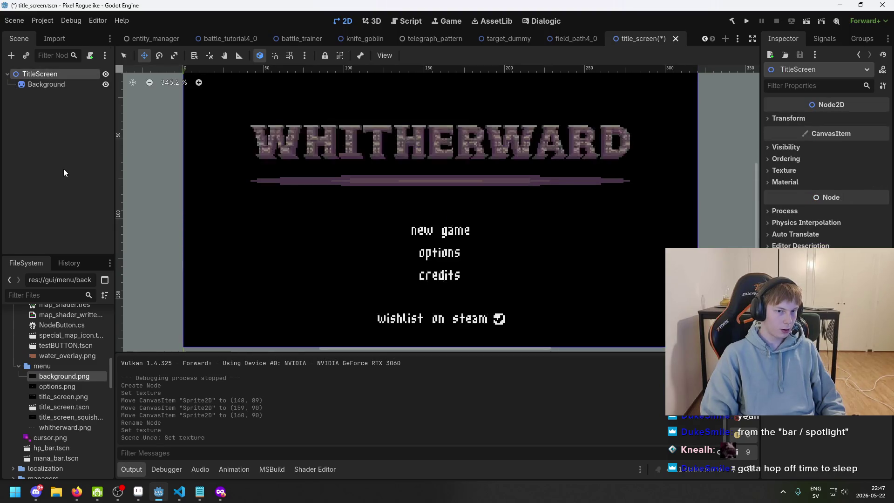
Step: Duplicate the Background node
left_click(49, 98)
left_click(54, 84)
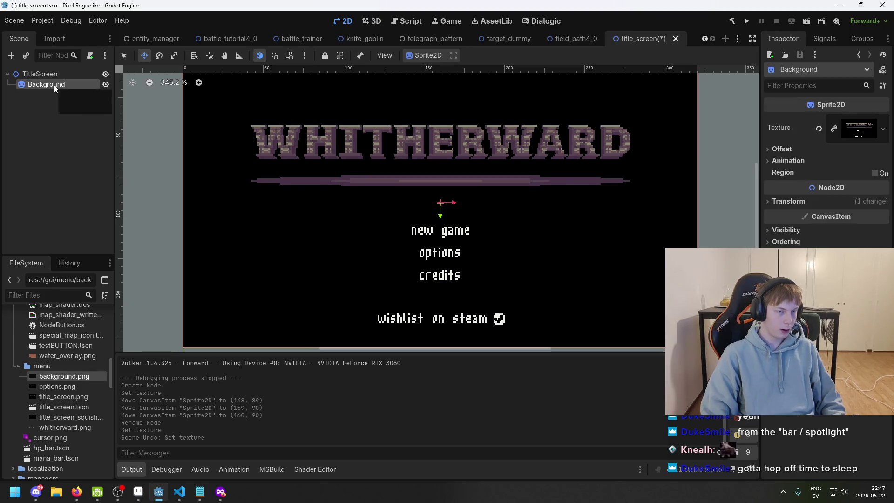
key("ctrl+d")
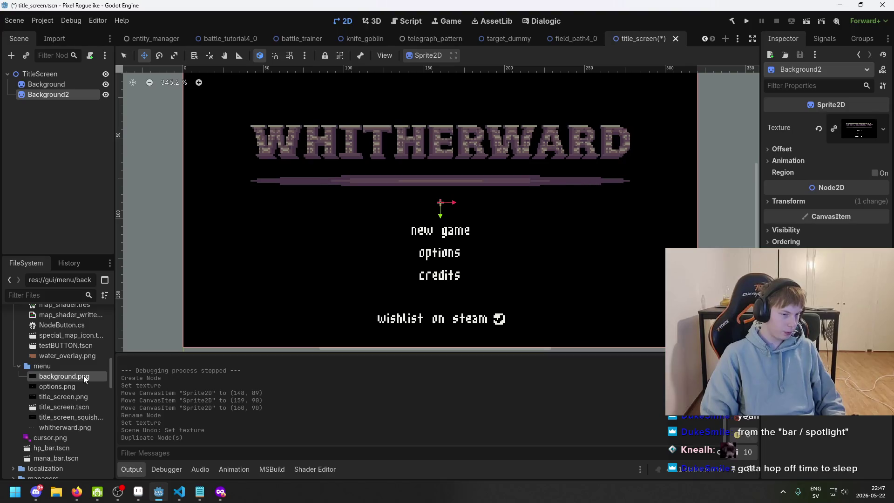
Step: Give Background2 the background.png texture, order it above Background, and duplicate Background again
mouse_move(82, 378)
left_mouse_down()
mouse_move(554, 265)
mouse_move(859, 132)
left_mouse_up()
left_click_drag(72, 88, 73, 78)
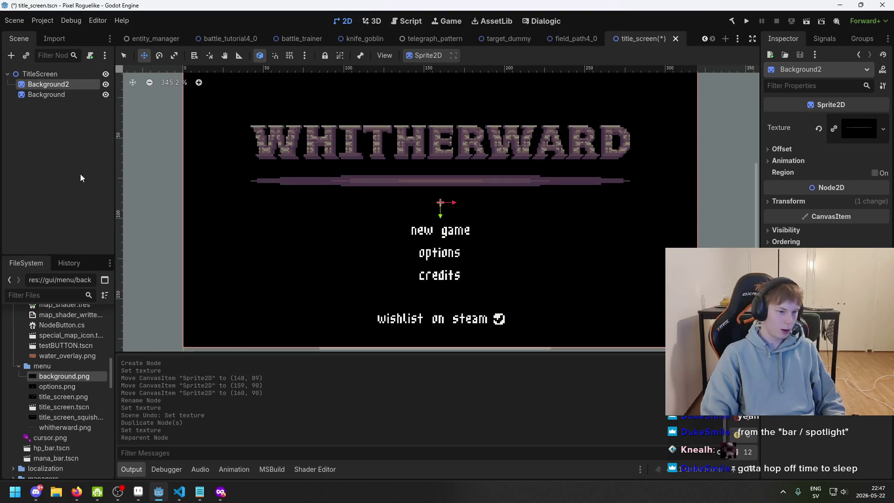
left_click(54, 94)
key("ctrl+d")
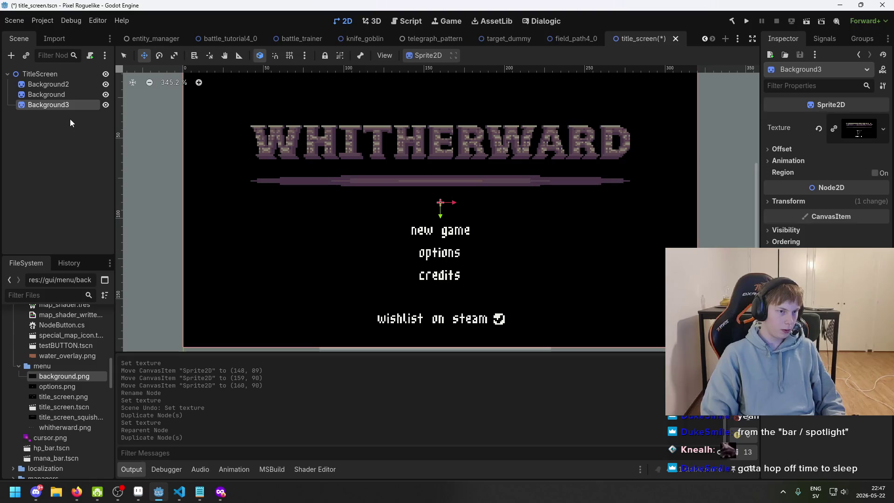
Step: Rename the third copy to WHITHERWARD and give it the whitherward.png texture
double_click(84, 107)
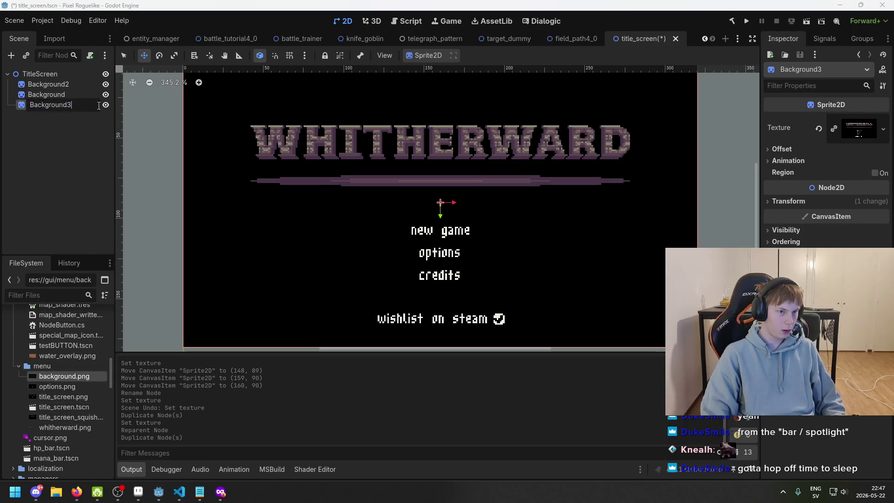
type("WHITHERWARD")
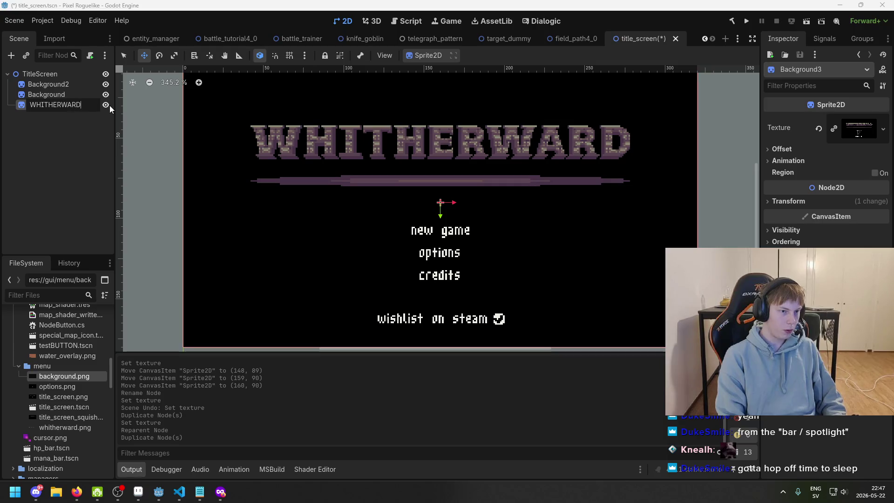
key("Return")
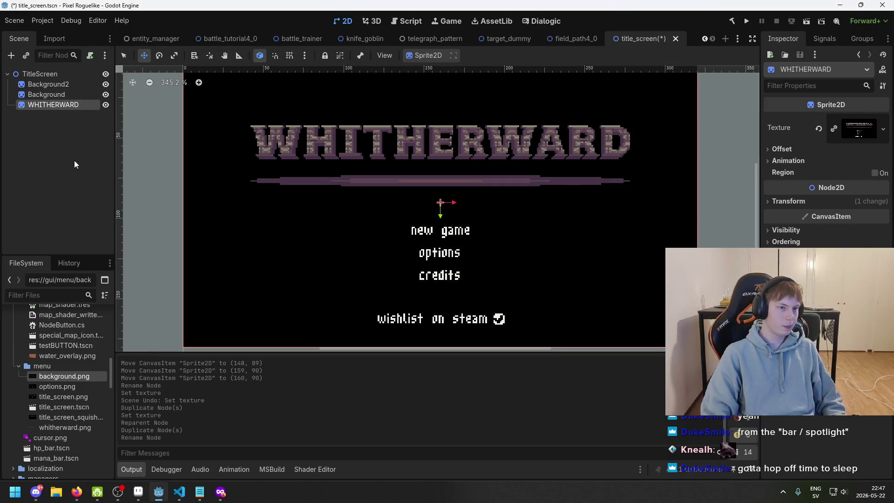
mouse_move(65, 428)
left_mouse_down()
mouse_move(419, 233)
mouse_move(867, 133)
left_mouse_up()
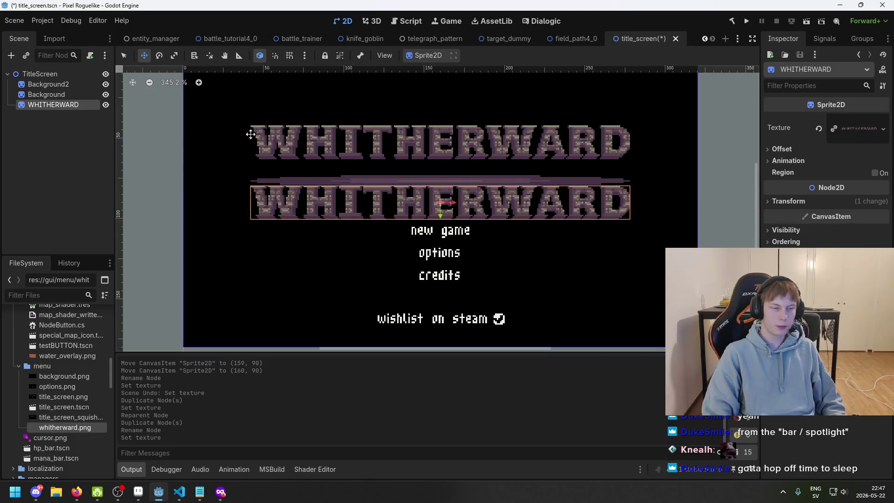
Step: Move the WHITHERWARD sprite to (160, 52) over the original title and save the scene
scroll(485, 214, "up", 7)
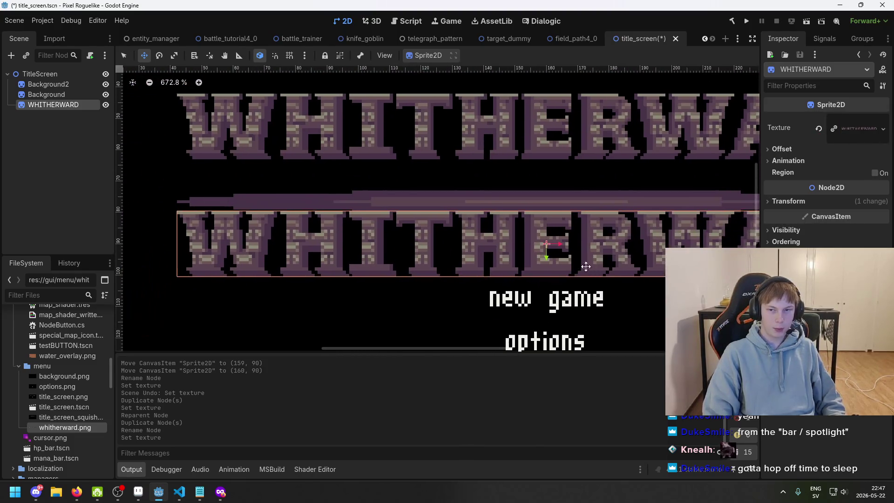
left_click(788, 201)
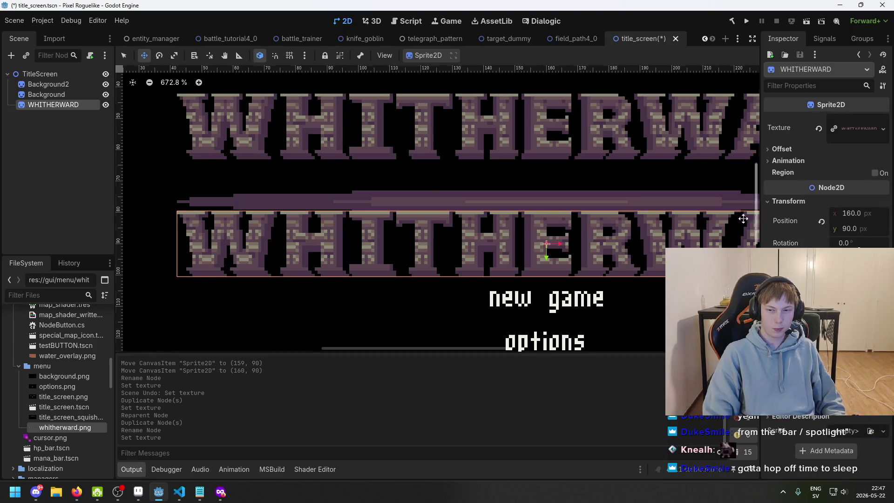
mouse_move(477, 222)
left_mouse_down()
mouse_move(469, 142)
mouse_move(478, 105)
left_mouse_up()
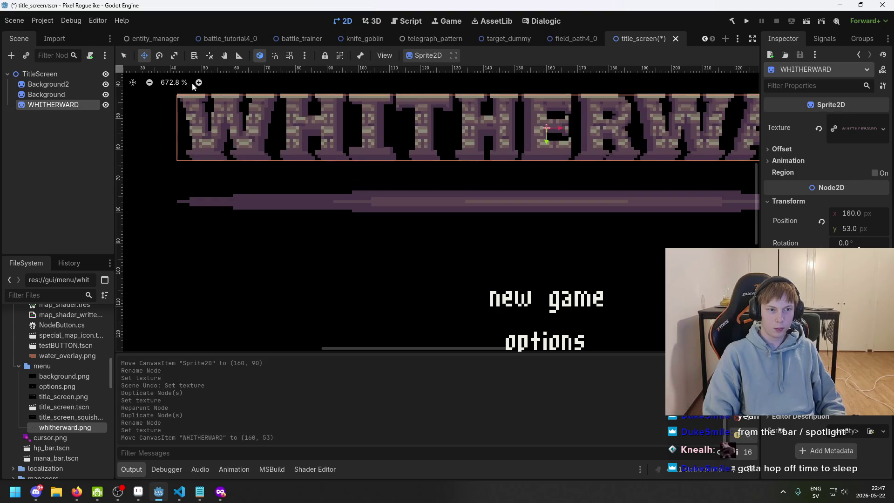
scroll(140, 124, "up", 4)
left_click_drag(218, 216, 204, 209)
scroll(204, 209, "down", 4)
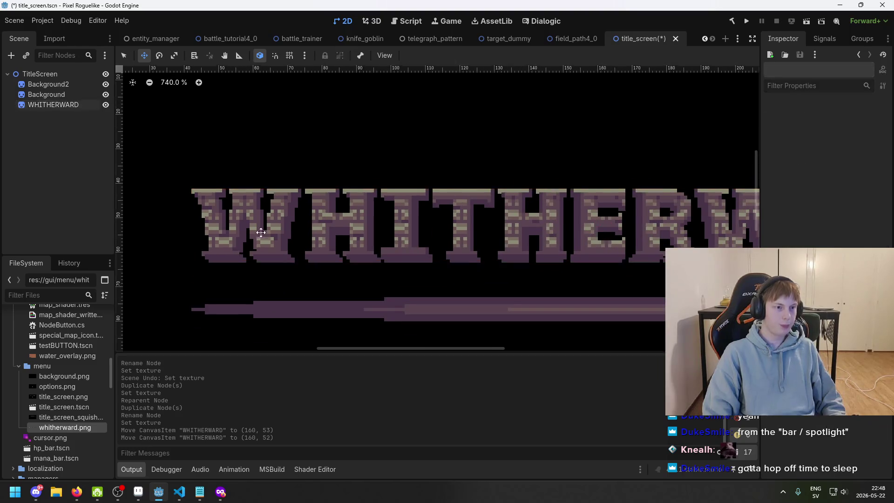
key("ctrl+s")
Step: Deselect the title sprite and select the TitleScreen root node
scroll(325, 193, "down", 4)
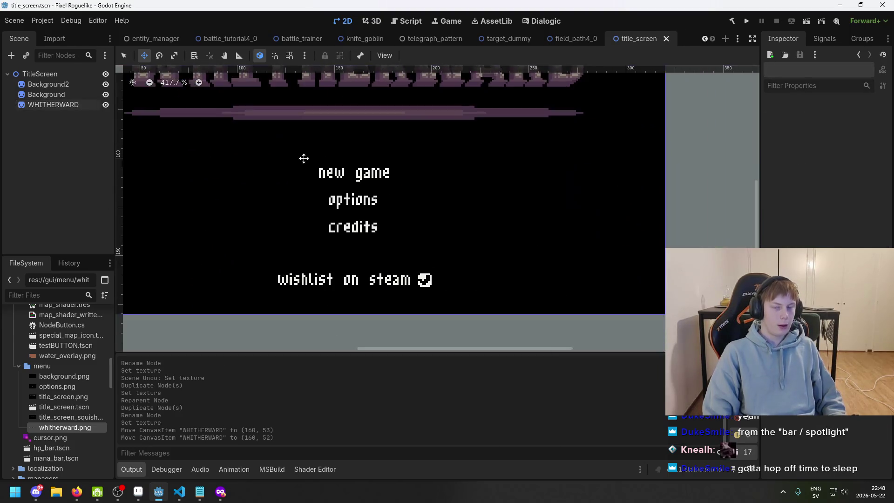
left_click(70, 104)
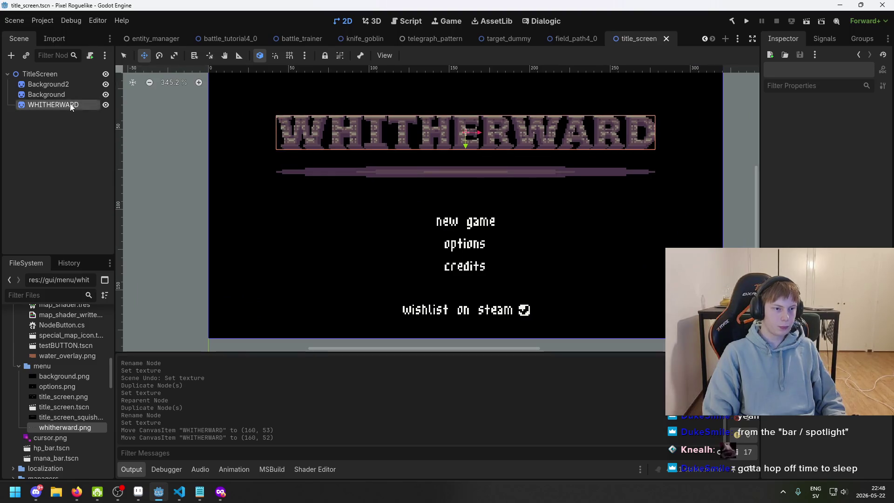
left_click(72, 192)
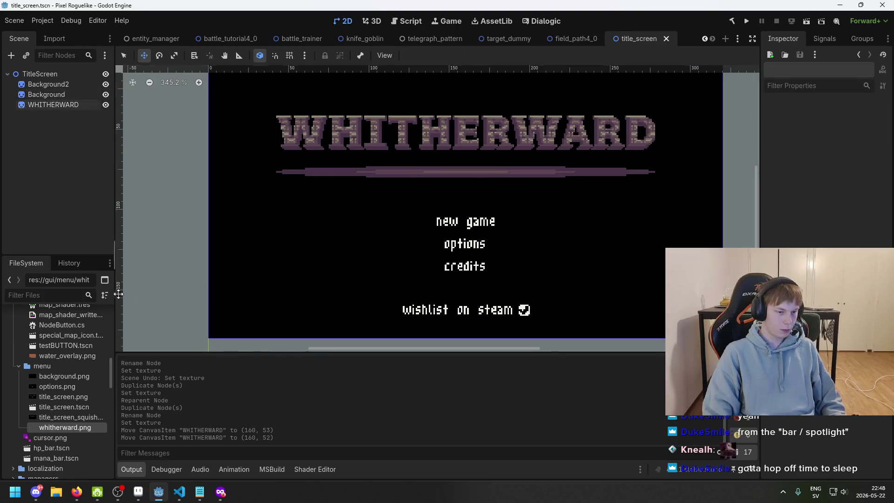
scroll(331, 302, "up", 1)
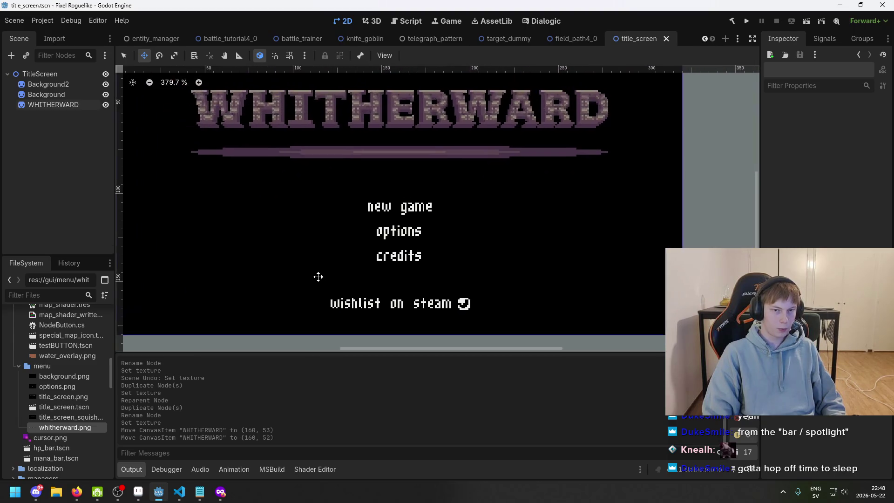
left_click(42, 73)
Step: Add a child node to TitleScreen, searching 'text' and comparing LineEdit and Label
right_click(44, 74)
left_click(83, 83)
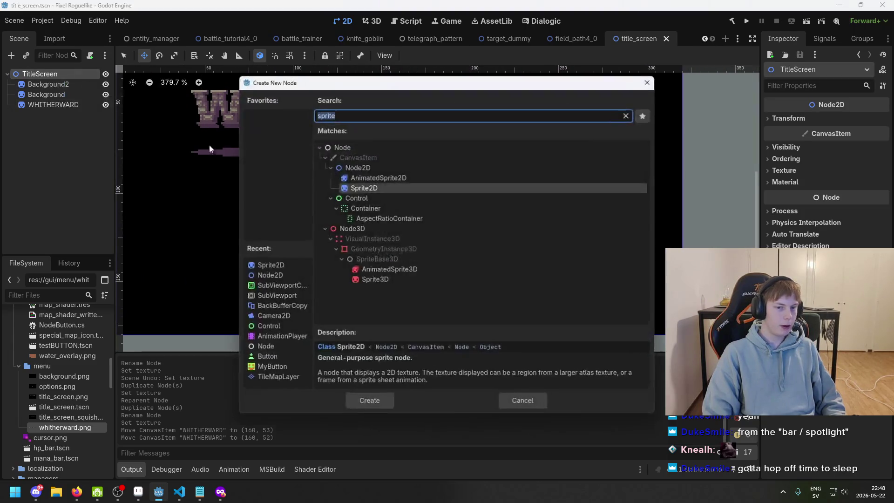
type("text")
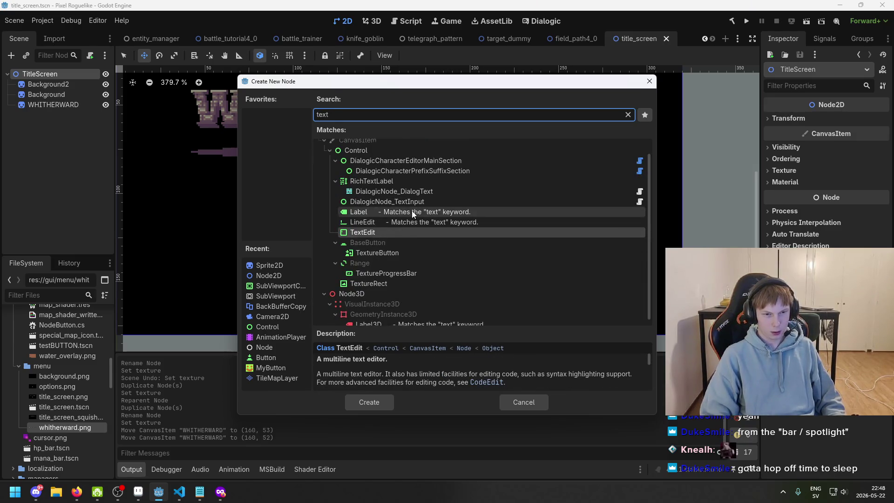
scroll(414, 209, "up", 1)
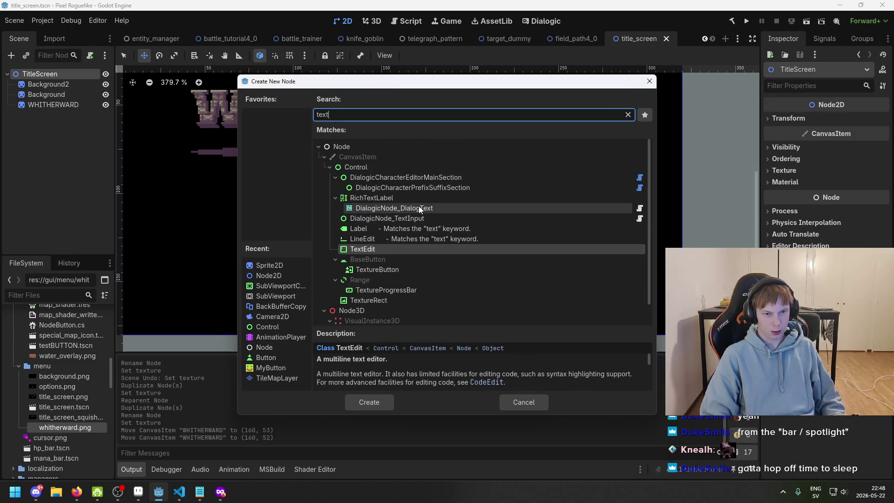
left_click(389, 238)
left_click(387, 228)
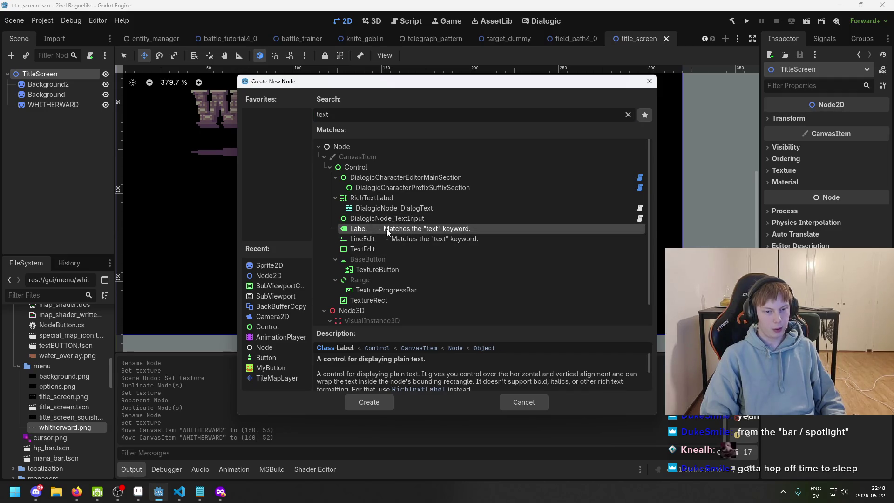
scroll(424, 371, "down", 1)
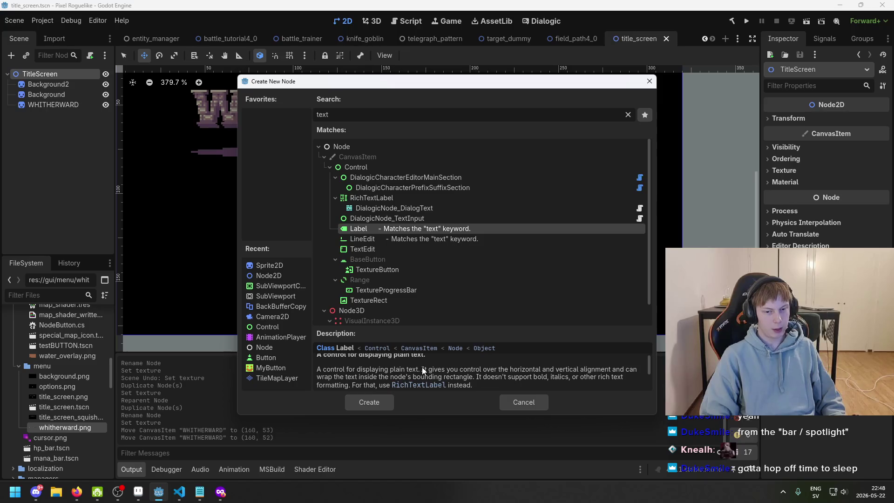
key("Down")
key("Down")
key("Down")
Step: Search 'button', compare the button node types, and create a plain Button
key("ctrl+a")
type("button")
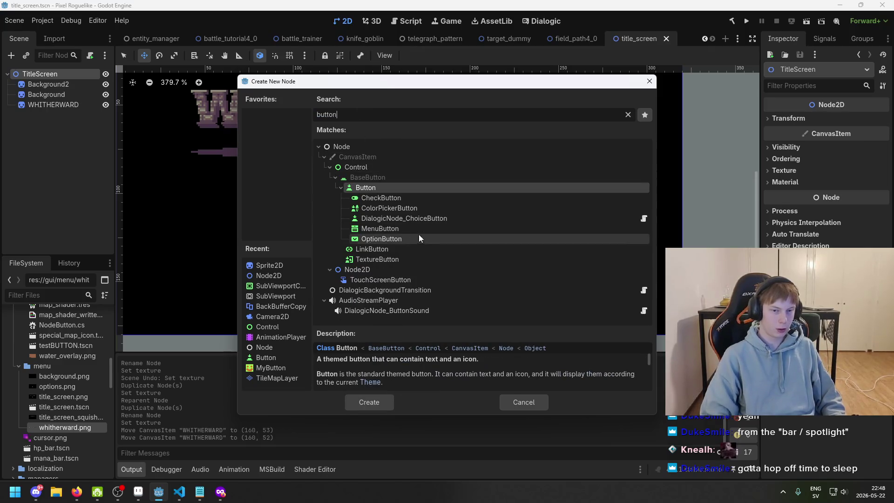
left_click(408, 259)
left_click(408, 249)
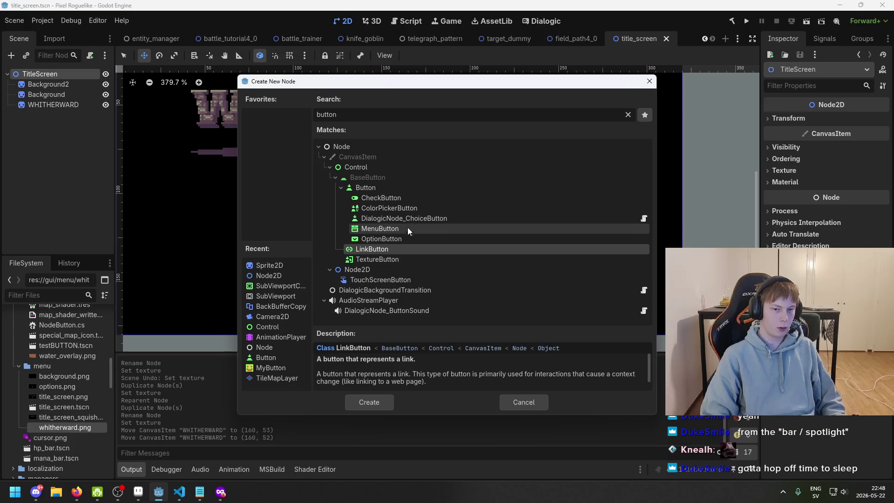
left_click(406, 228)
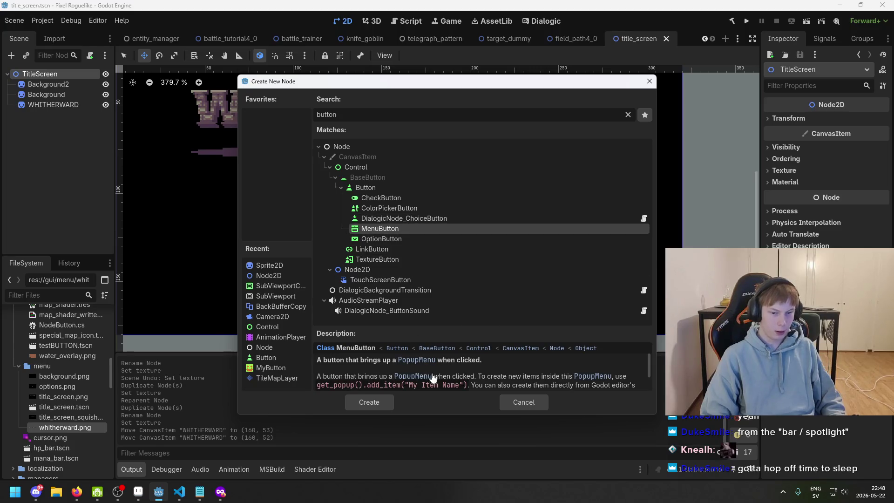
left_click(409, 208)
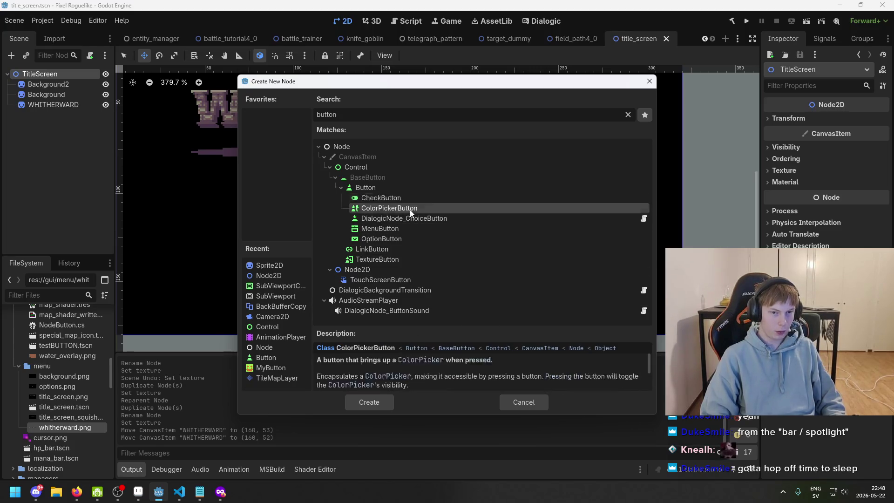
left_click(415, 221)
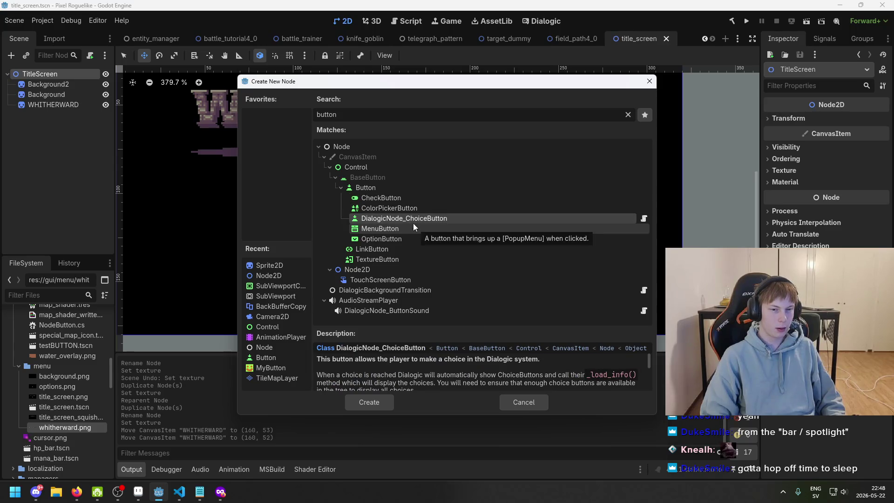
left_click(413, 229)
left_click(414, 240)
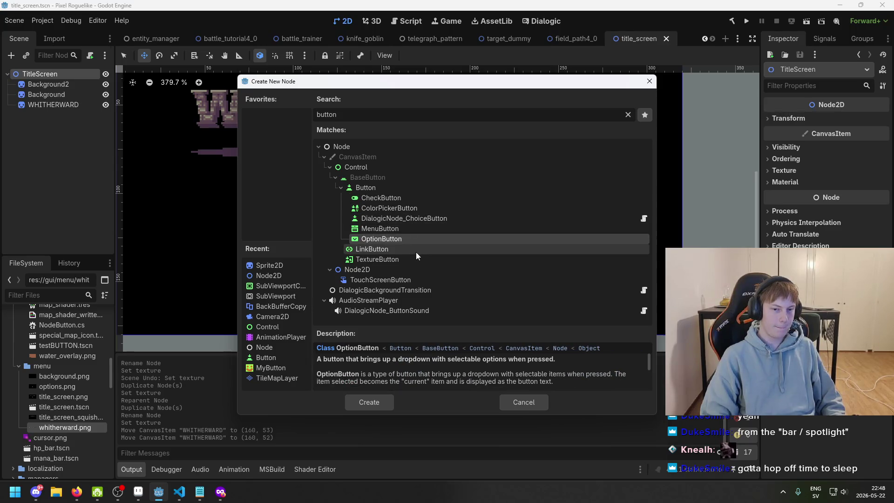
left_click(415, 252)
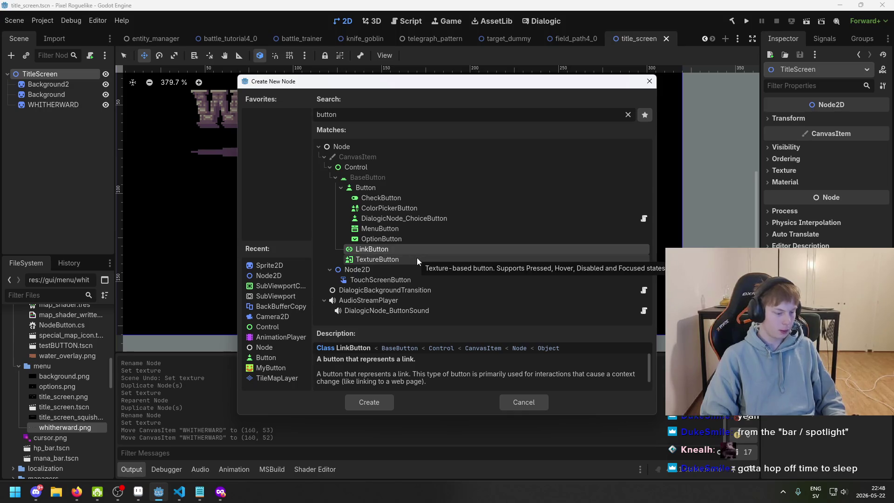
left_click(417, 258)
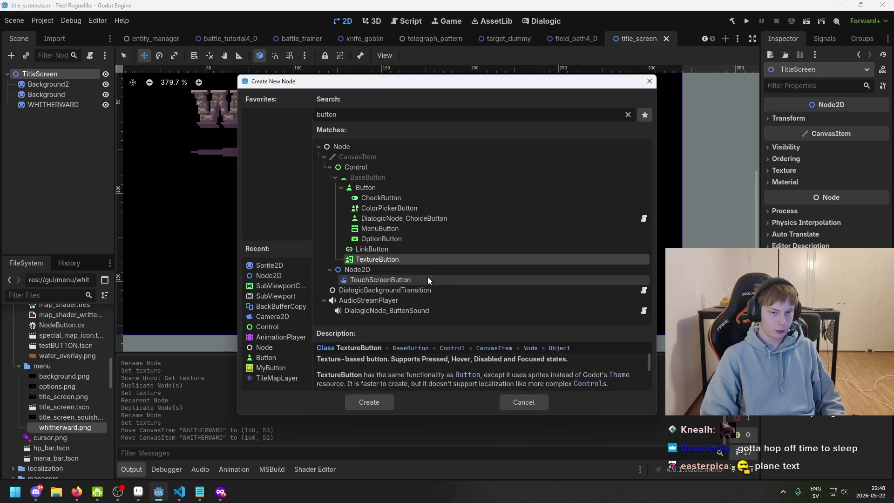
left_click(417, 188)
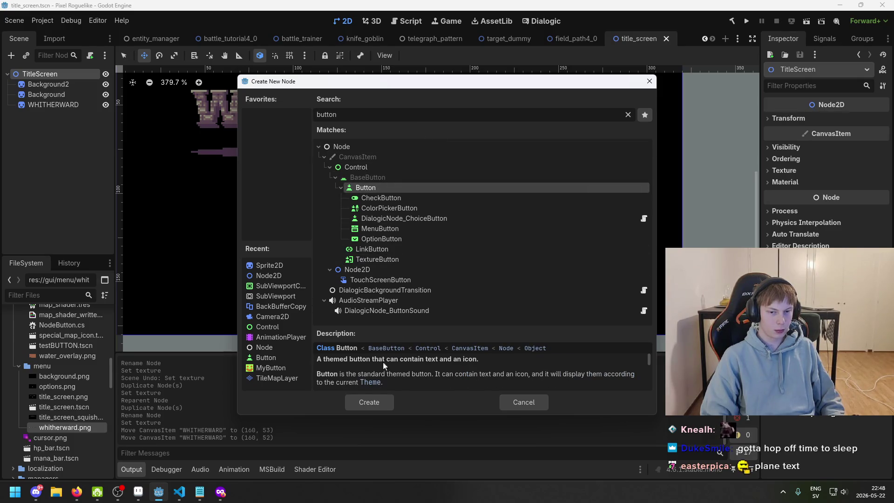
left_click(376, 407)
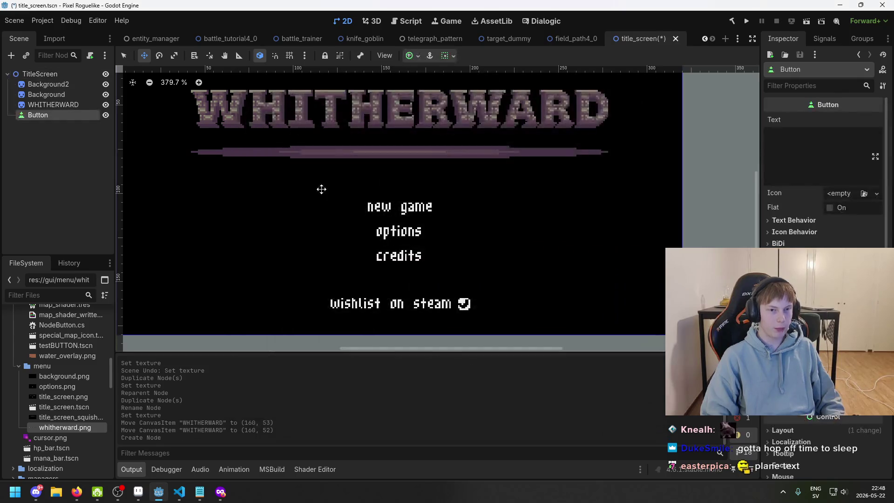
Step: Rename the Button to 'new game' and move it to (142, 105) over the menu text
left_click(51, 105)
double_click(48, 115)
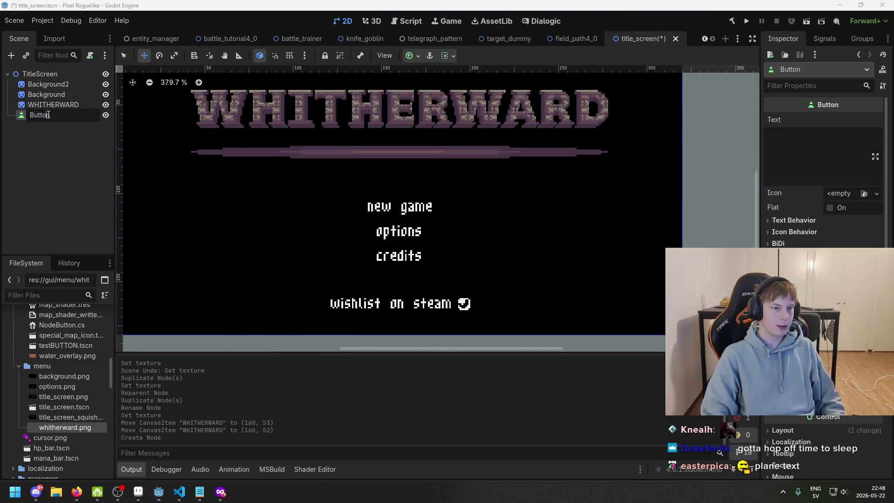
type("new game")
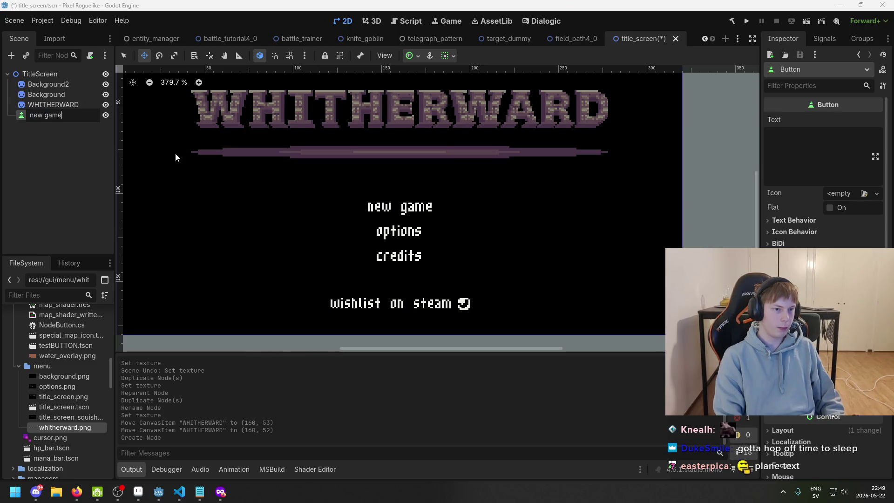
key("Return")
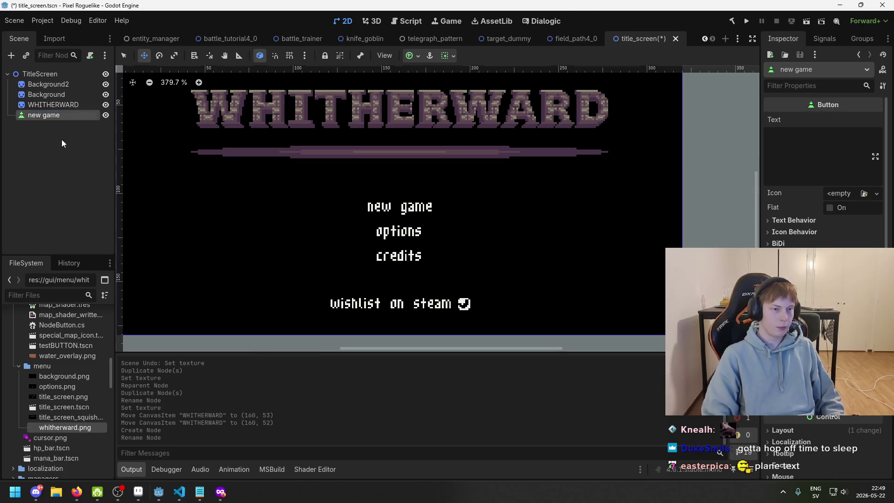
scroll(303, 182, "down", 2)
scroll(420, 253, "up", 1)
mouse_move(359, 202)
left_mouse_down()
mouse_move(597, 350)
mouse_move(577, 343)
left_mouse_up()
Step: Set the button's Text to 'new game' and check its text behavior settings
scroll(495, 284, "up", 5)
left_click(858, 137)
type("new game")
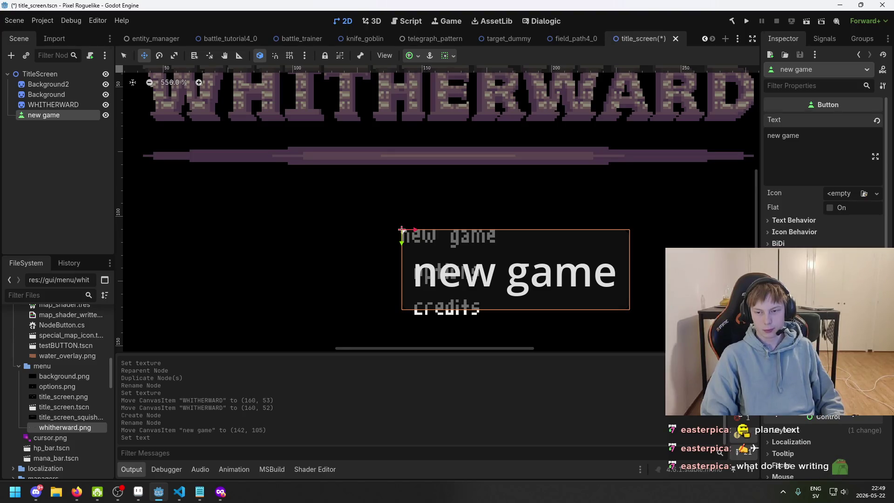
scroll(813, 225, "down", 5)
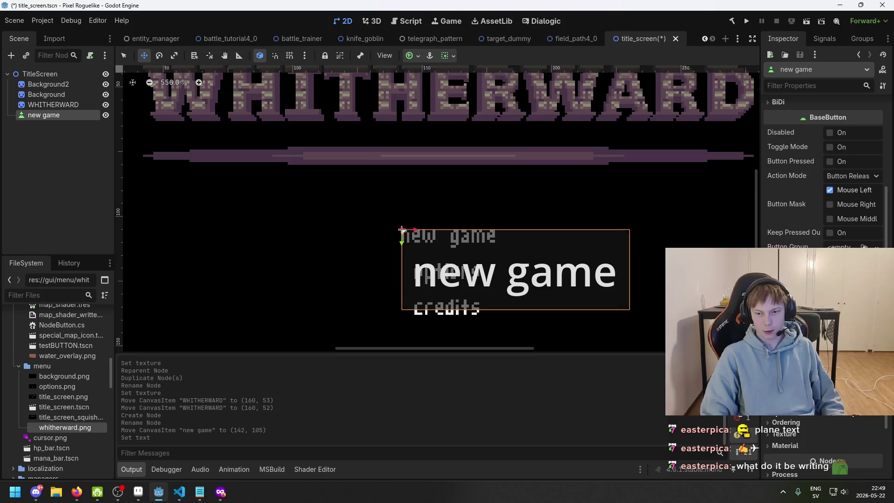
scroll(809, 225, "up", 5)
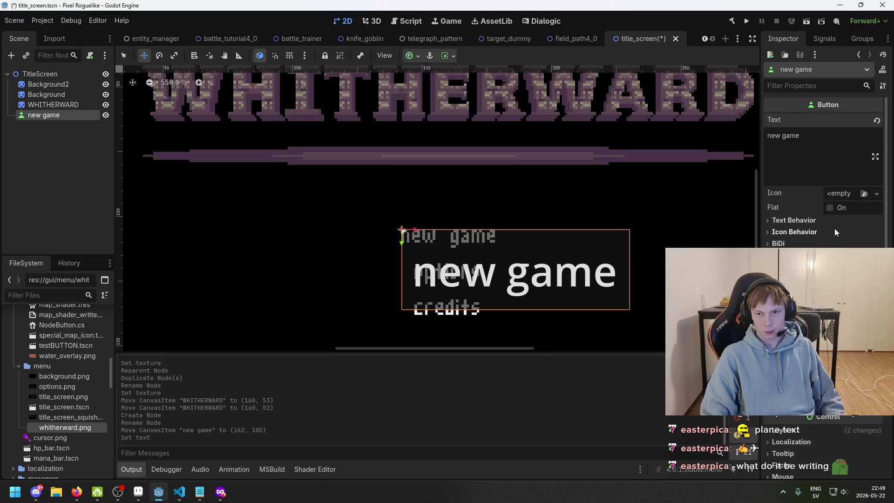
left_click(817, 219)
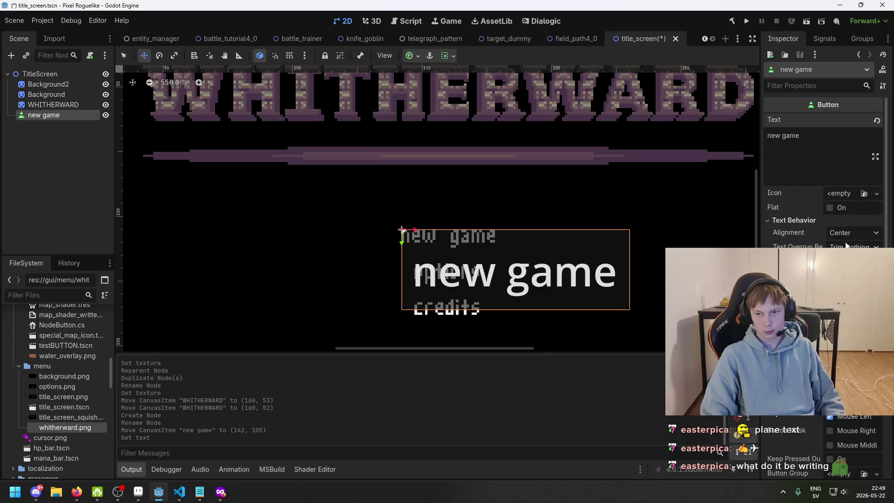
left_click(815, 221)
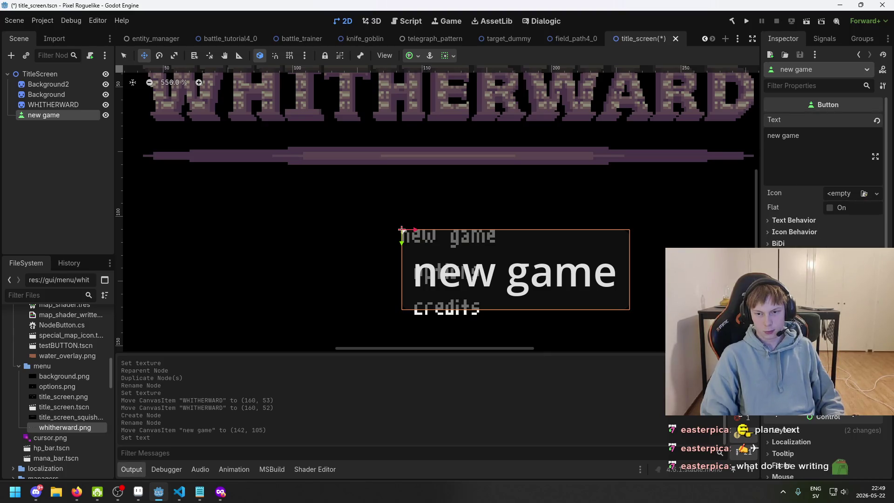
scroll(816, 237, "down", 2)
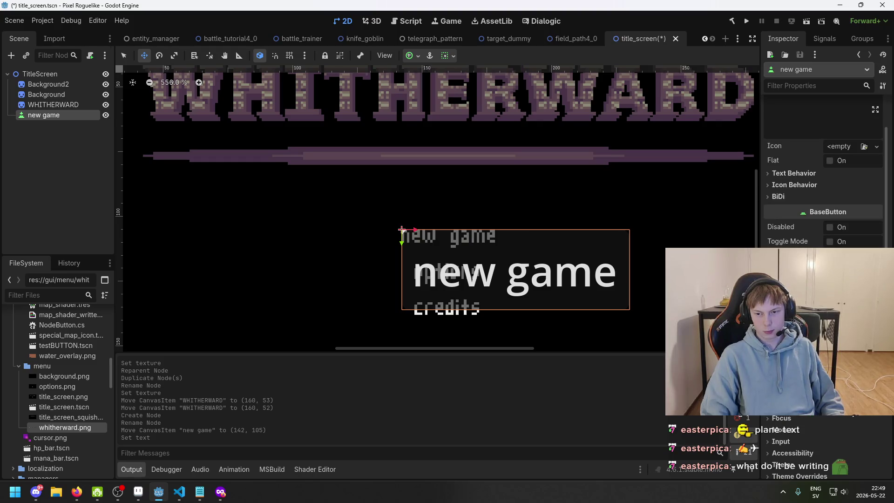
scroll(823, 187, "down", 4)
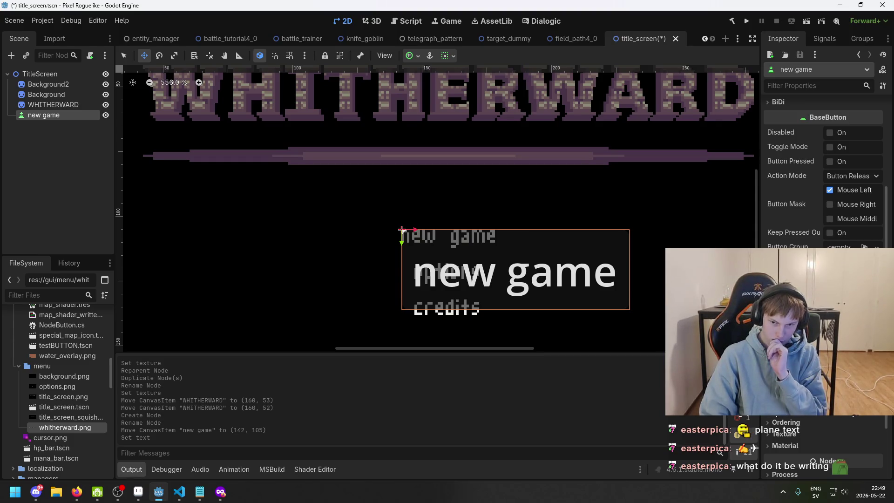
scroll(823, 186, "down", 2)
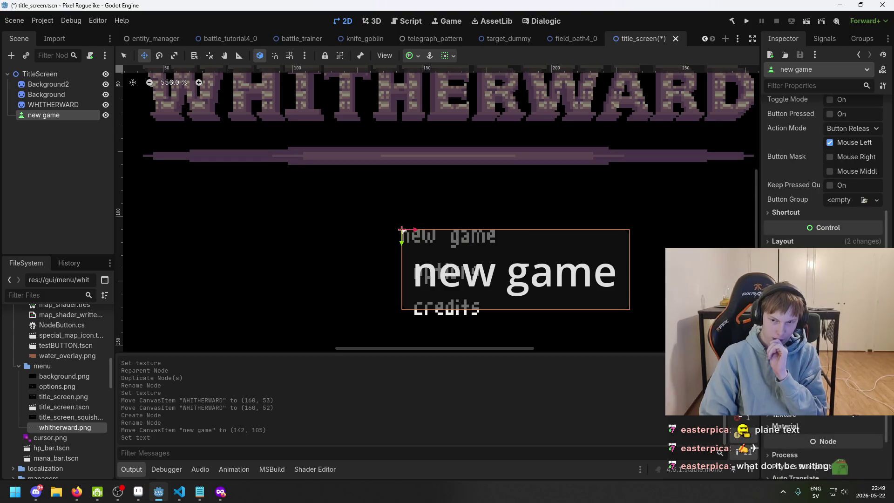
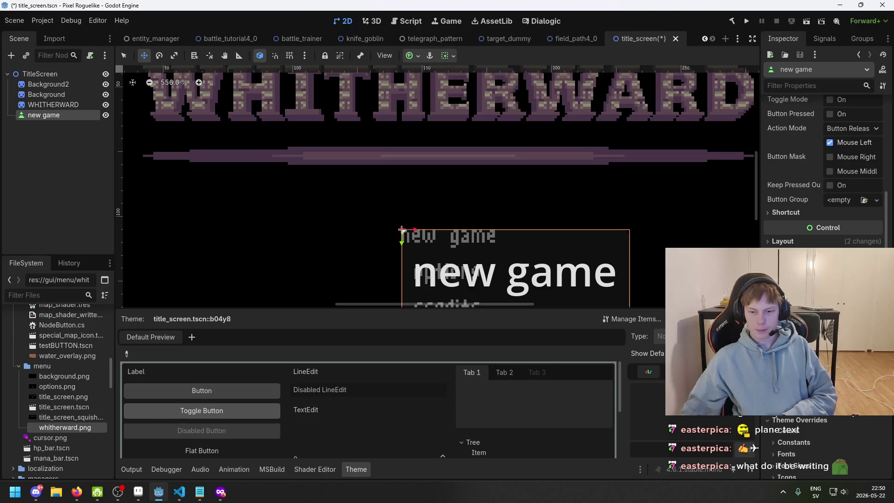
Step: Centre the new game button in view and choose Save As for its theme resource
left_click_drag(546, 274, 487, 249)
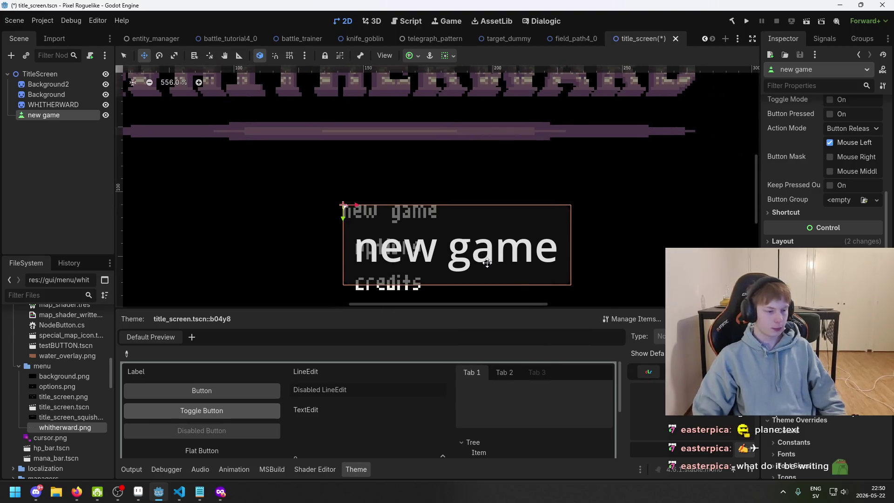
scroll(525, 233, "up", 1)
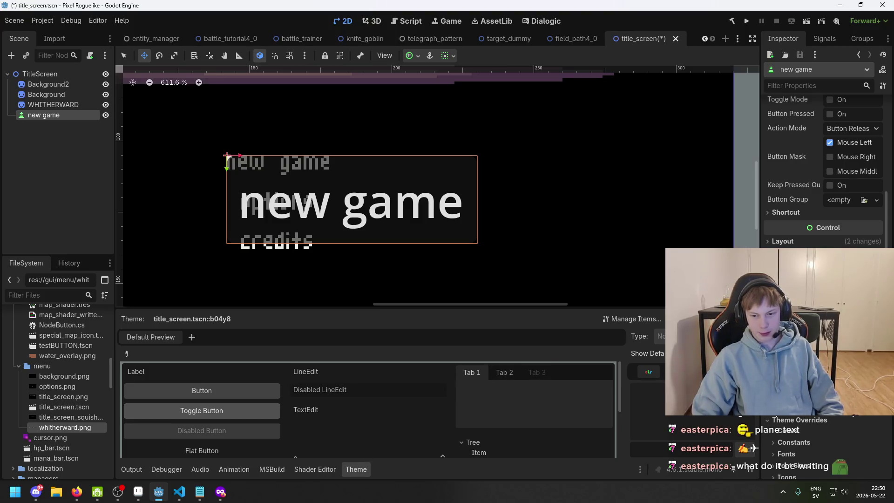
left_click(877, 405)
left_click(88, 431)
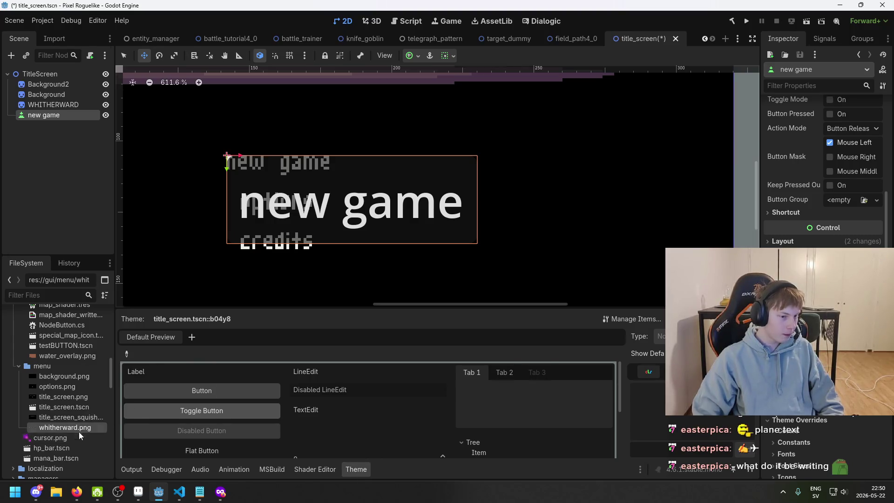
left_click(877, 405)
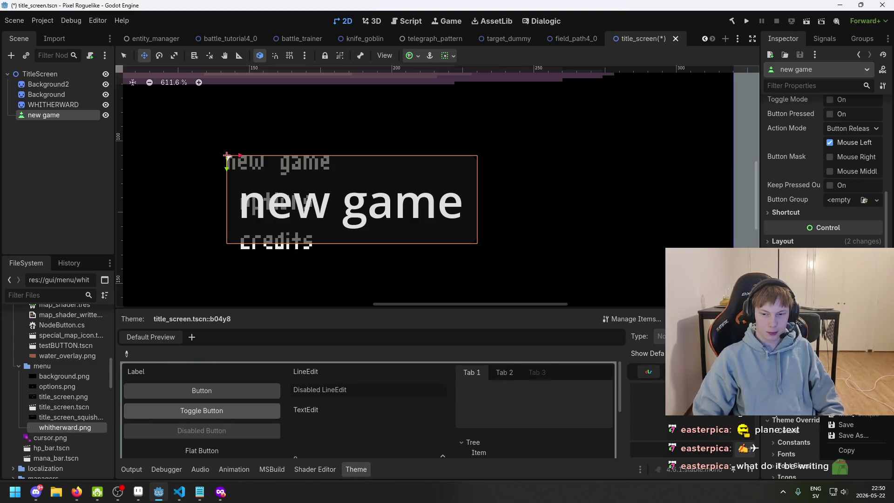
left_click(865, 434)
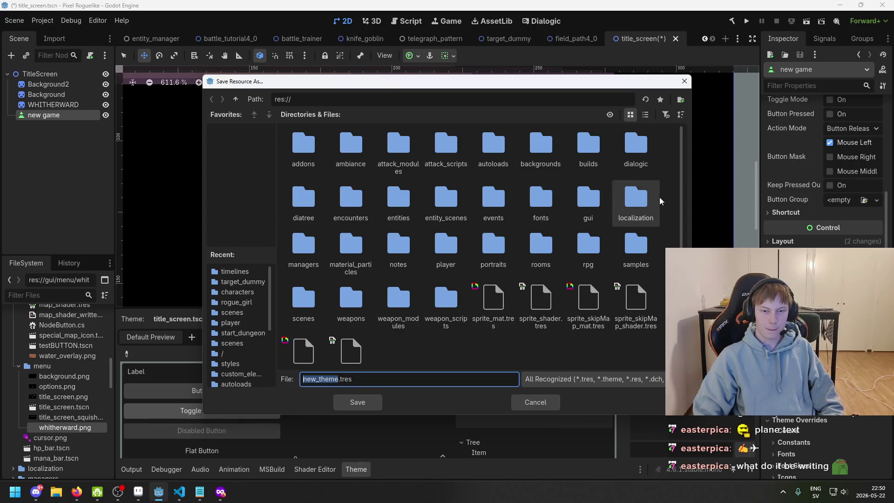
Step: Save the theme as text_theme.tres in res://gui/menu and select the saved file
double_click(592, 204)
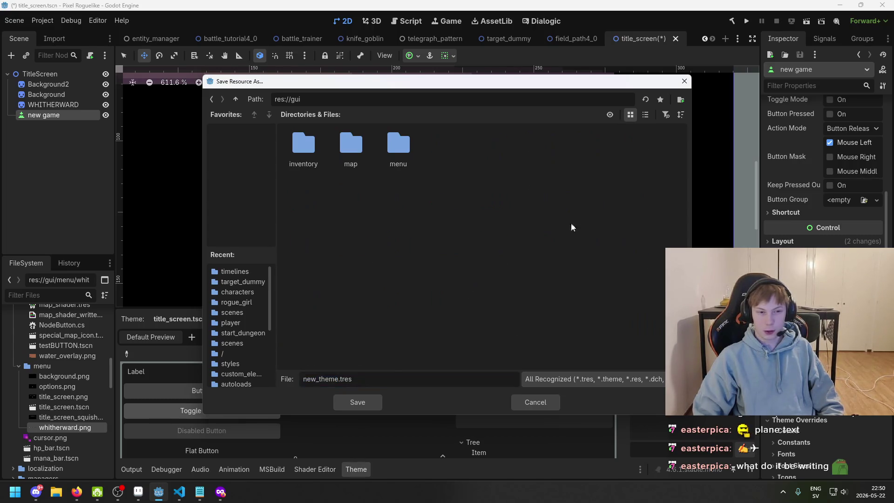
double_click(404, 163)
left_click_drag(338, 378, 303, 379)
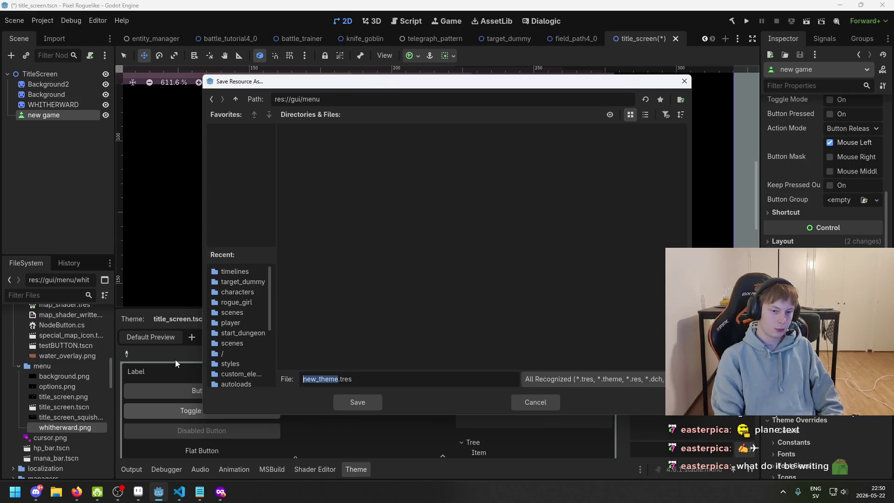
key("BackSpace")
type("text")
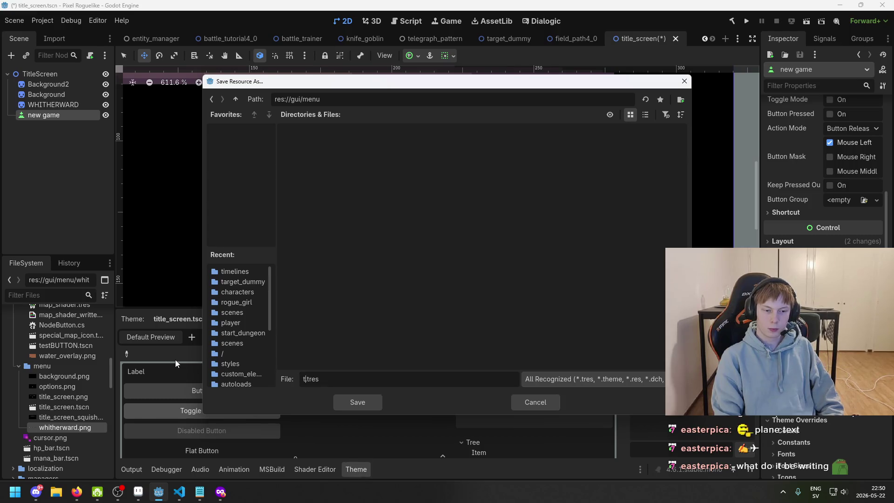
type("_theme")
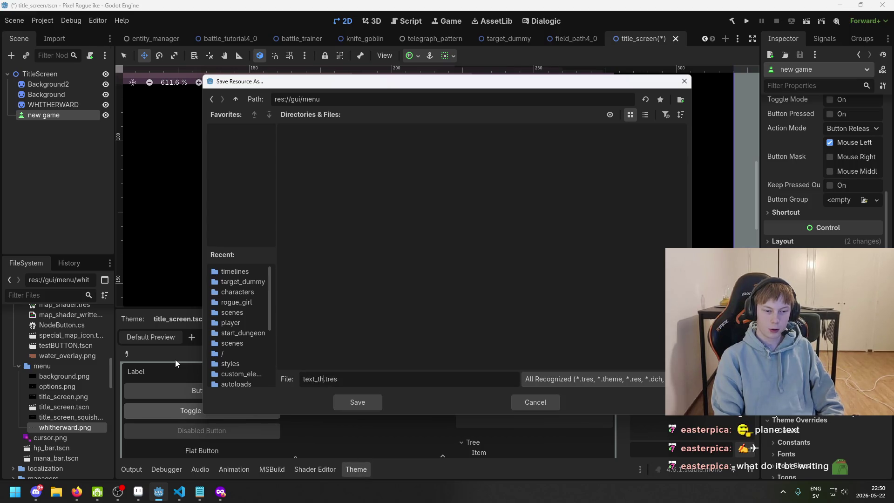
key("Return")
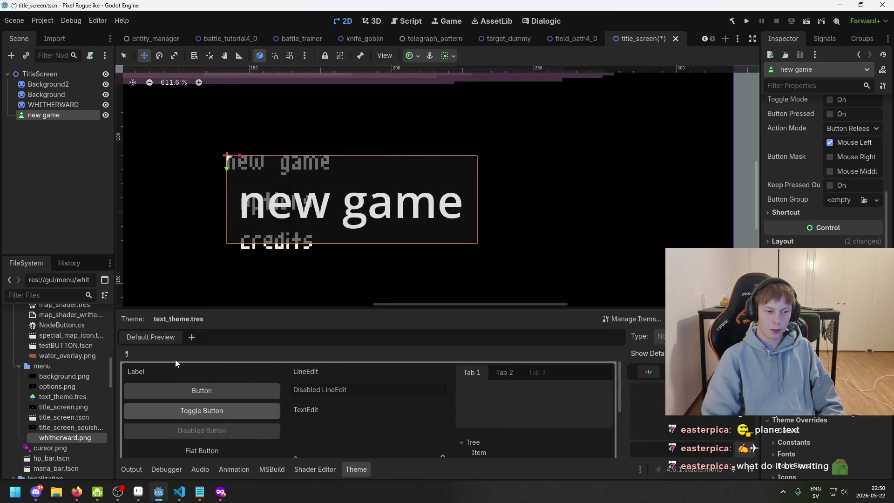
left_click(67, 397)
Step: Quick Load m3x6.ttf as text_theme.tres's Default Font, replacing a briefly added blank font
double_click(67, 398)
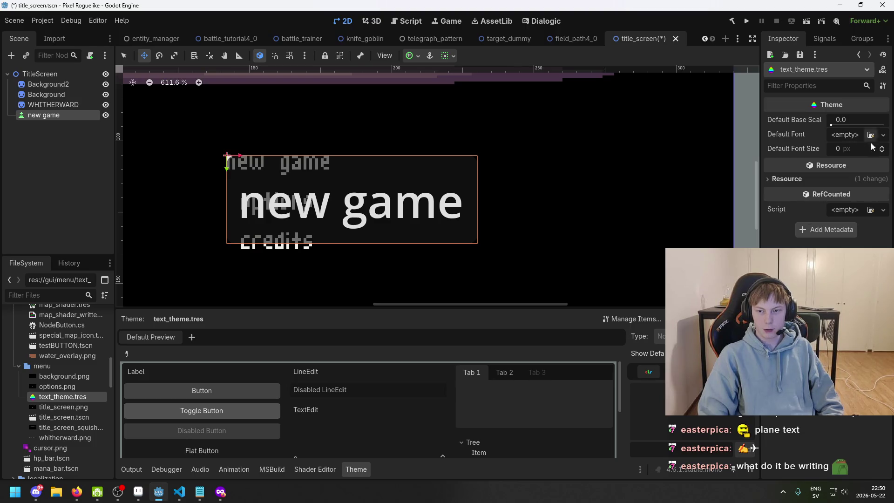
left_click(857, 135)
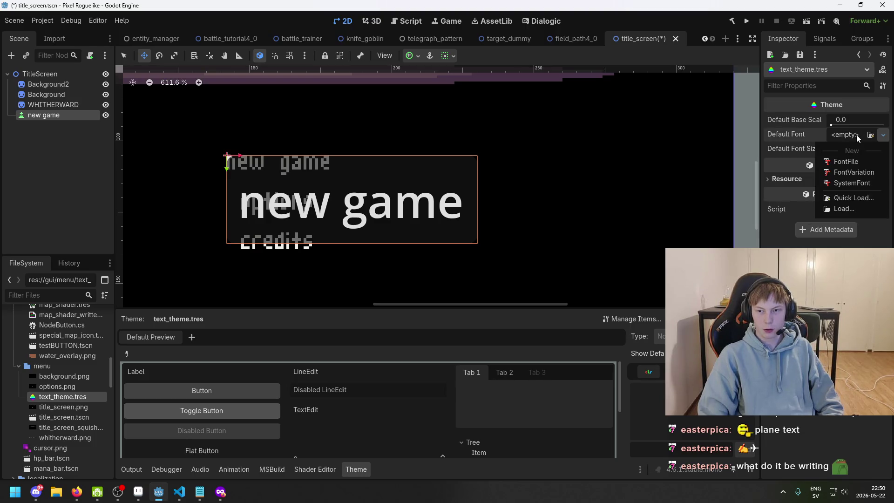
left_click(865, 162)
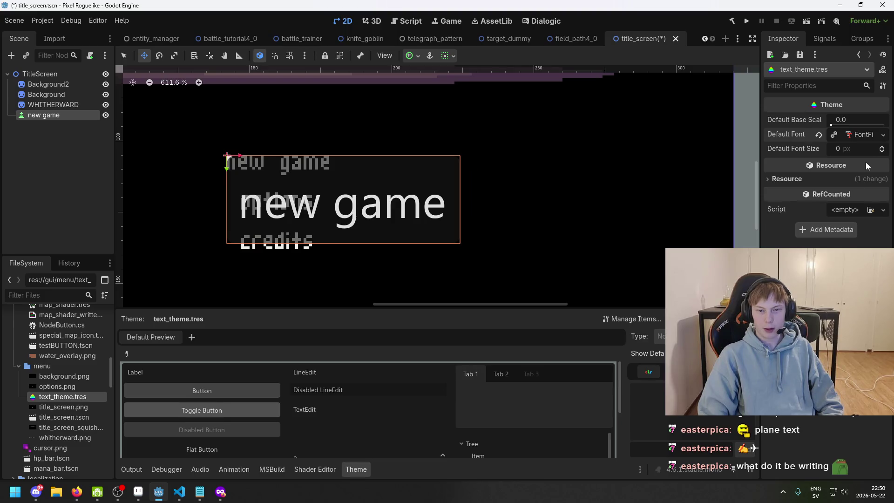
left_click(832, 136)
left_click(859, 136)
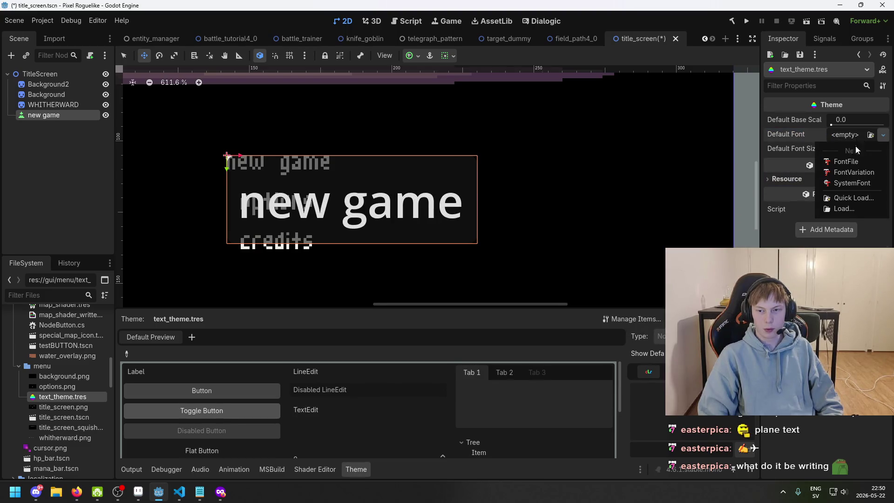
left_click(851, 197)
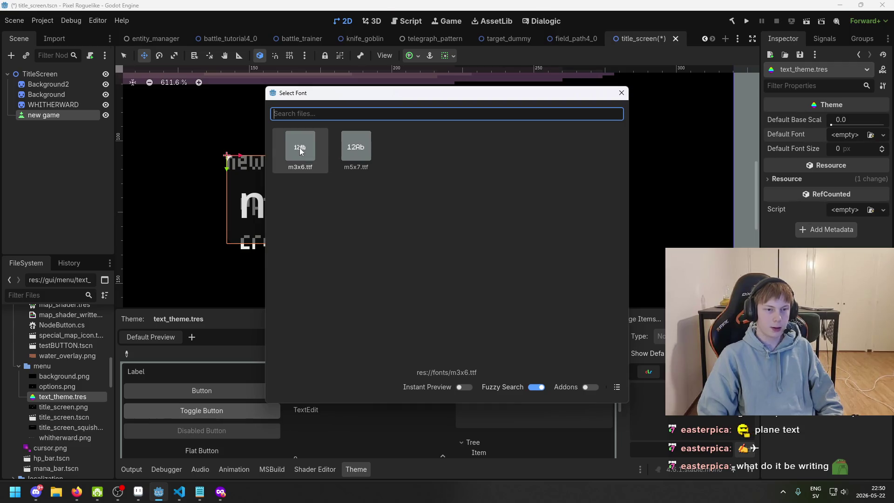
left_click(301, 151)
scroll(401, 177, "up", 4)
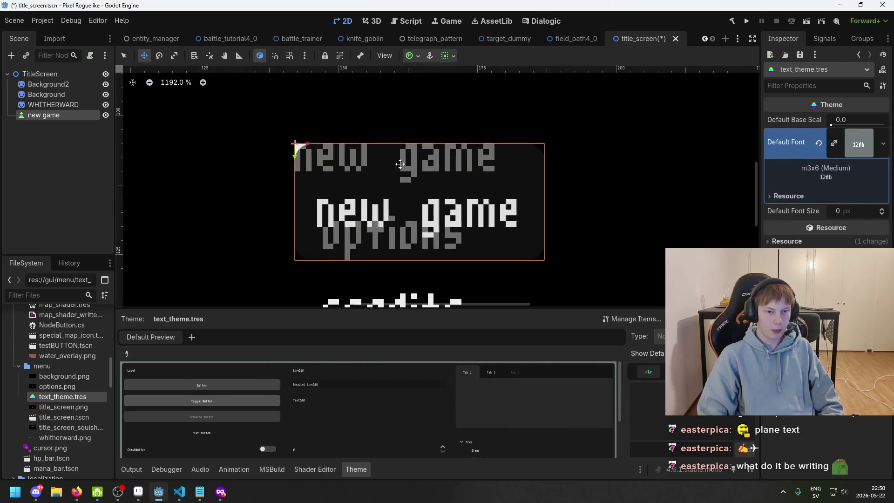
scroll(400, 164, "up", 2)
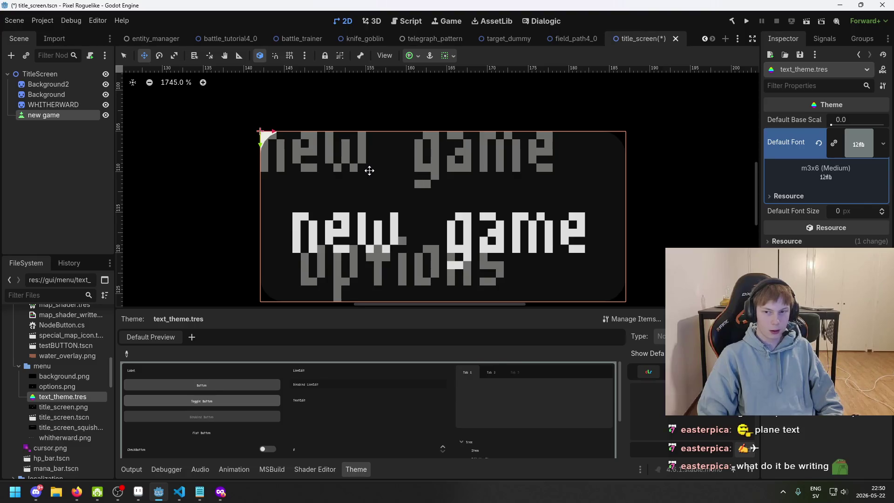
scroll(284, 175, "down", 3)
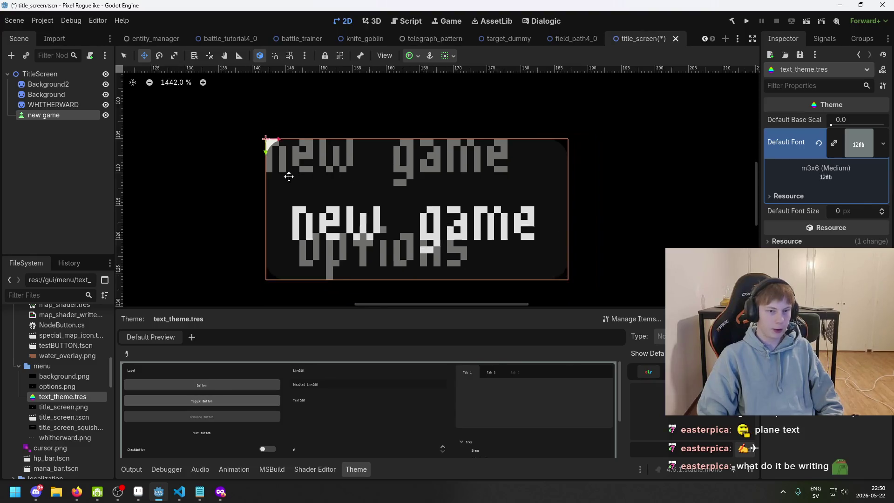
Step: Select the new game button and nudge it slightly up-left on the canvas
left_click(67, 116)
left_click_drag(393, 190, 497, 207)
scroll(819, 186, "down", 3)
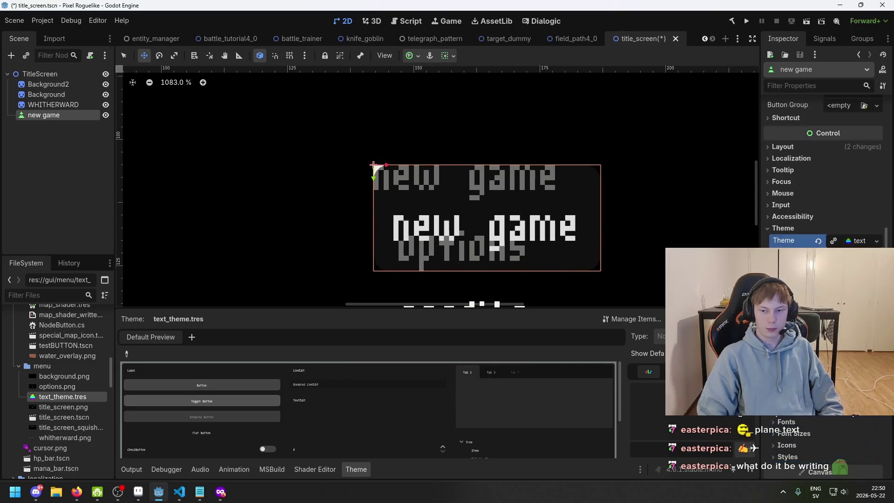
scroll(823, 181, "down", 3)
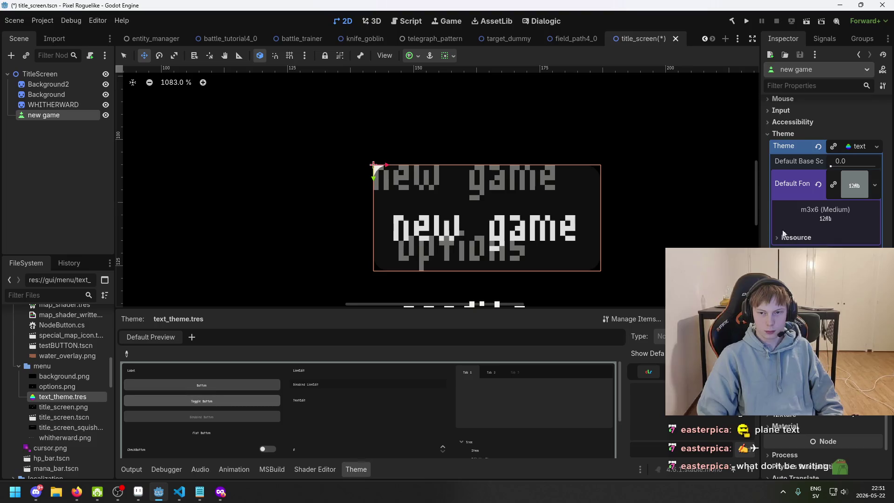
left_click_drag(638, 240, 619, 191)
scroll(822, 187, "up", 5)
scroll(824, 207, "down", 4)
scroll(750, 233, "down", 1)
scroll(822, 214, "up", 4)
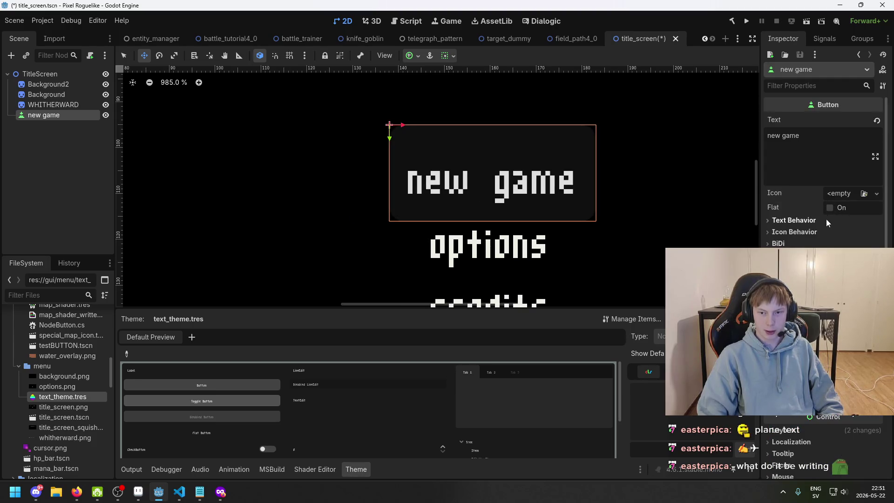
Step: Check the button's icon and text alignment settings, then open text_theme.tres for editing
left_click(806, 232)
left_click(806, 232)
left_click(807, 220)
left_click(807, 219)
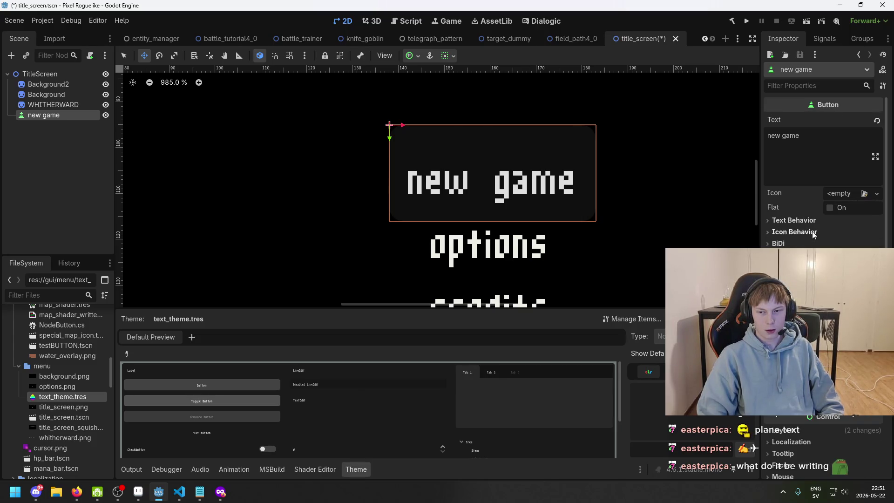
scroll(814, 233, "down", 5)
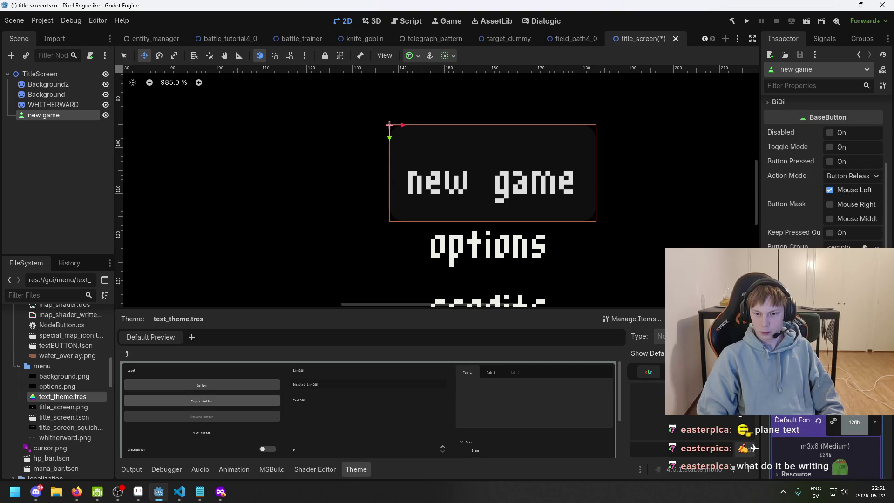
scroll(822, 187, "down", 2)
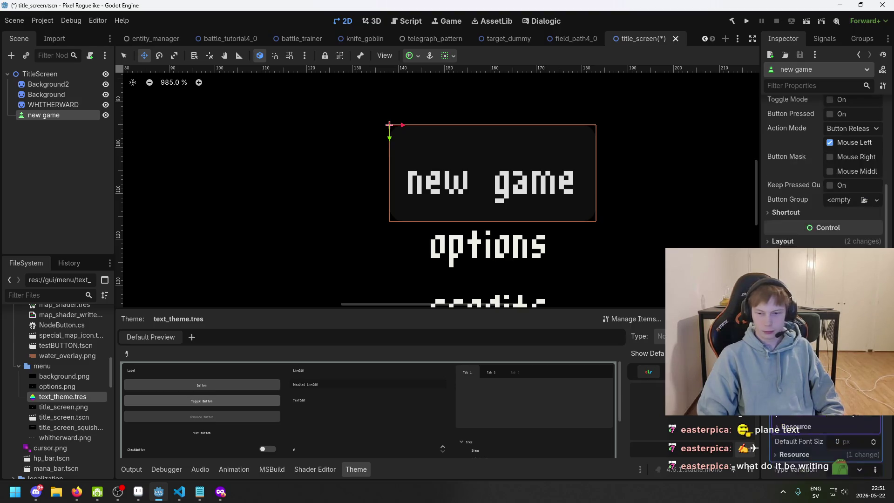
scroll(822, 177, "down", 4)
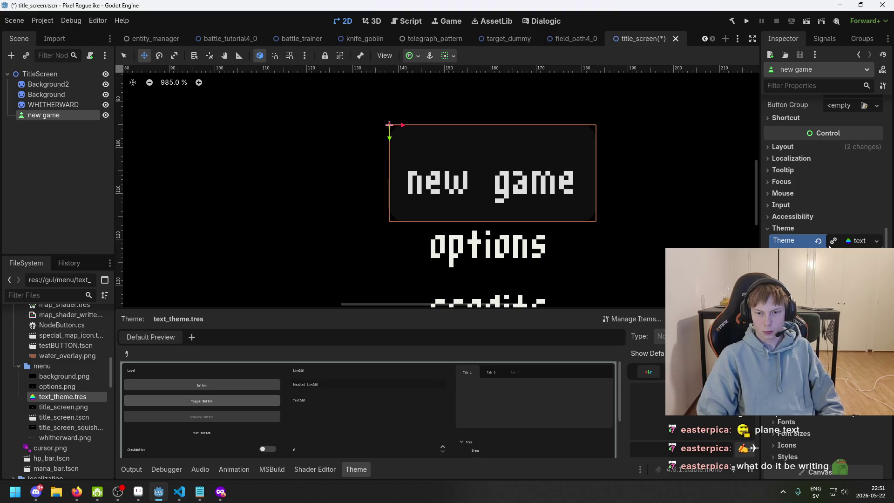
double_click(72, 397)
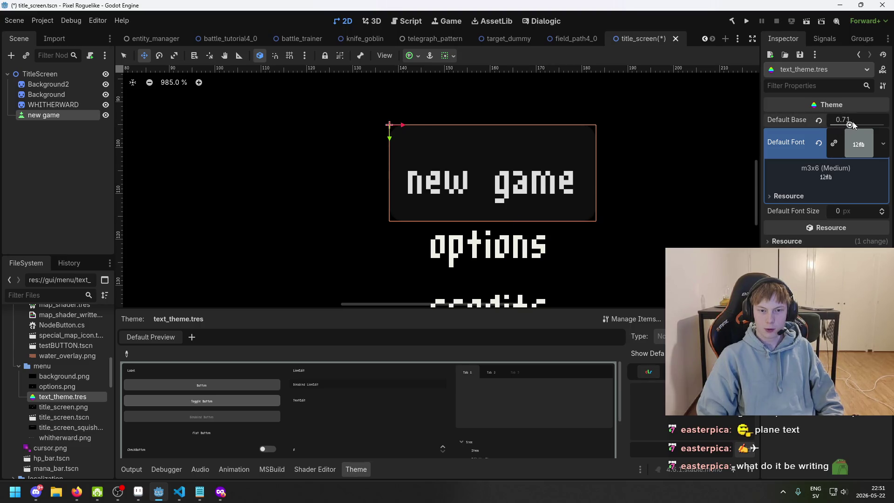
Step: Save the title screen scene and reselect the new game button's properties
key("ctrl+s")
left_click(37, 117)
scroll(838, 196, "up", 8)
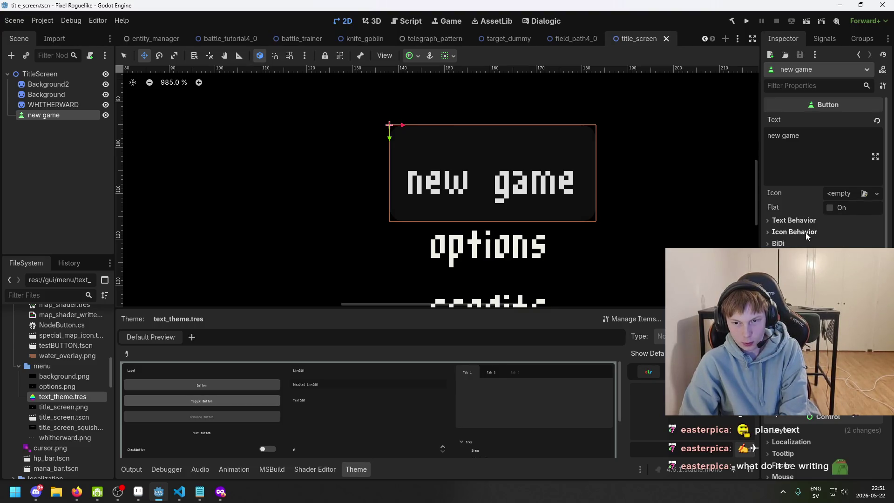
scroll(808, 238, "down", 2)
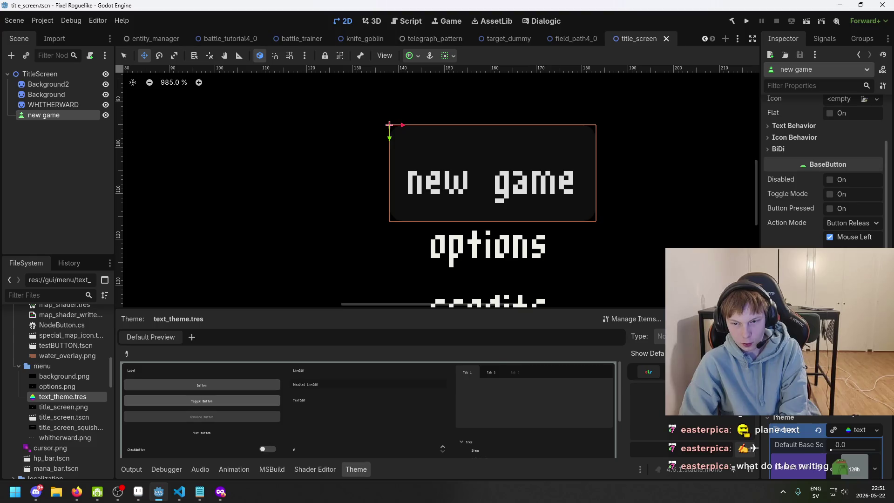
scroll(825, 163, "down", 2)
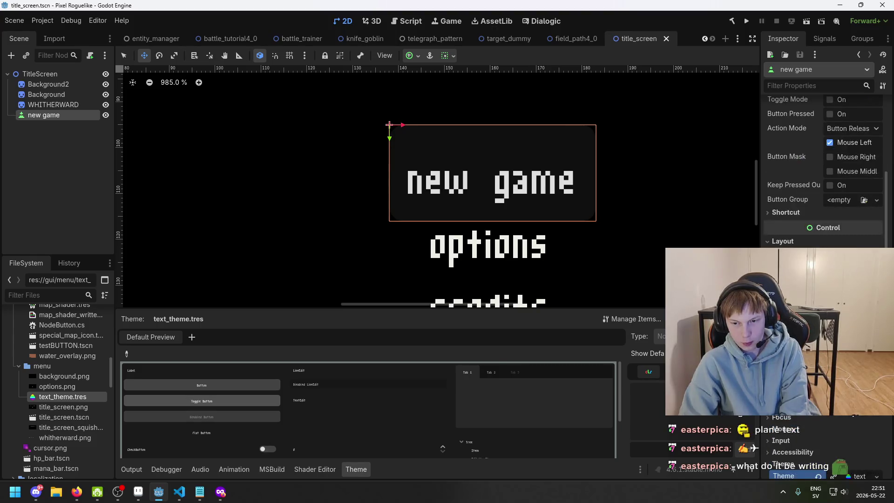
scroll(824, 163, "down", 1)
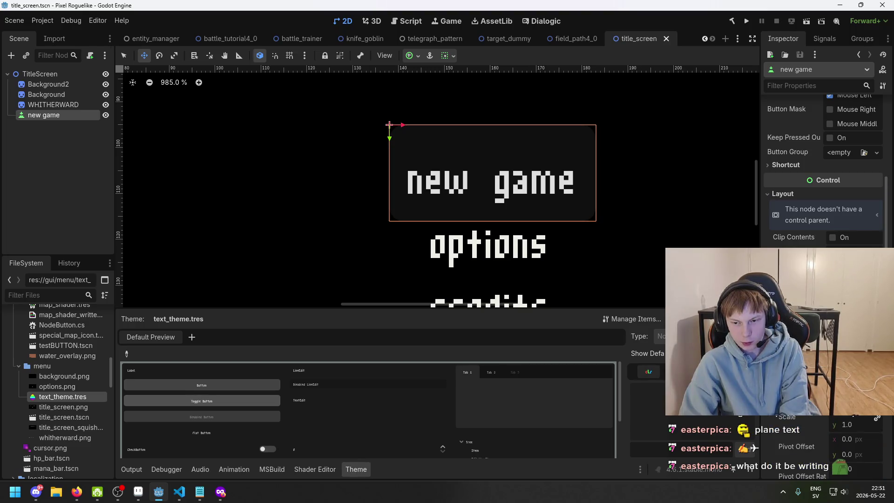
Step: Try widening the new game button, undo it, and pan to show all menu labels
left_click_drag(745, 405, 791, 405)
key("ctrl+z")
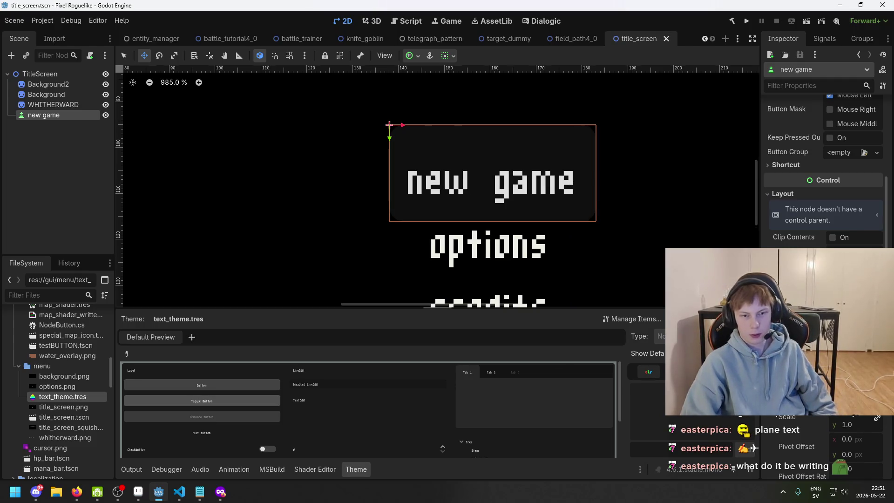
left_click_drag(620, 215, 568, 163)
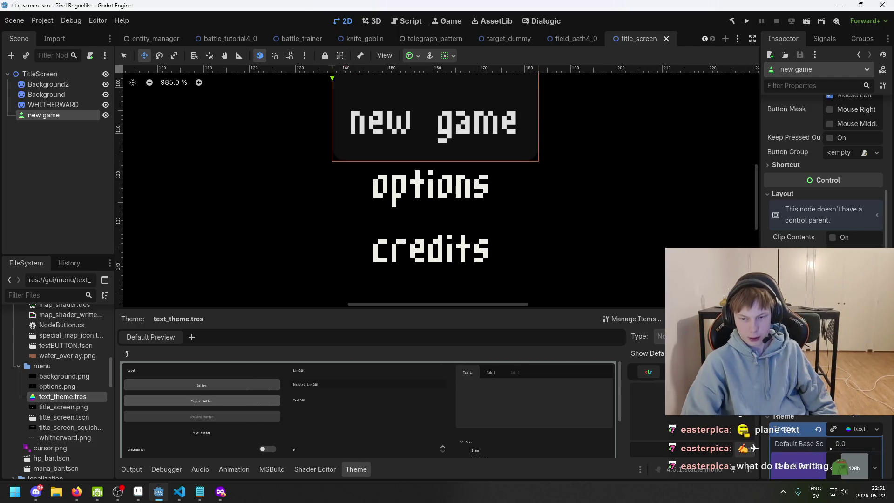
scroll(824, 447, "down", 3)
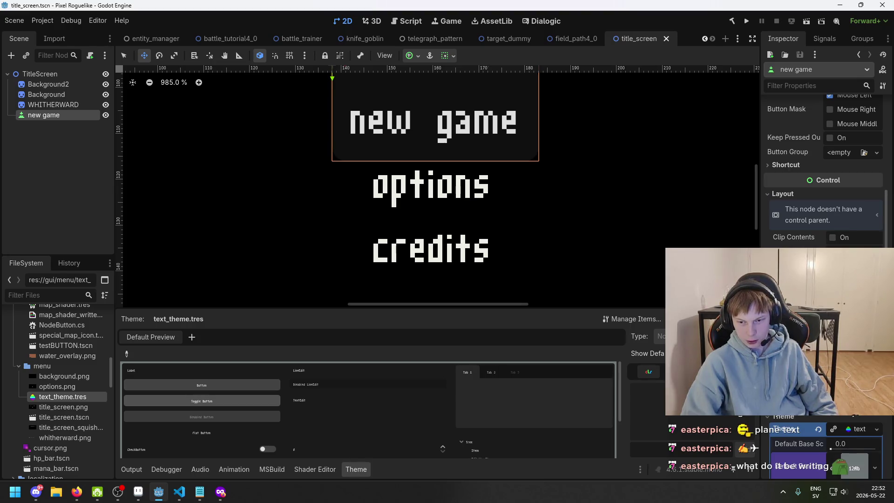
scroll(825, 279, "down", 5)
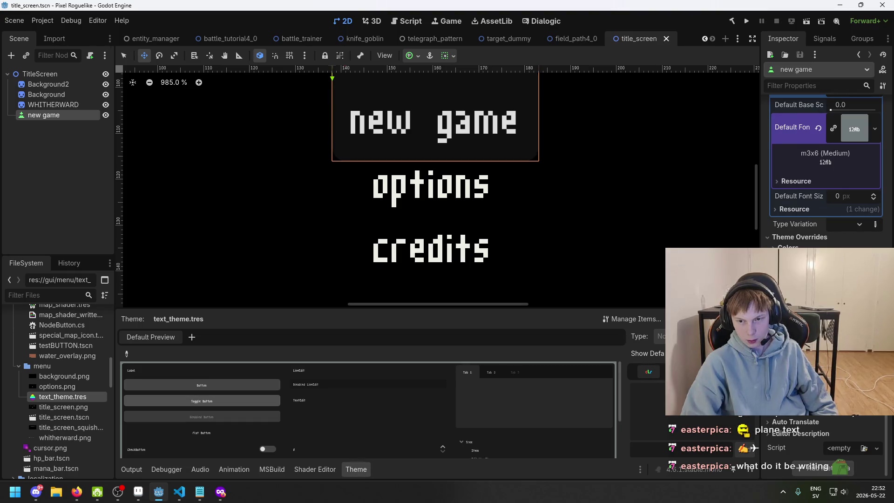
scroll(825, 186, "up", 5)
scroll(824, 168, "down", 5)
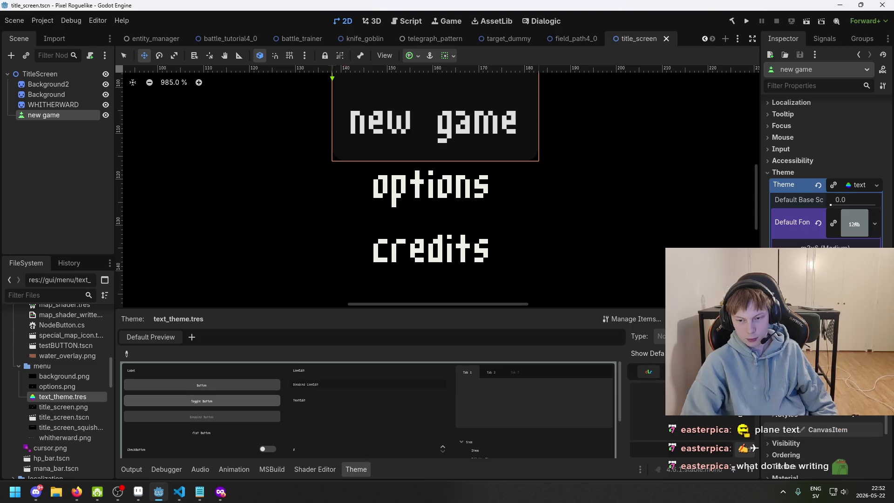
scroll(825, 442, "down", 1)
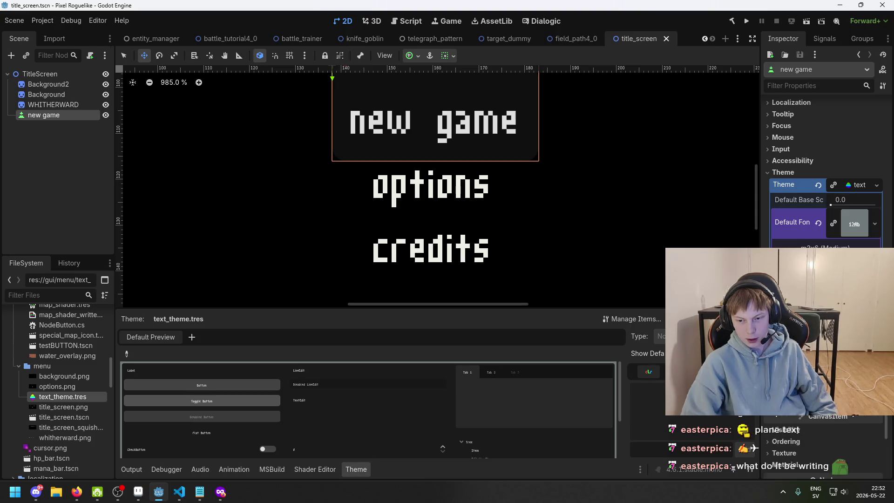
Step: Save the title screen scene twice and collapse the expanded theme resource details
scroll(824, 186, "up", 10)
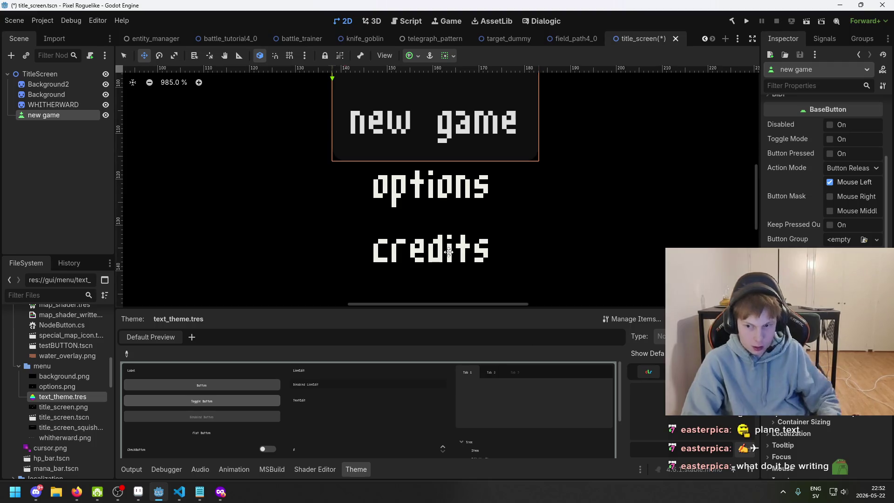
key("ctrl+s")
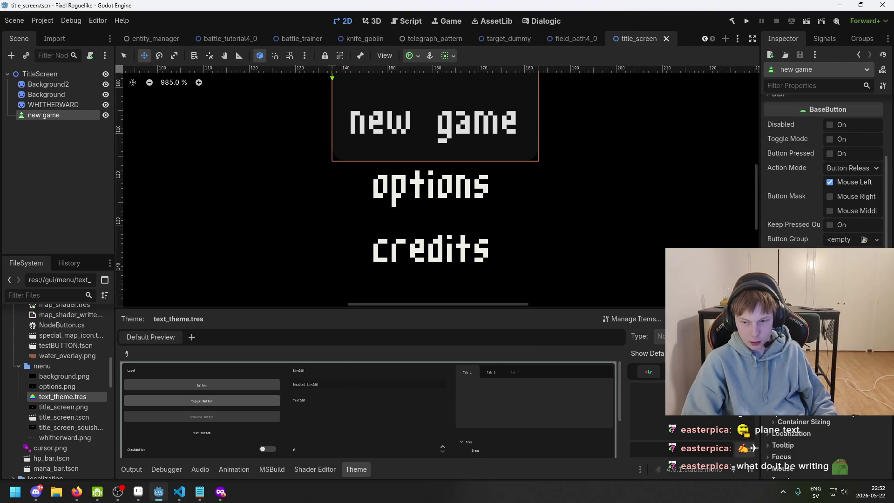
scroll(825, 187, "up", 2)
scroll(821, 239, "up", 3)
scroll(804, 212, "down", 6)
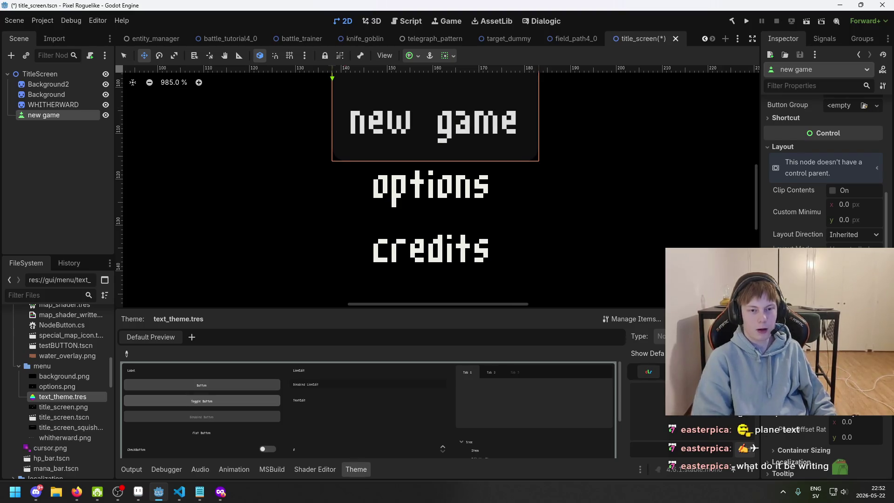
scroll(510, 149, "down", 2)
scroll(514, 158, "down", 3)
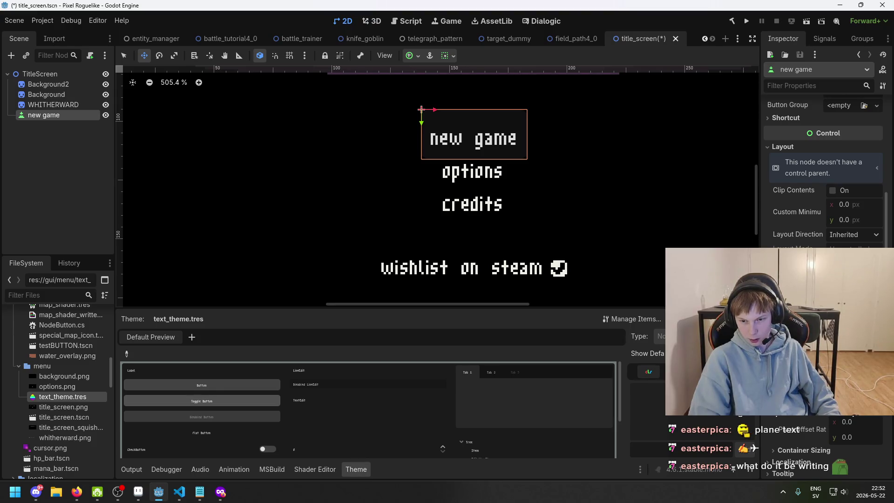
scroll(824, 177, "down", 5)
left_click(857, 474)
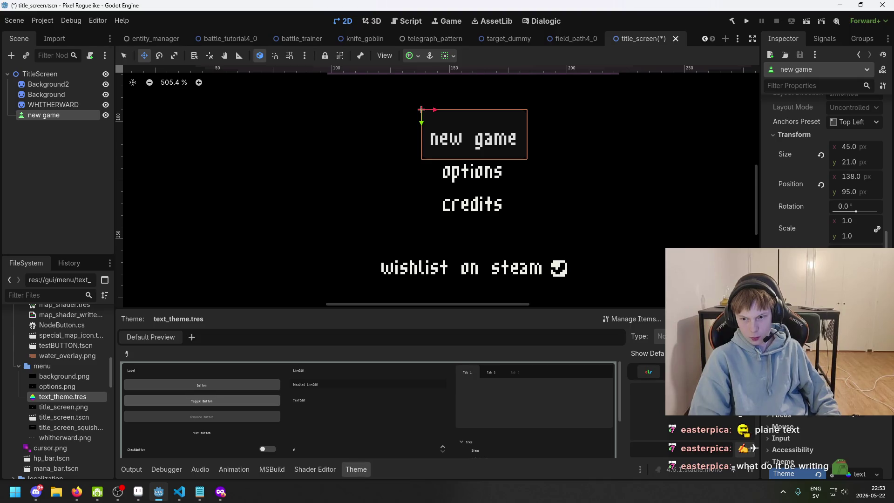
scroll(824, 186, "down", 3)
key("ctrl+s")
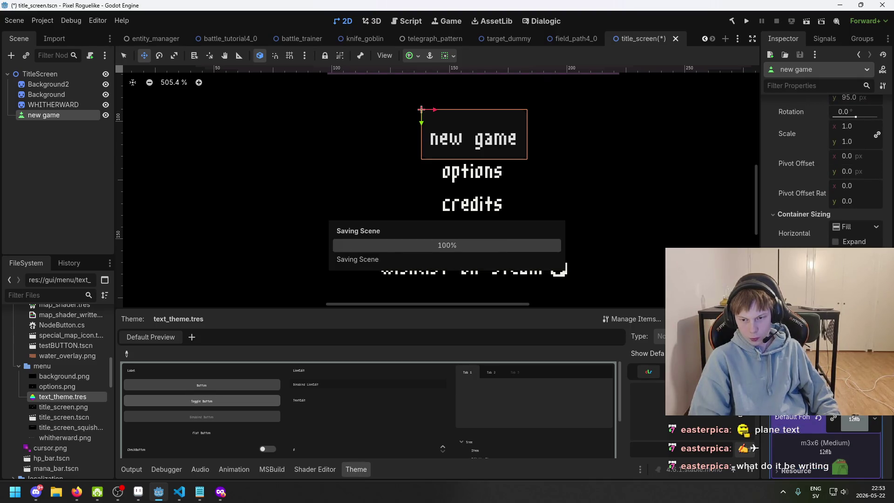
scroll(825, 186, "down", 5)
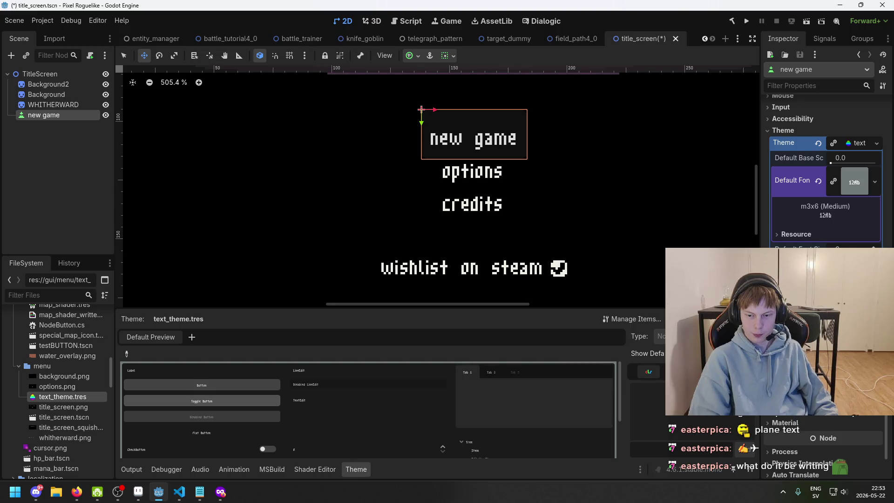
scroll(824, 172, "down", 2)
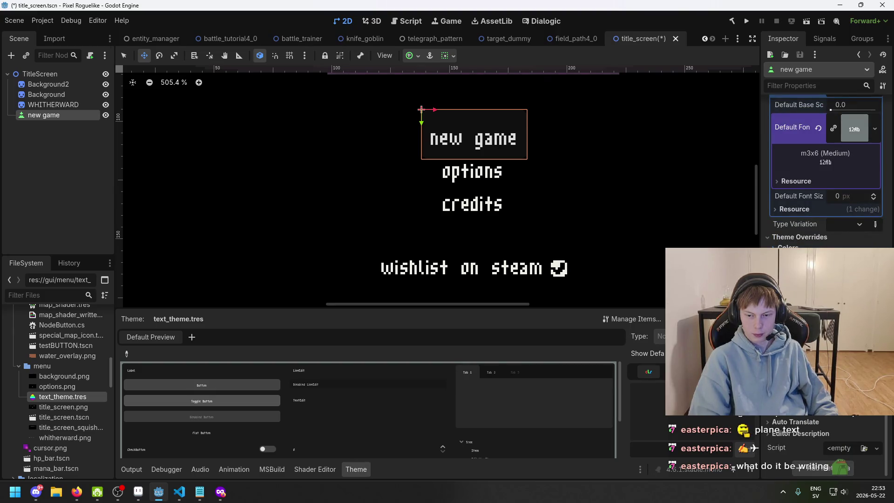
scroll(824, 172, "up", 10)
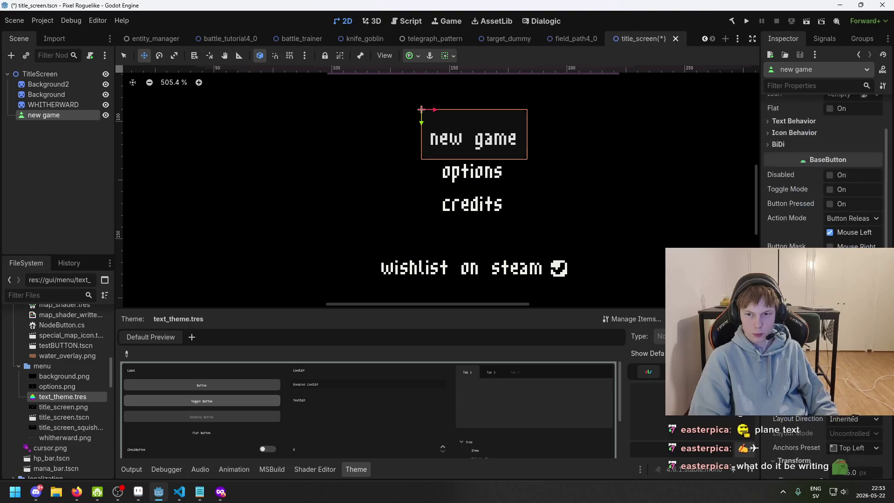
scroll(824, 172, "up", 4)
Step: Keep the new game button's Text Behavior alignment at Center and bring up TitleScreen's node actions
left_click(815, 217)
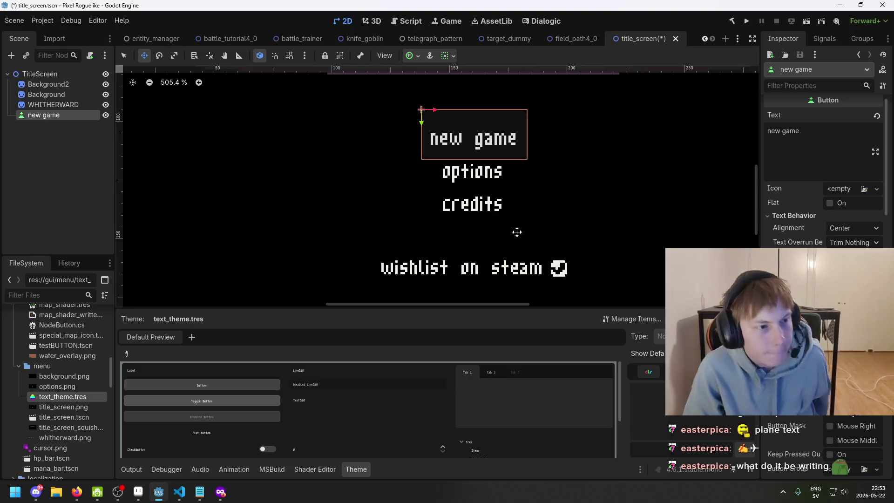
left_click_drag(483, 187, 450, 213)
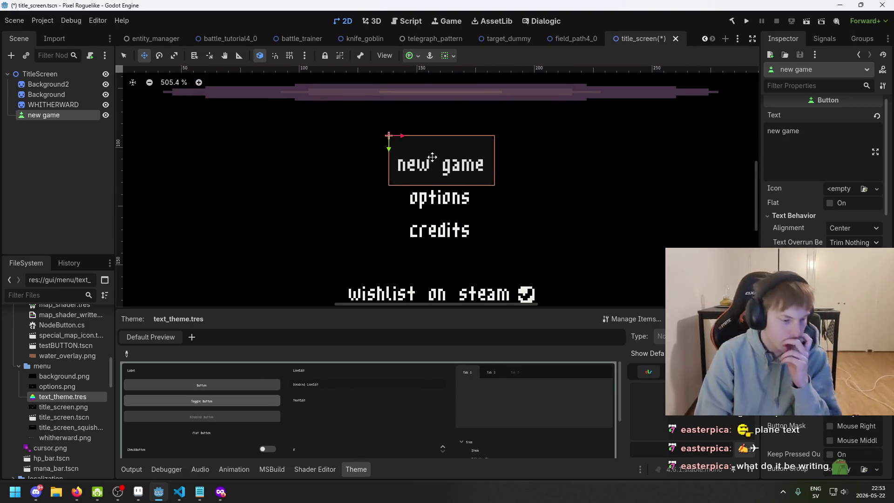
scroll(863, 200, "up", 1)
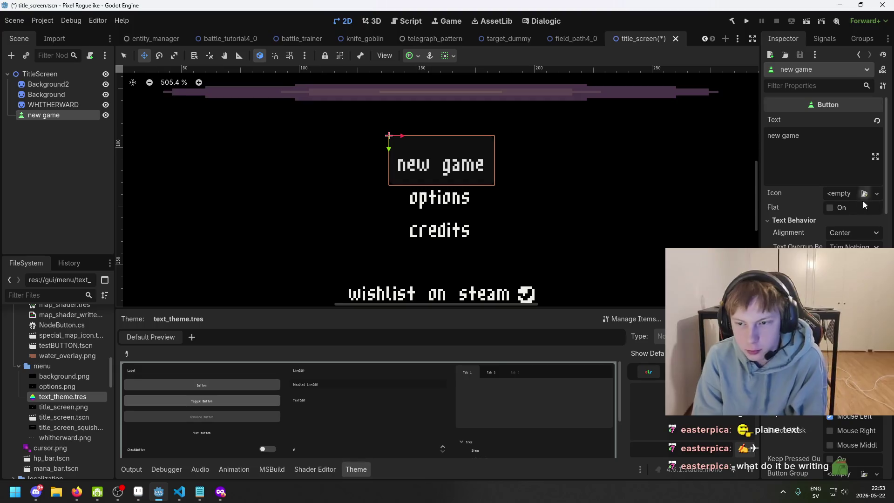
left_click(858, 235)
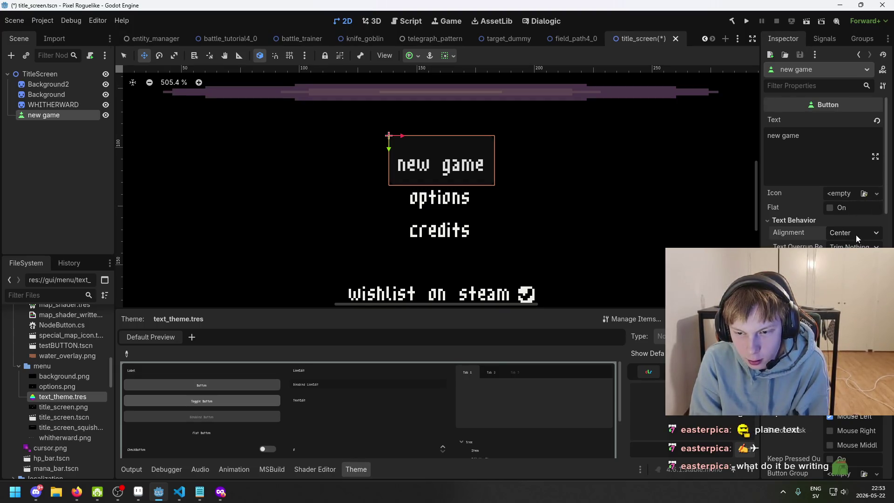
left_click(842, 236)
scroll(681, 179, "down", 2)
scroll(681, 180, "down", 3)
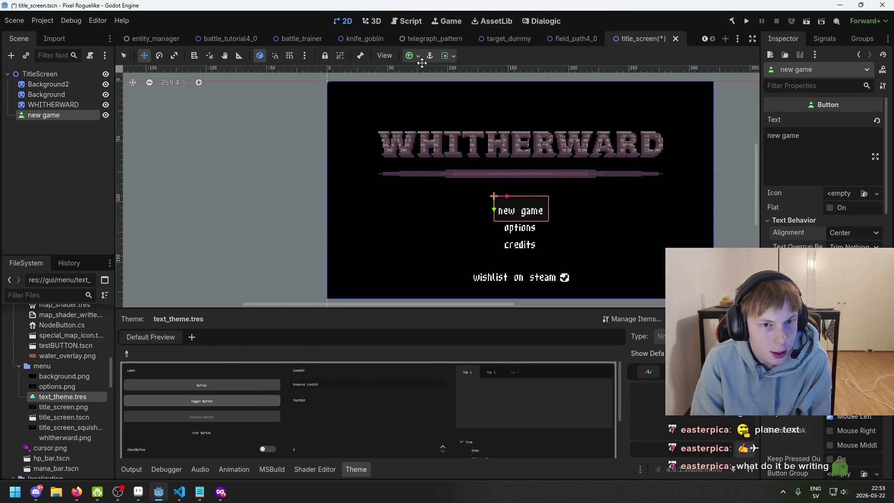
right_click(44, 73)
left_click(92, 84)
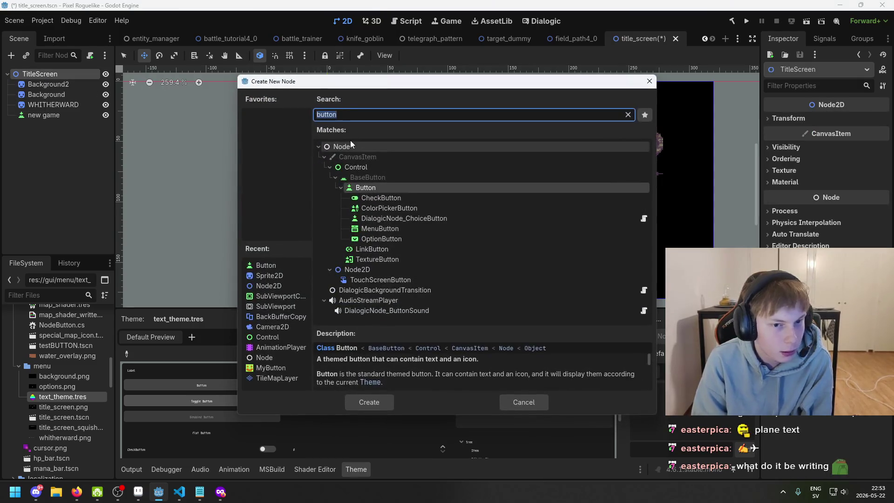
left_click(373, 164)
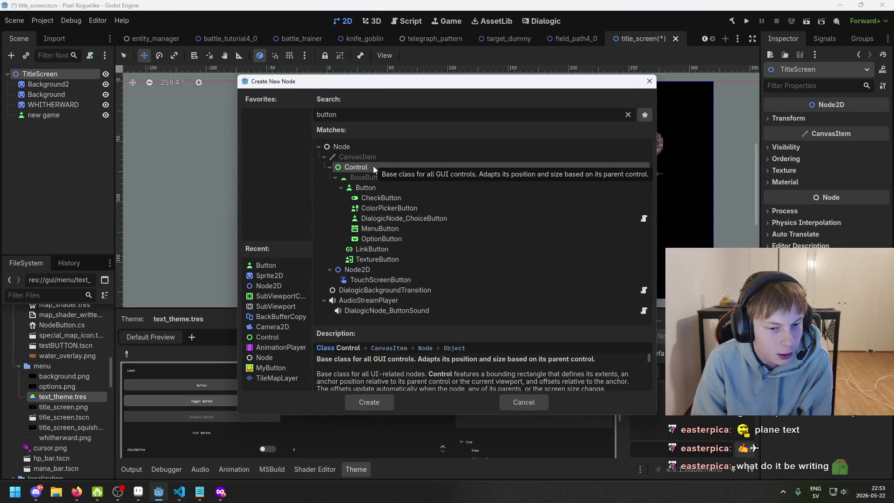
scroll(446, 360, "down", 1)
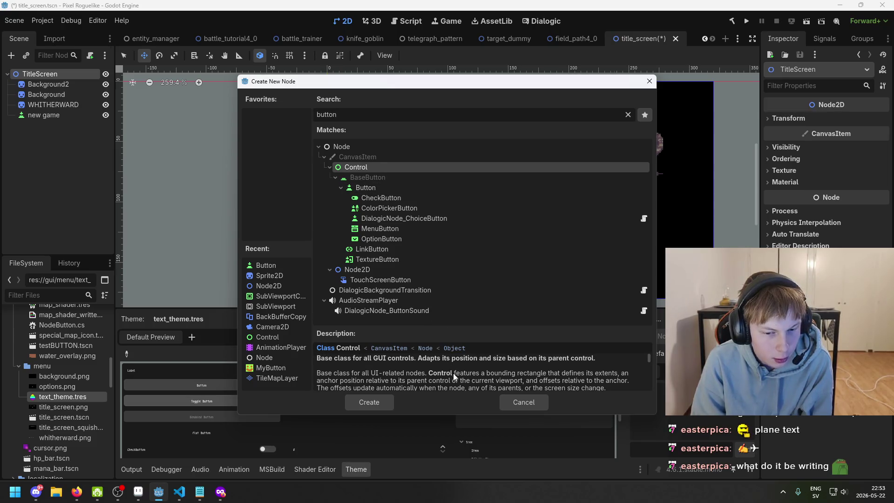
key("ctrl+a")
key("BackSpace")
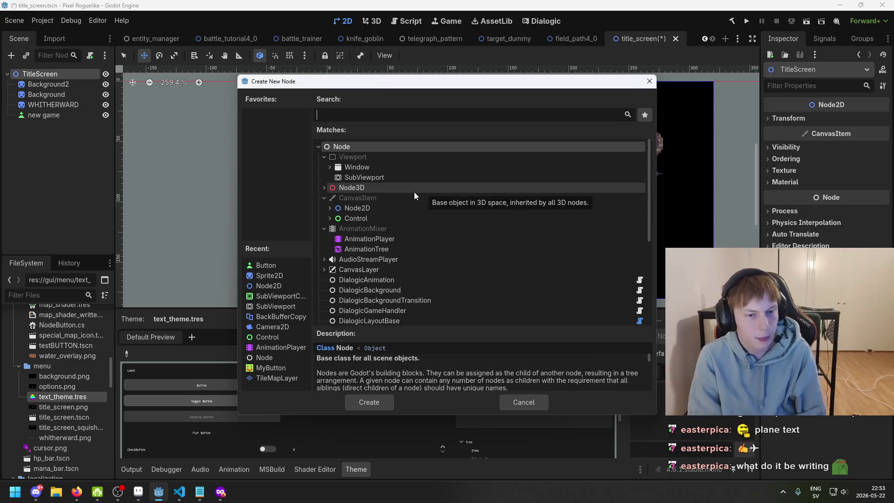
left_click(388, 218)
left_click(391, 227)
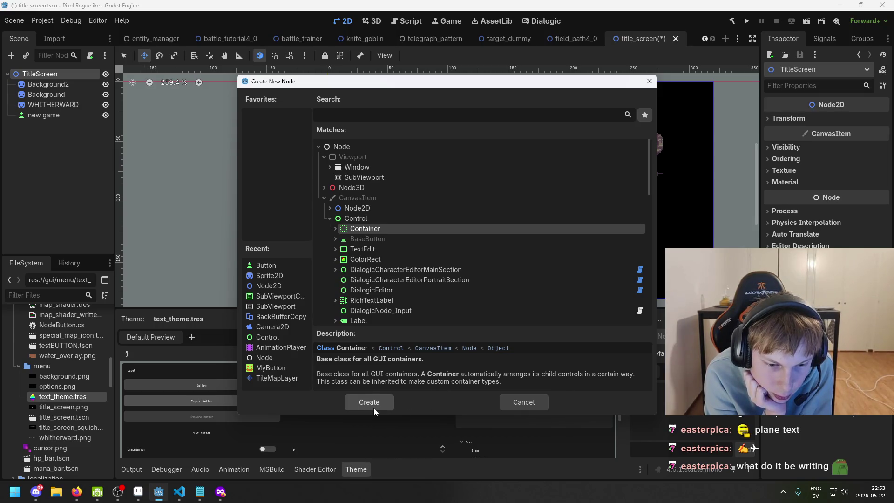
scroll(420, 254, "down", 3)
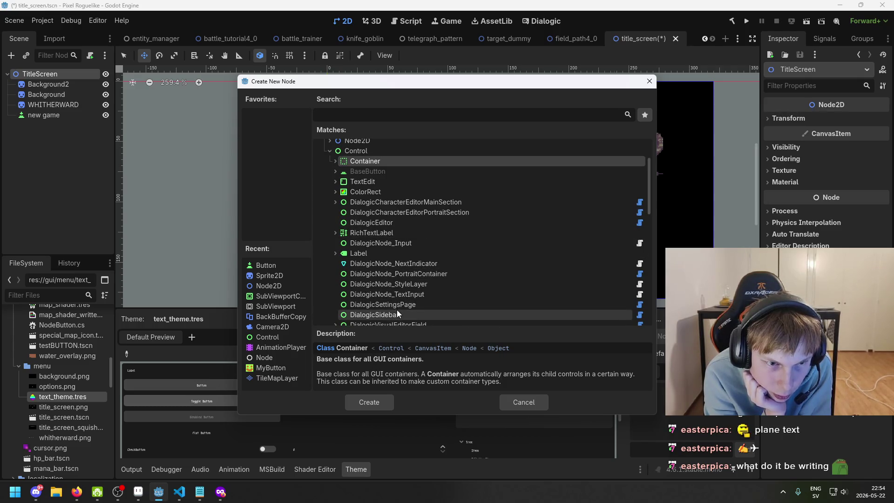
scroll(397, 309, "up", 1)
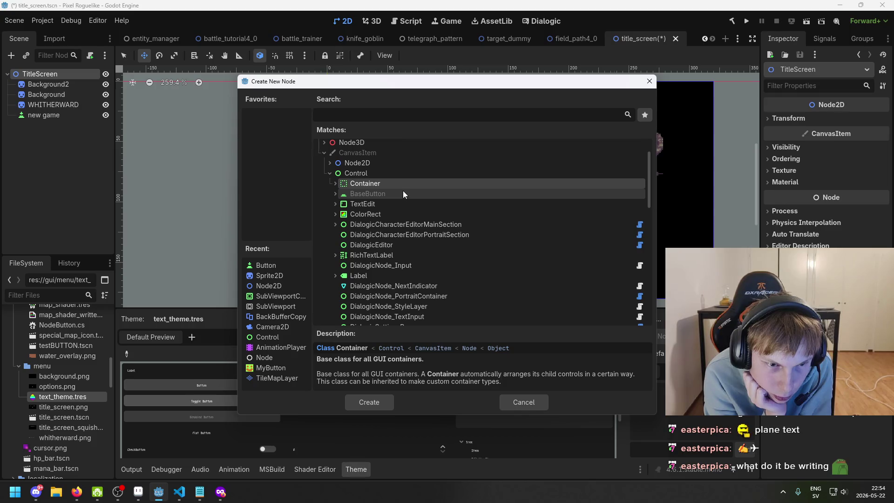
left_click(379, 396)
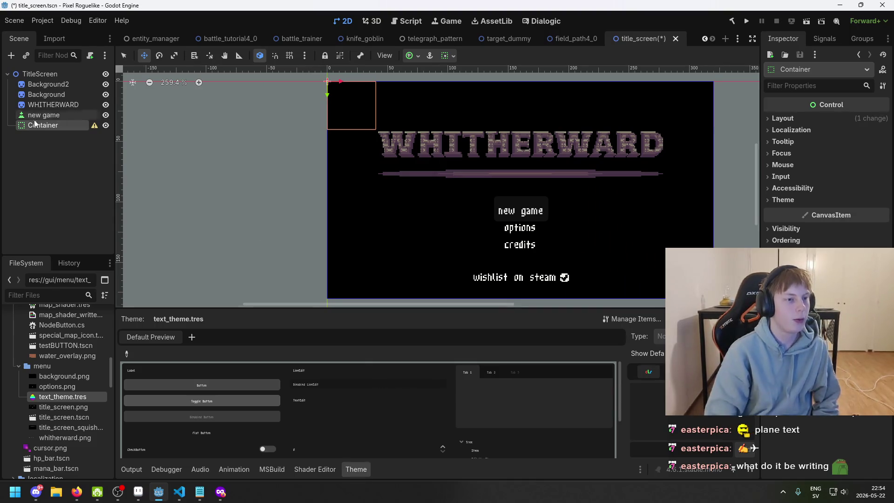
left_click(95, 126)
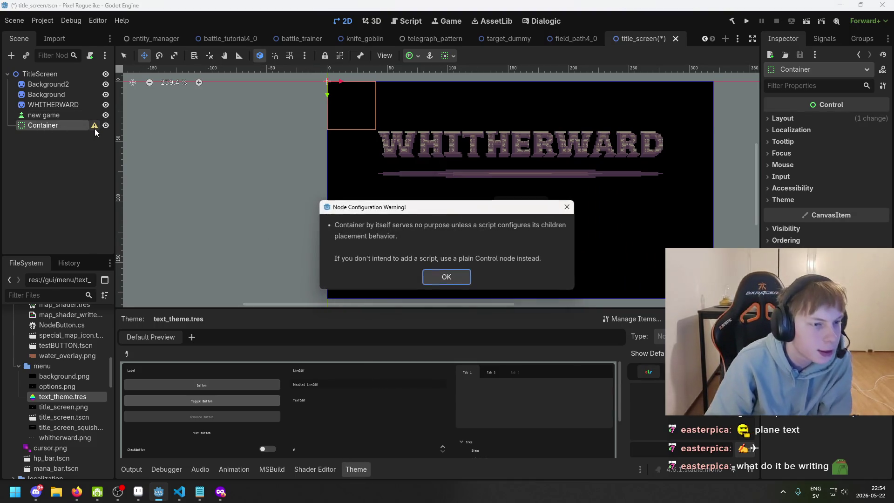
left_click(437, 278)
left_click_drag(47, 115, 61, 125)
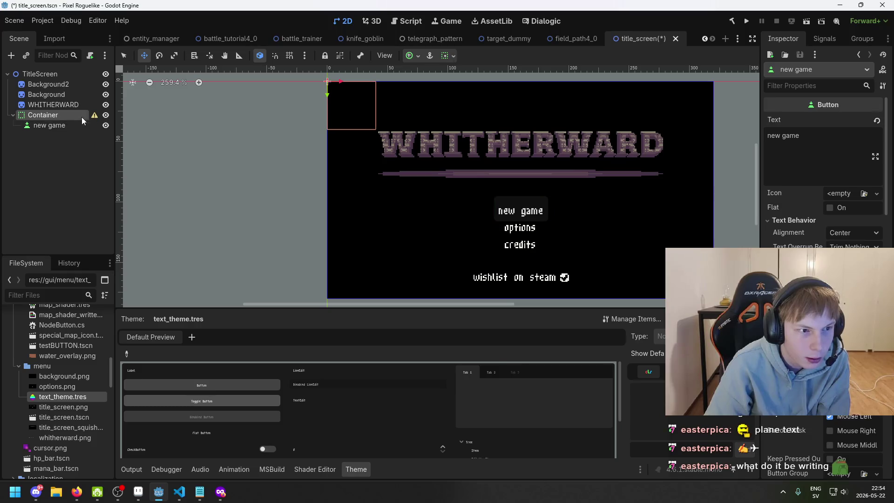
left_click(95, 115)
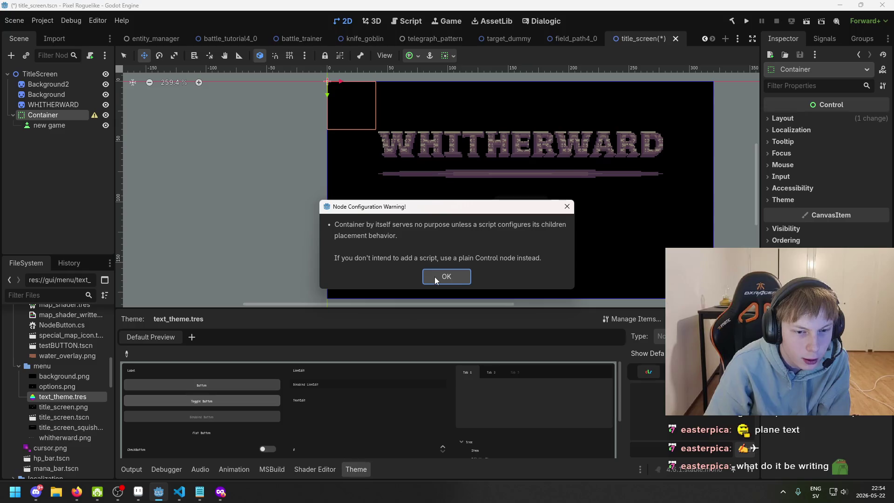
left_click(434, 277)
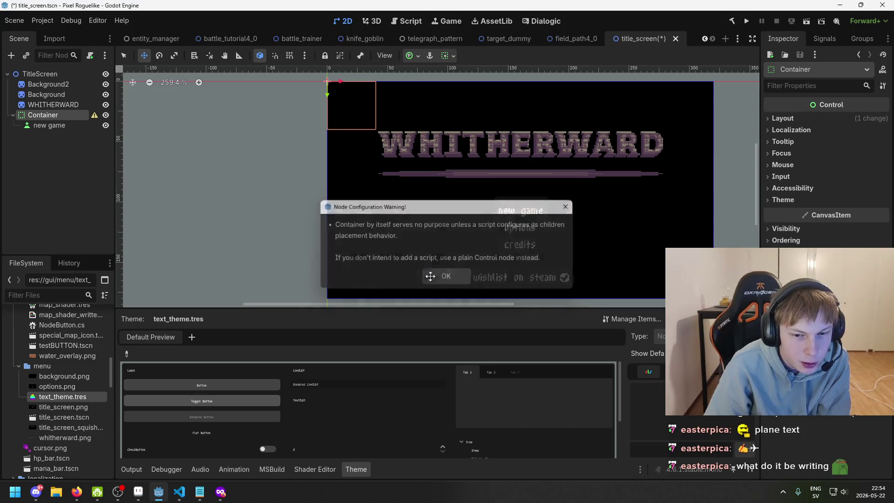
left_click_drag(51, 125, 61, 113)
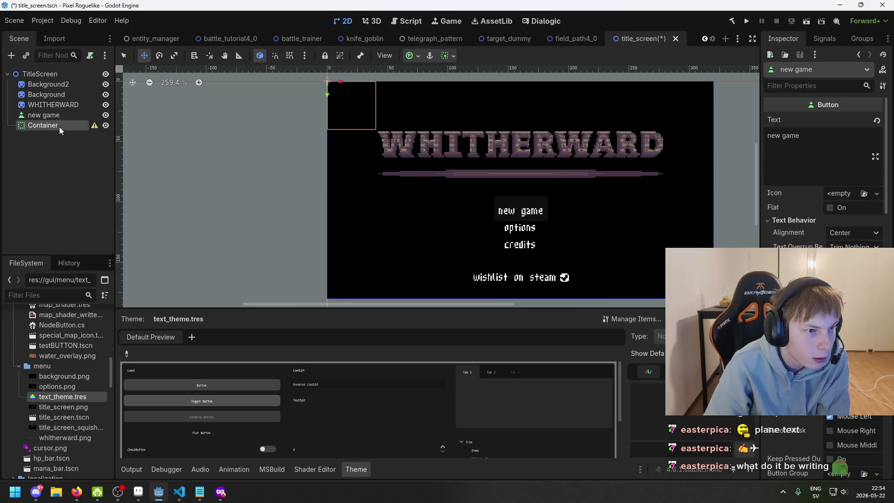
left_click(59, 127)
key("Delete")
key("Return")
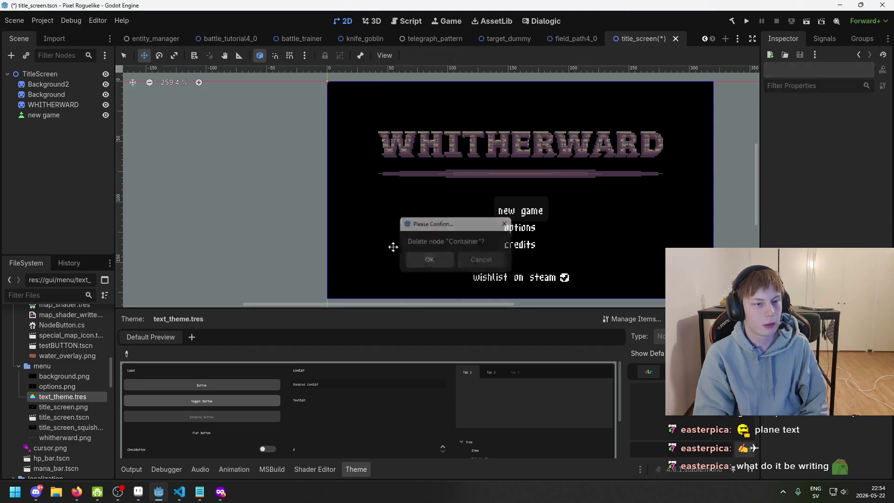
Step: Create a Control child node in the title screen scene tree
right_click(67, 133)
left_click(86, 144)
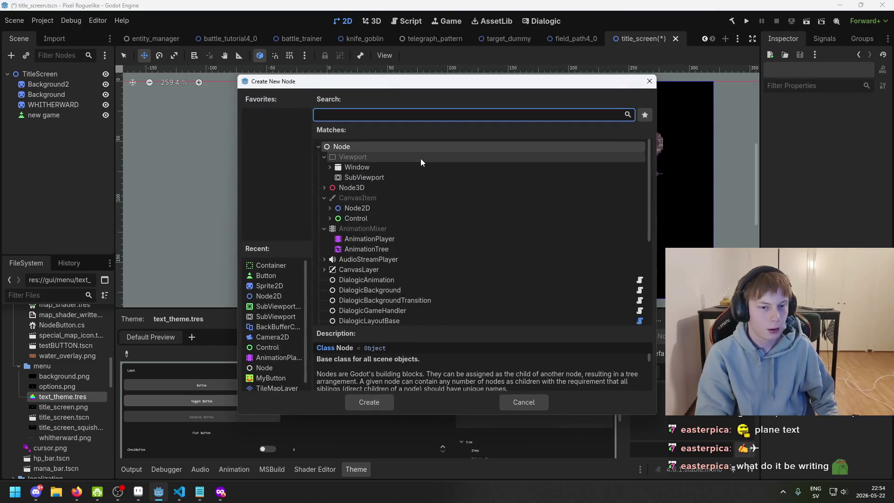
left_click(391, 221)
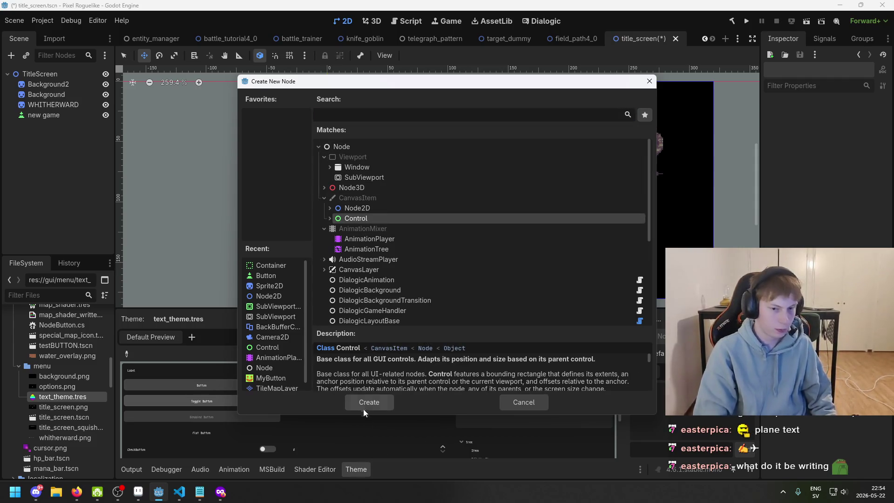
left_click(366, 405)
Step: Reparent new game under Control, then inspect the Control's theme settings
left_click_drag(57, 115, 60, 126)
left_click(60, 116)
left_click(65, 127)
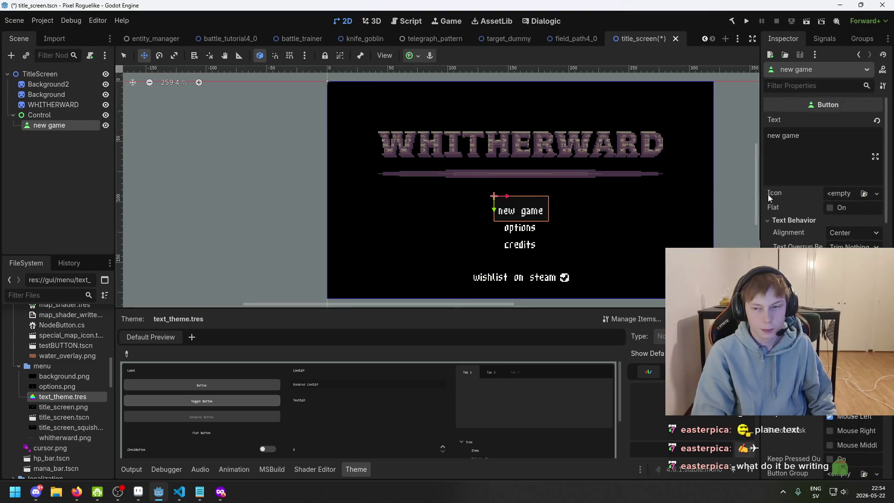
left_click(70, 116)
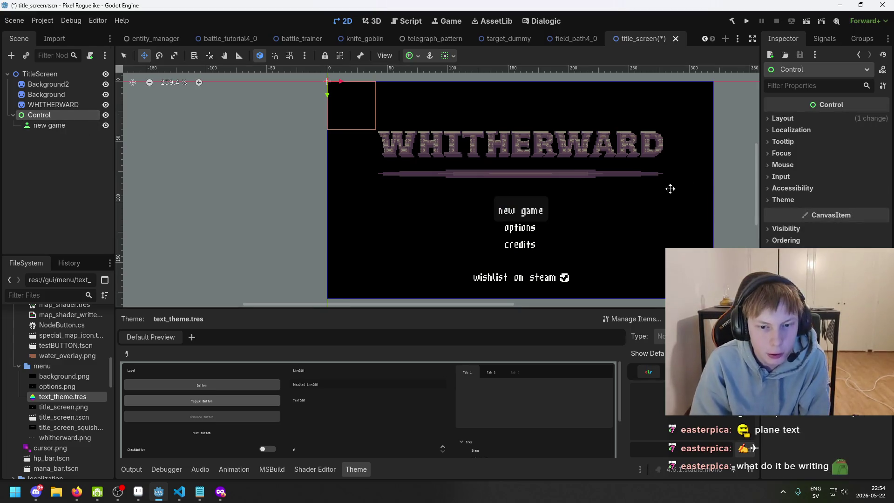
scroll(544, 195, "up", 3)
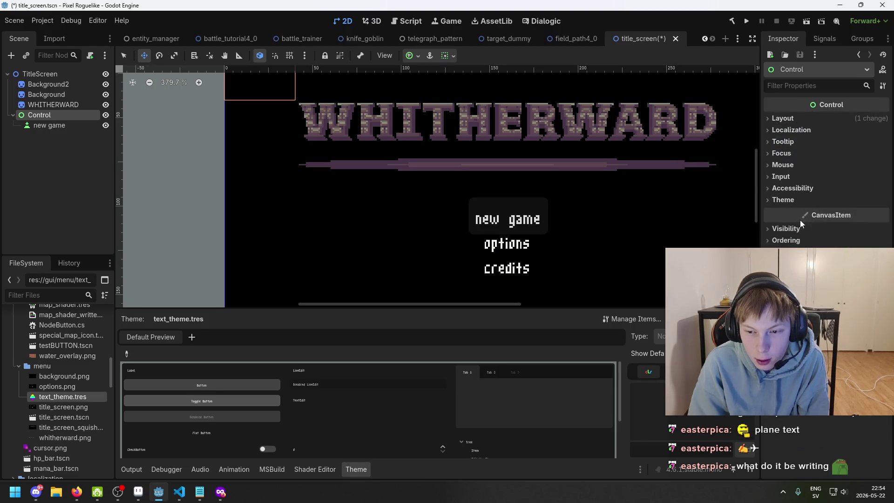
left_click(797, 201)
left_click(794, 189)
left_click(794, 188)
left_click(796, 199)
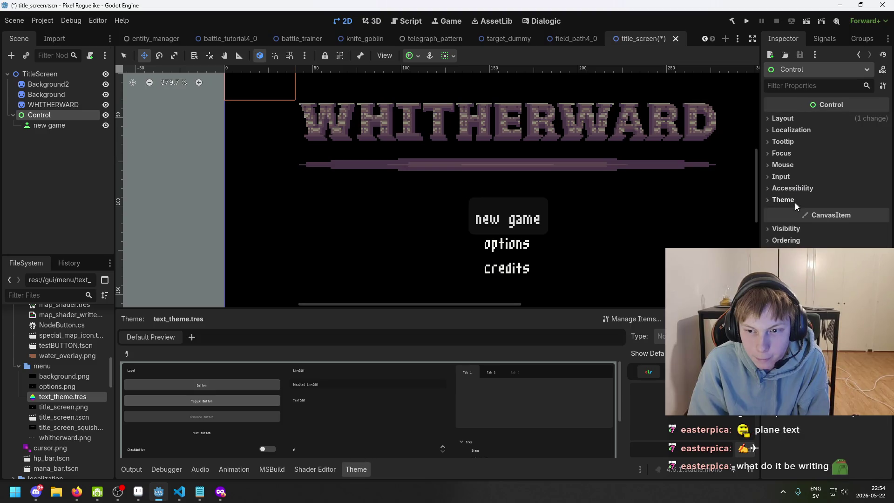